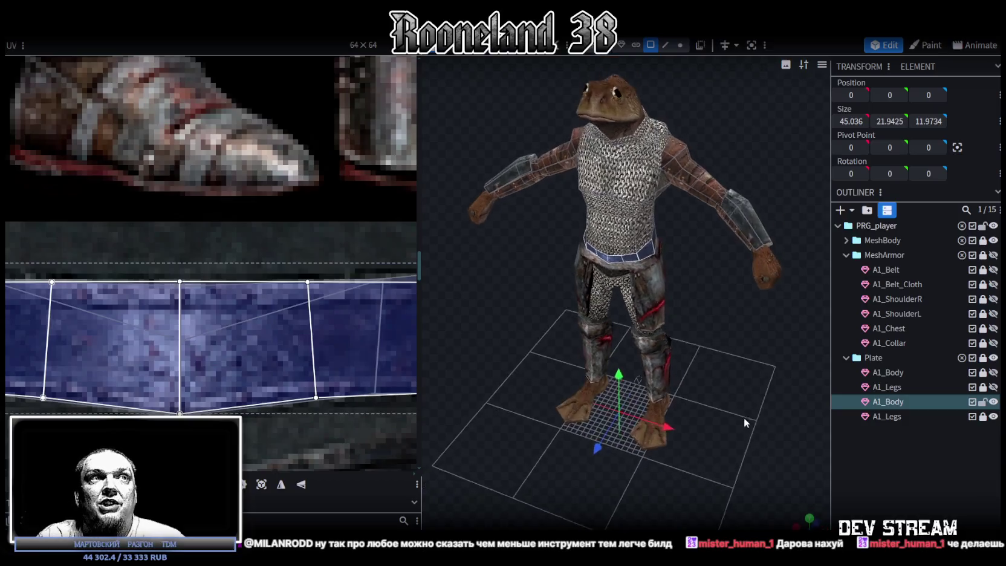
Step: View the armored frog character from behind and save it as RPGchars.bbmodel
mouse_move(729, 362)
mouse_down()
mouse_move(480, 349)
mouse_move(657, 334)
mouse_move(778, 298)
mouse_move(737, 322)
mouse_move(711, 316)
mouse_move(613, 285)
mouse_move(562, 241)
mouse_move(596, 278)
mouse_up()
scroll(526, 358, down, 4)
scroll(737, 322, up, 1)
key(ctrl+s)
Step: Inspect the character from the rear and from above, then save RPGchars.bbmodel again
mouse_move(729, 250)
mouse_down()
mouse_move(757, 361)
mouse_move(648, 334)
mouse_move(638, 362)
mouse_move(649, 359)
mouse_up()
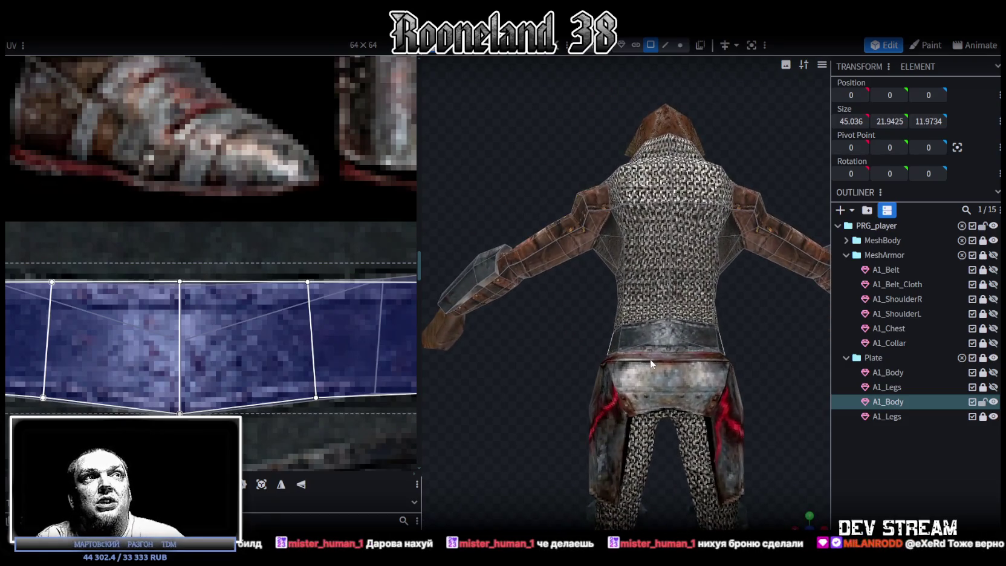
drag(553, 353, 517, 348)
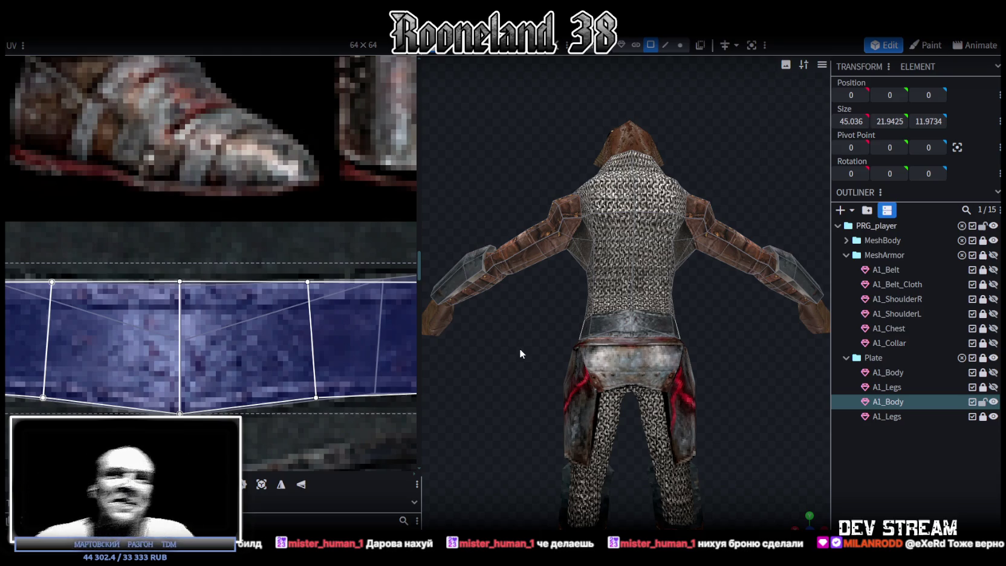
drag(521, 232, 612, 236)
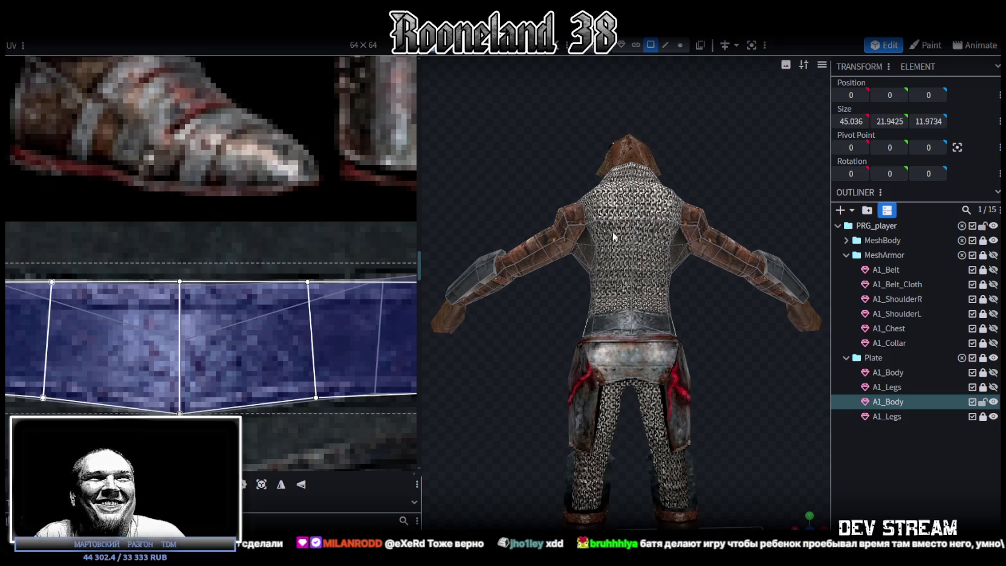
scroll(752, 192, up, 3)
scroll(749, 188, up, 2)
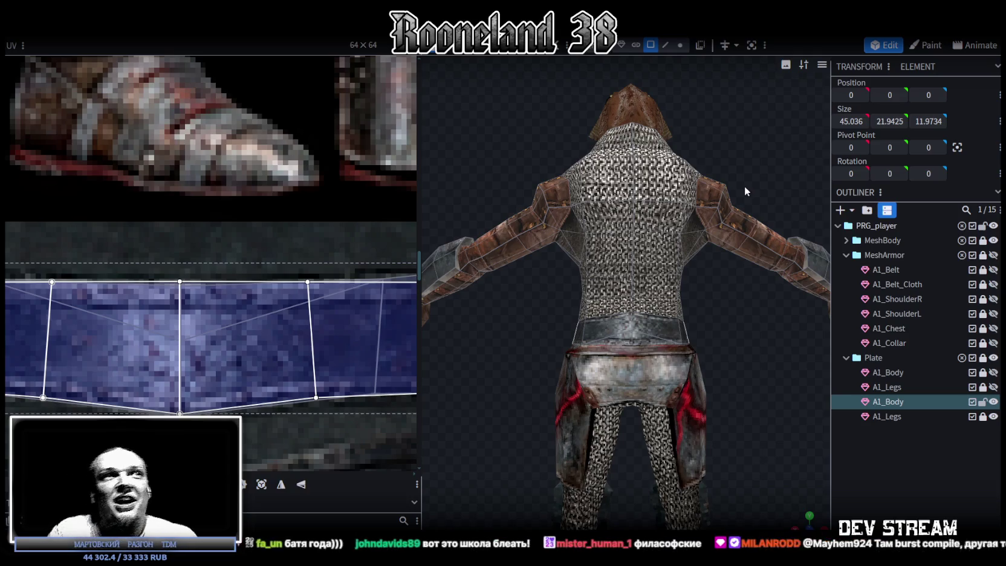
mouse_move(745, 188)
mouse_down()
mouse_move(617, 357)
mouse_move(531, 382)
mouse_move(682, 391)
mouse_move(753, 363)
mouse_move(788, 379)
mouse_move(714, 348)
mouse_move(719, 358)
mouse_move(525, 358)
mouse_move(769, 385)
mouse_move(744, 403)
mouse_up()
key(ctrl+s)
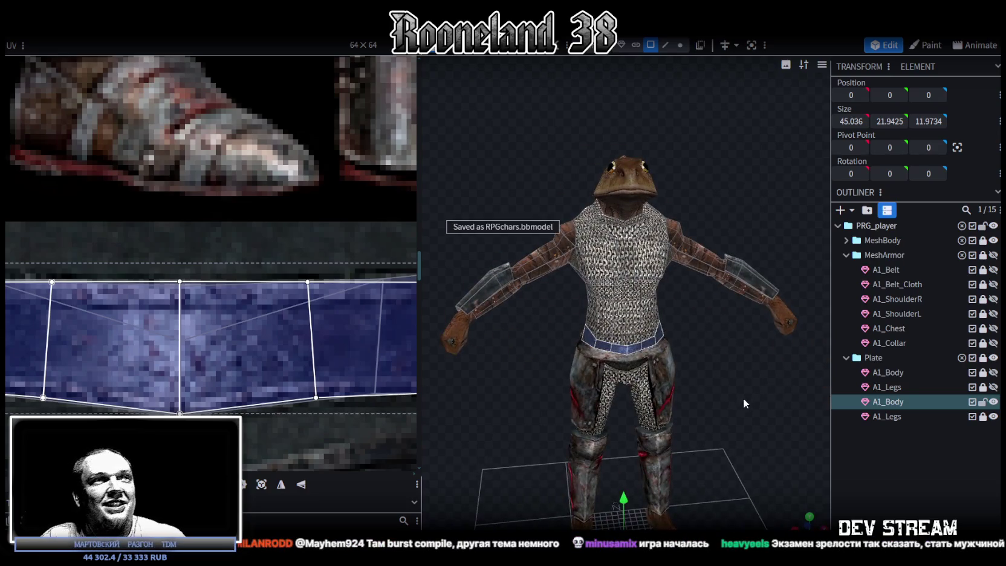
Step: Bring the model to a three-quarter view and pick faces on the chest armor
scroll(733, 427, up, 1)
scroll(254, 322, down, 3)
scroll(266, 321, down, 3)
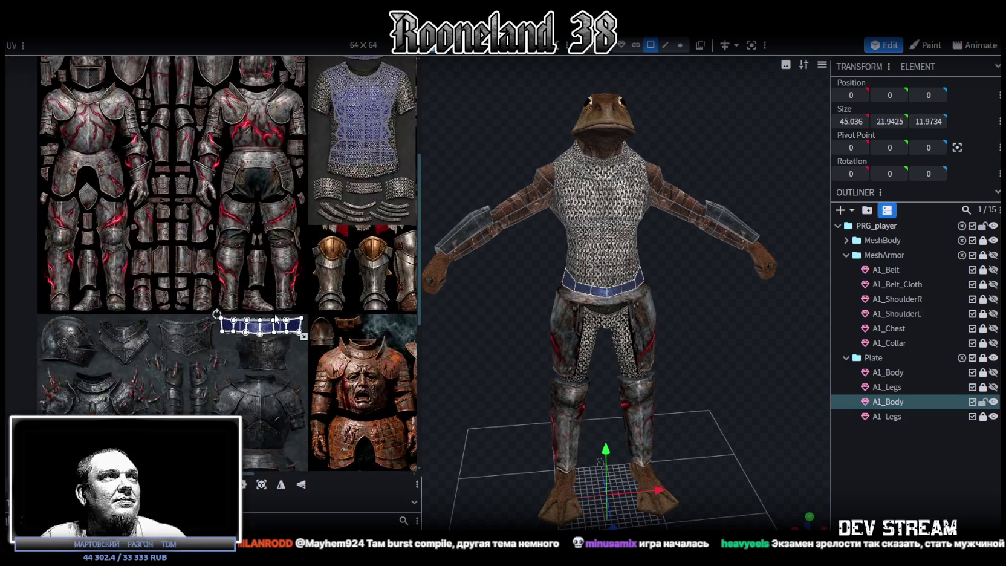
drag(692, 361, 676, 342)
click(579, 192)
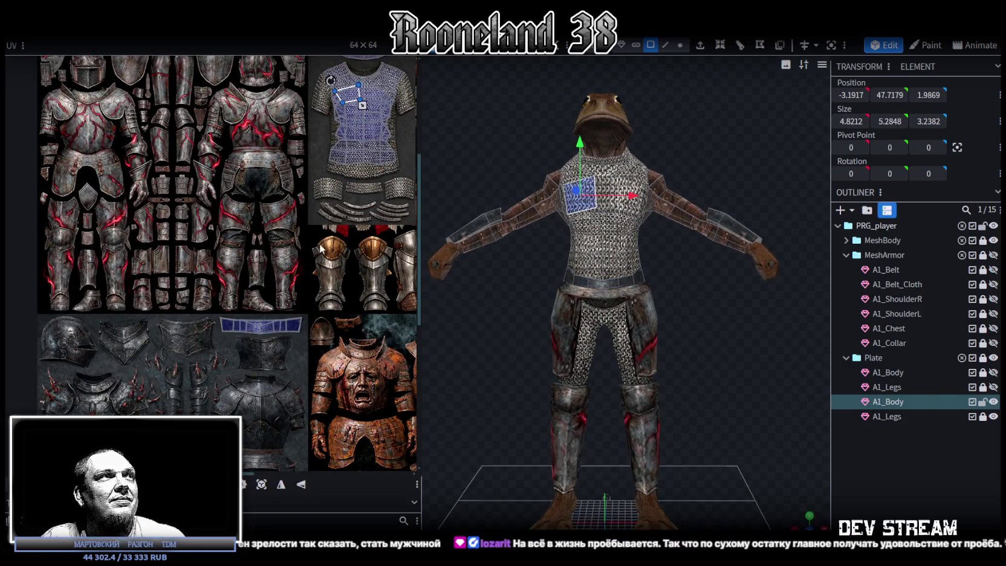
scroll(233, 156, down, 3)
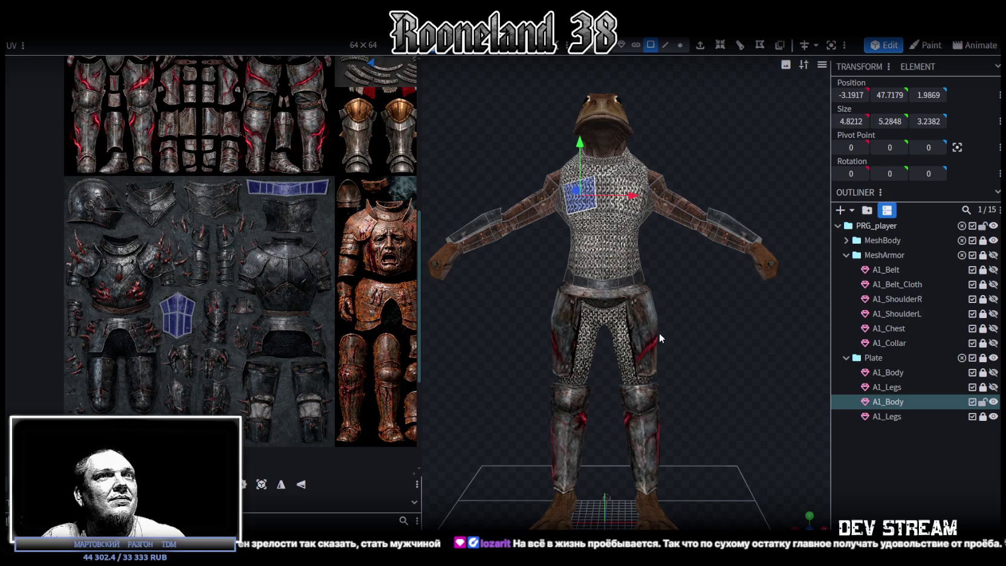
drag(657, 332, 773, 418)
click(789, 367)
drag(789, 367, 634, 255)
click(592, 250)
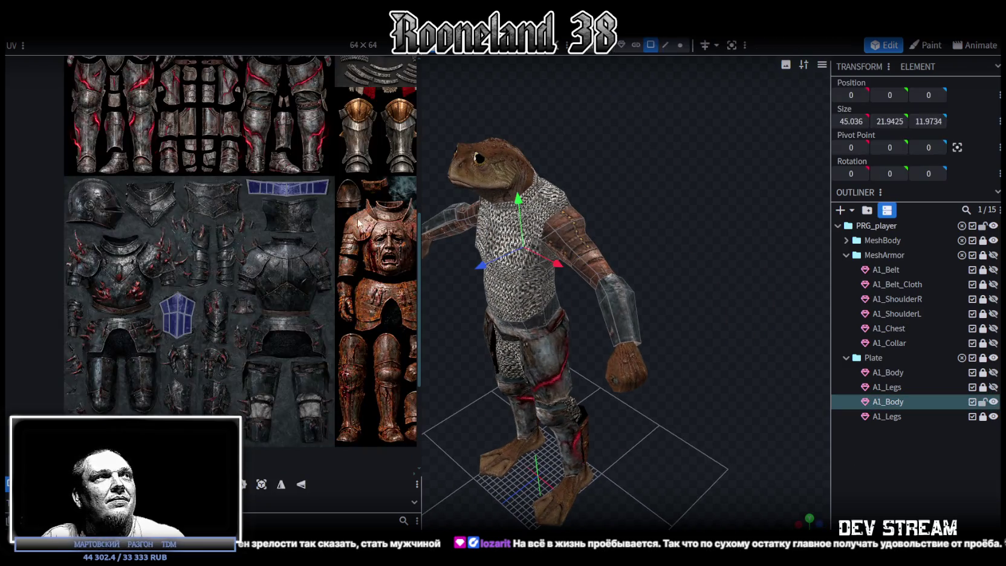
Step: Zoom in on the arm and select the forearm armor piece
scroll(256, 364, up, 2)
scroll(257, 365, up, 2)
scroll(256, 364, up, 2)
scroll(256, 364, up, 2)
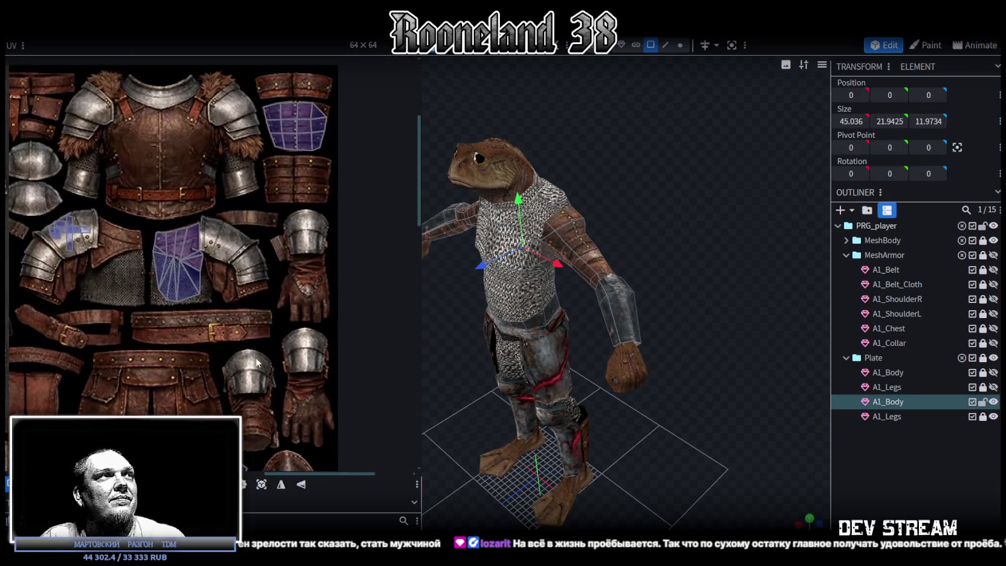
scroll(263, 332, down, 2)
scroll(264, 332, down, 2)
scroll(237, 396, down, 2)
scroll(237, 396, down, 2)
scroll(237, 395, down, 1)
scroll(741, 309, up, 1)
mouse_move(743, 308)
mouse_down()
mouse_move(776, 229)
mouse_move(665, 239)
mouse_up()
click(666, 239)
Step: Move the forearm's UV island up onto the glove section of the leather texture
scroll(267, 317, down, 1)
middle_drag(268, 316, 309, 232)
click(124, 342)
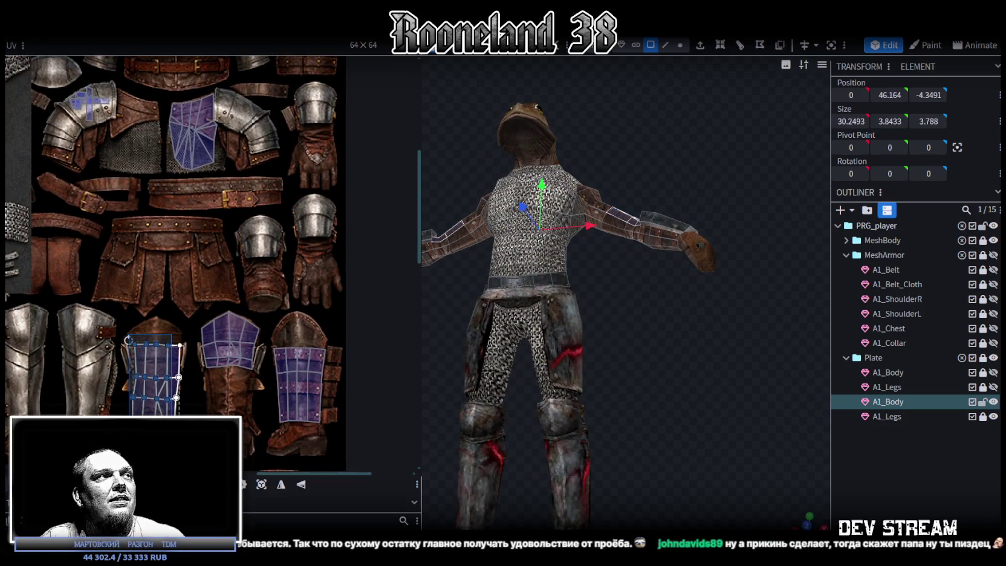
mouse_move(459, 387)
mouse_down()
mouse_move(569, 374)
mouse_move(568, 426)
mouse_up()
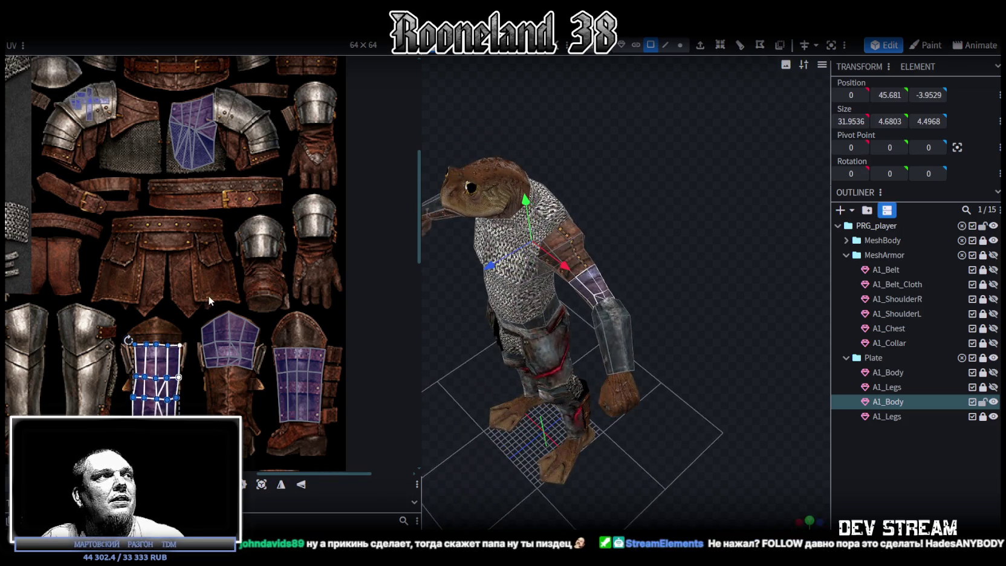
middle_drag(208, 300, 204, 290)
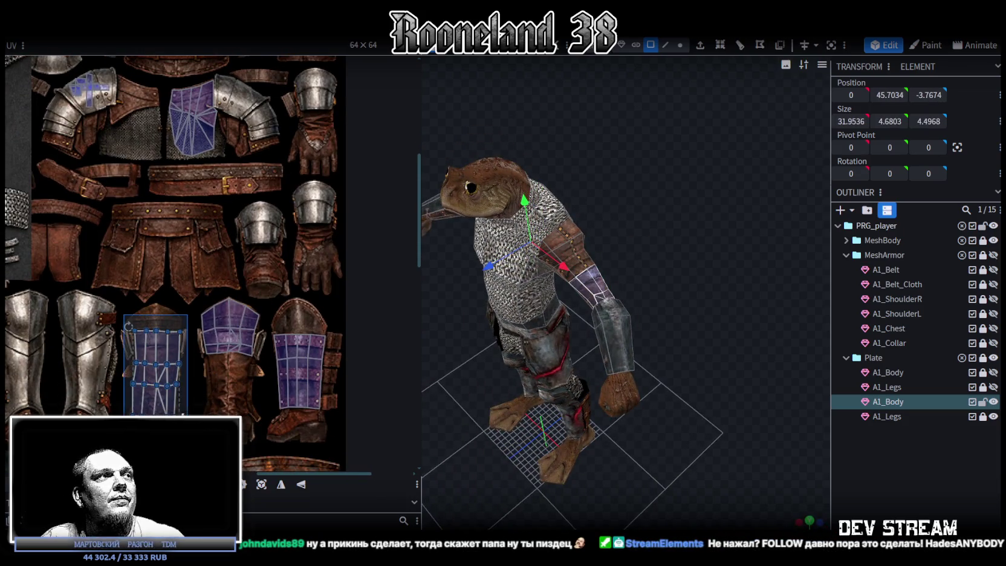
mouse_move(179, 363)
mouse_down()
mouse_move(318, 127)
mouse_move(284, 349)
mouse_up()
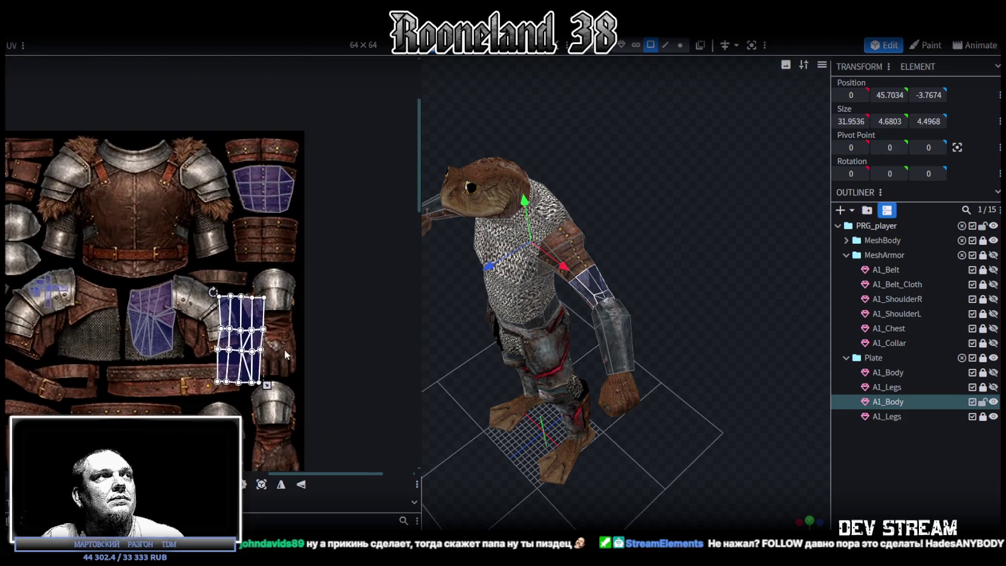
Step: Place the arm plate's UV island over the studded strap, shorter and slightly wider
scroll(232, 264, up, 3)
mouse_move(266, 303)
mouse_down()
mouse_move(264, 197)
mouse_move(293, 211)
mouse_up()
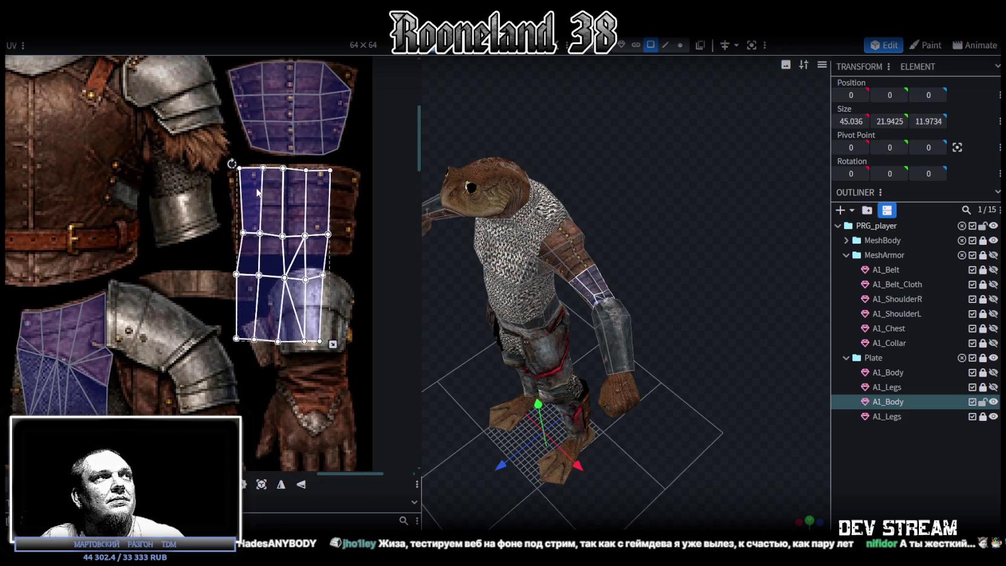
scroll(293, 211, up, 2)
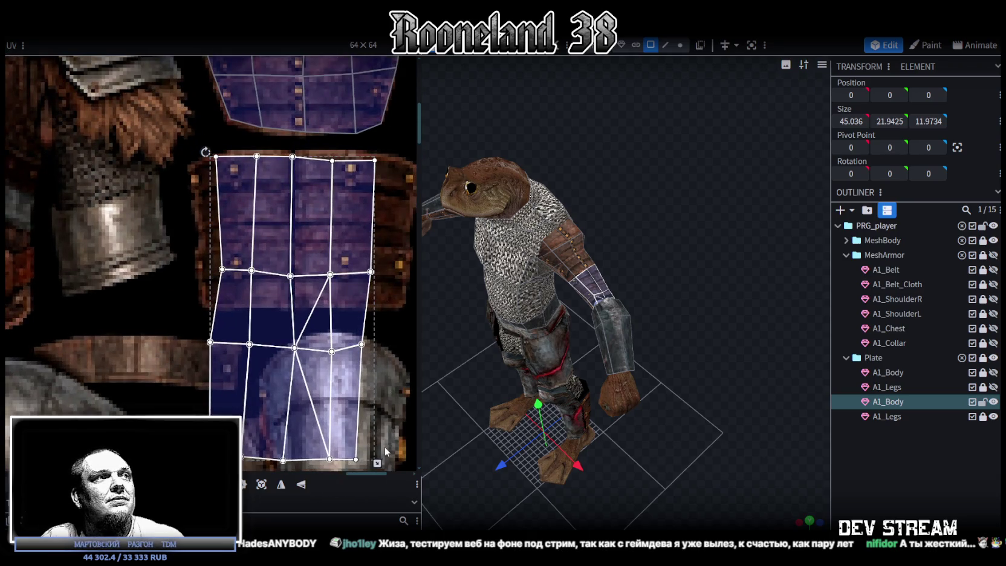
mouse_move(379, 463)
mouse_down()
mouse_move(355, 306)
mouse_move(403, 310)
mouse_up()
scroll(771, 383, up, 2)
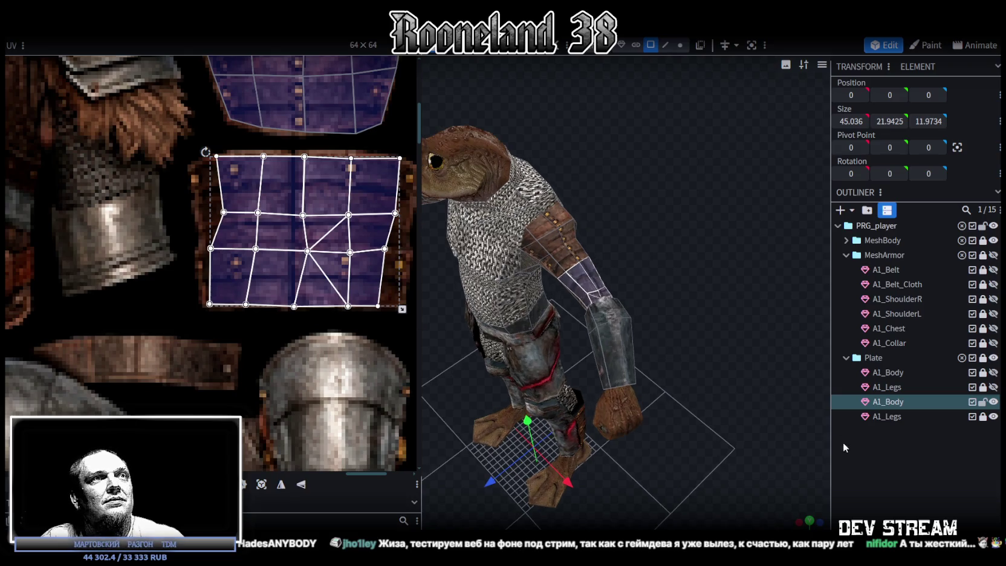
Step: Reselect the A1_Body plate and push its top-left UV vertices further left
click(844, 447)
mouse_move(690, 323)
mouse_down()
mouse_move(637, 314)
mouse_move(694, 299)
mouse_move(580, 286)
mouse_up()
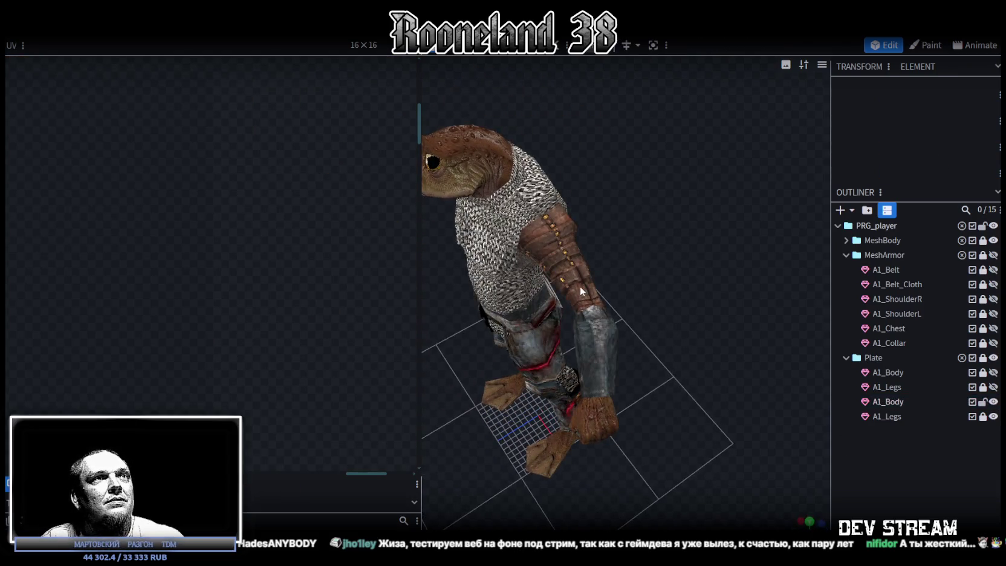
click(458, 256)
drag(280, 145, 311, 315)
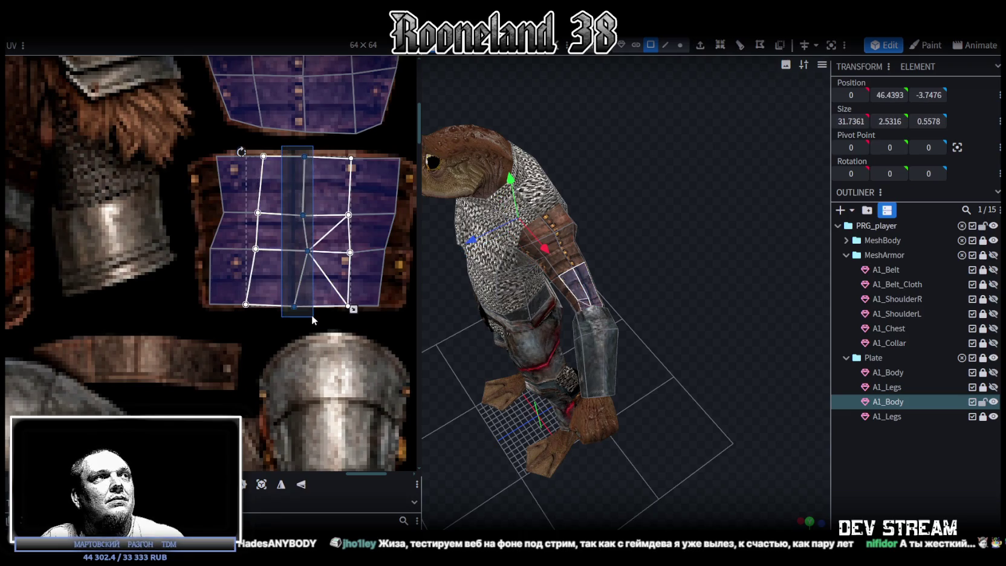
drag(188, 149, 265, 252)
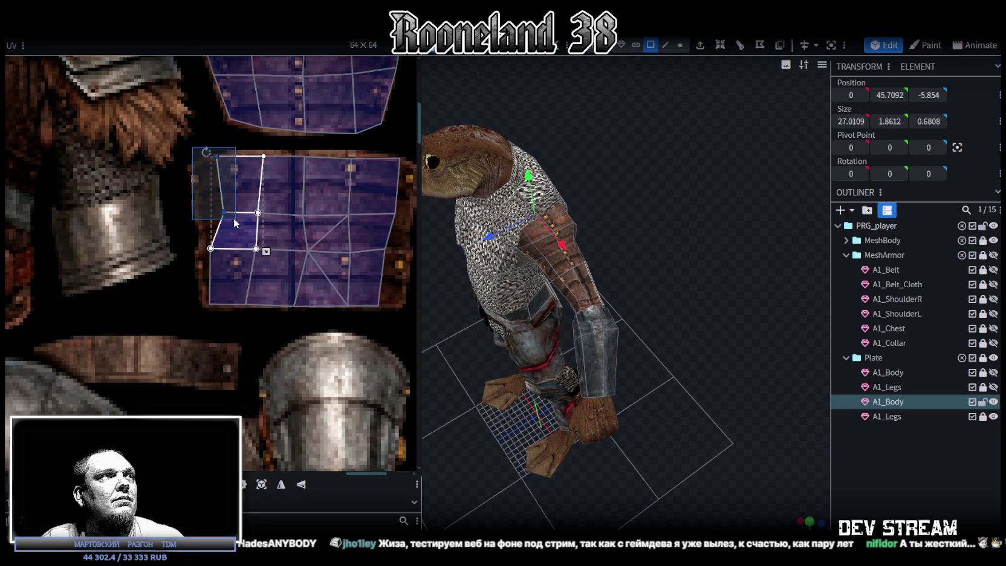
drag(216, 157, 196, 158)
drag(212, 214, 208, 213)
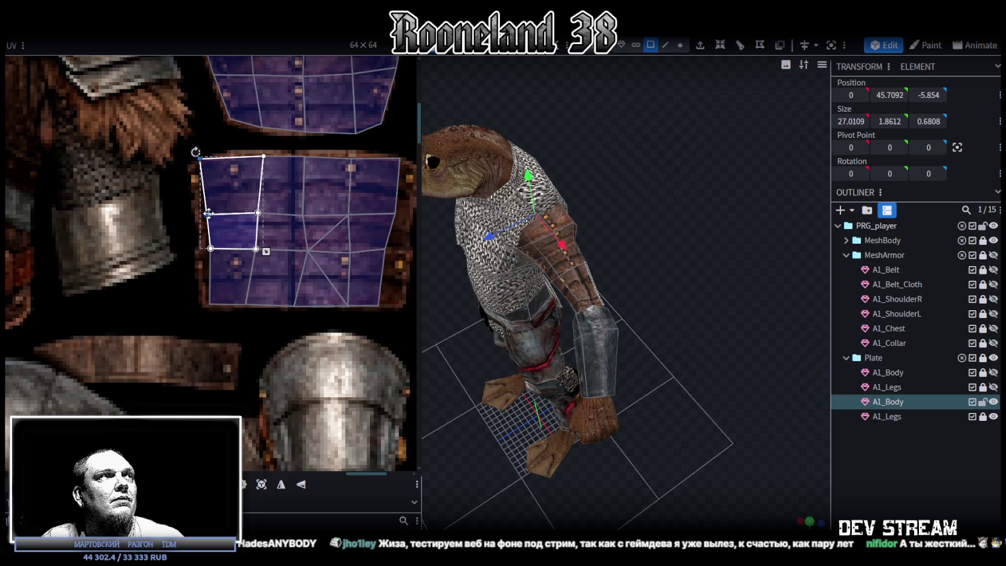
mouse_move(249, 147)
mouse_down()
mouse_move(271, 173)
mouse_move(256, 151)
mouse_up()
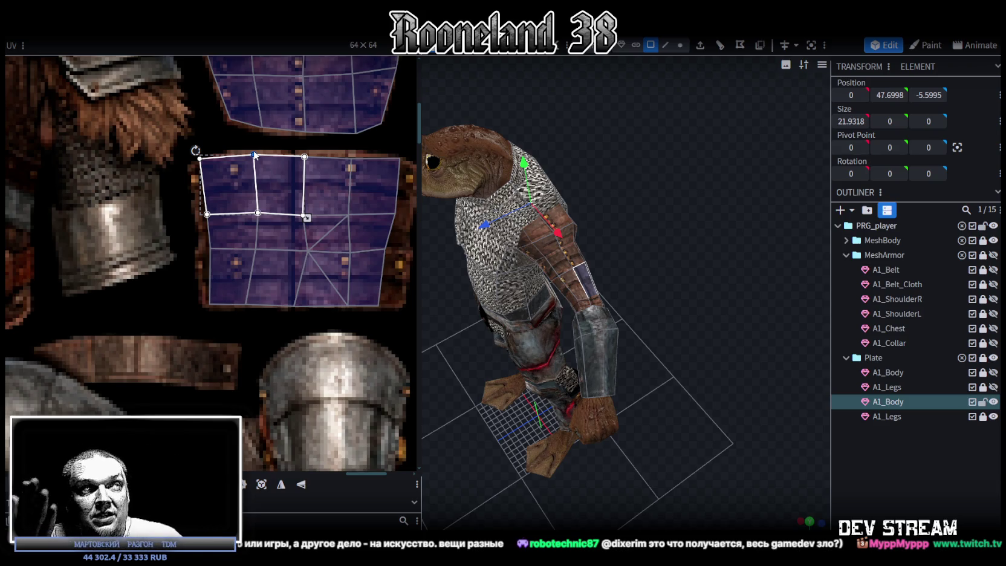
Step: Shift the arm plate's selected UV vertices and left-side face block to the left
scroll(364, 271, up, 1)
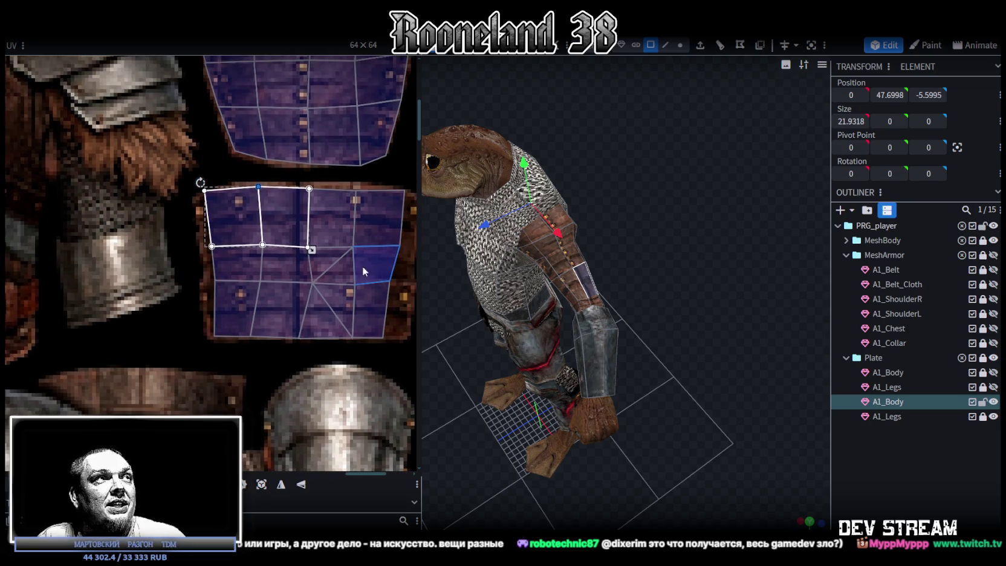
shift+click(284, 266)
scroll(311, 206, up, 1)
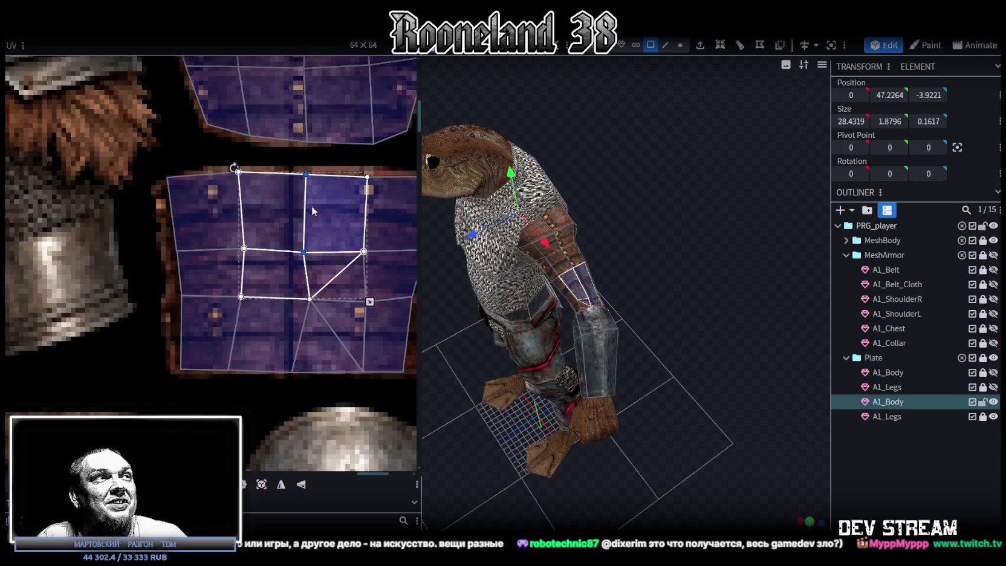
drag(306, 175, 293, 171)
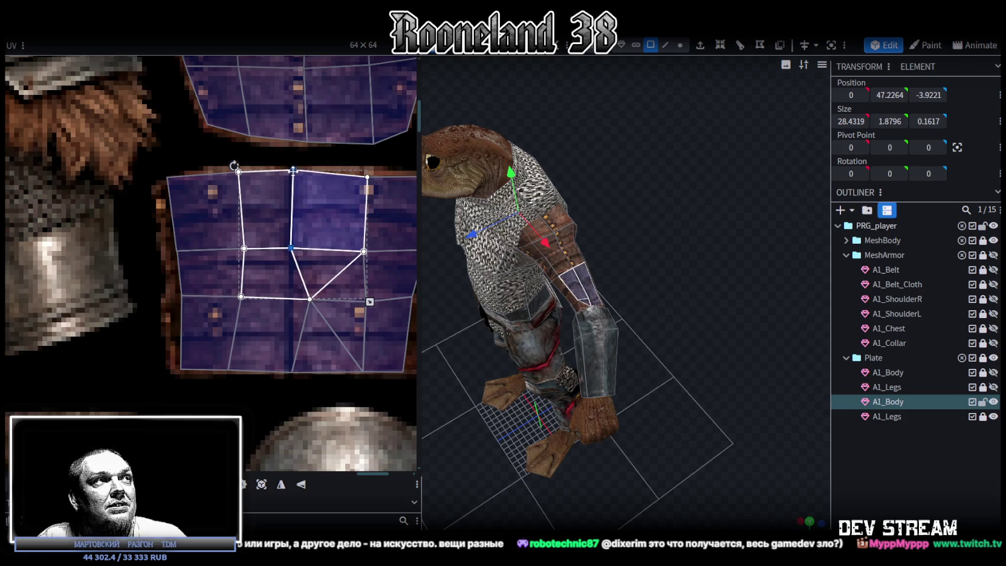
click(251, 260)
shift+click(205, 332)
shift+click(230, 206)
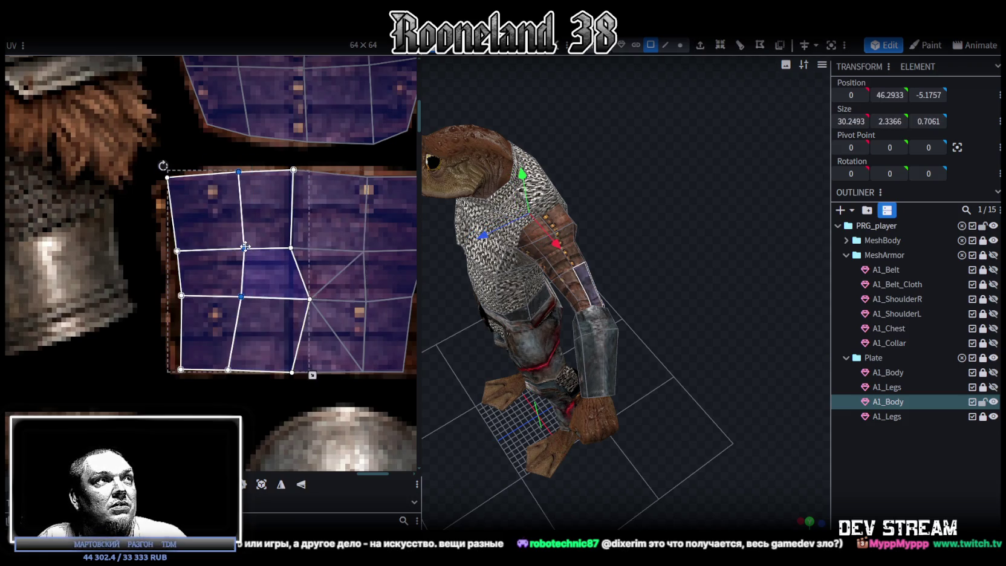
drag(233, 248, 230, 247)
Step: Move the central UV vertex left, then bring up the Twitch clip browser window
mouse_move(280, 164)
mouse_down()
mouse_move(299, 175)
mouse_move(291, 174)
mouse_up()
click(310, 300)
drag(309, 299, 290, 297)
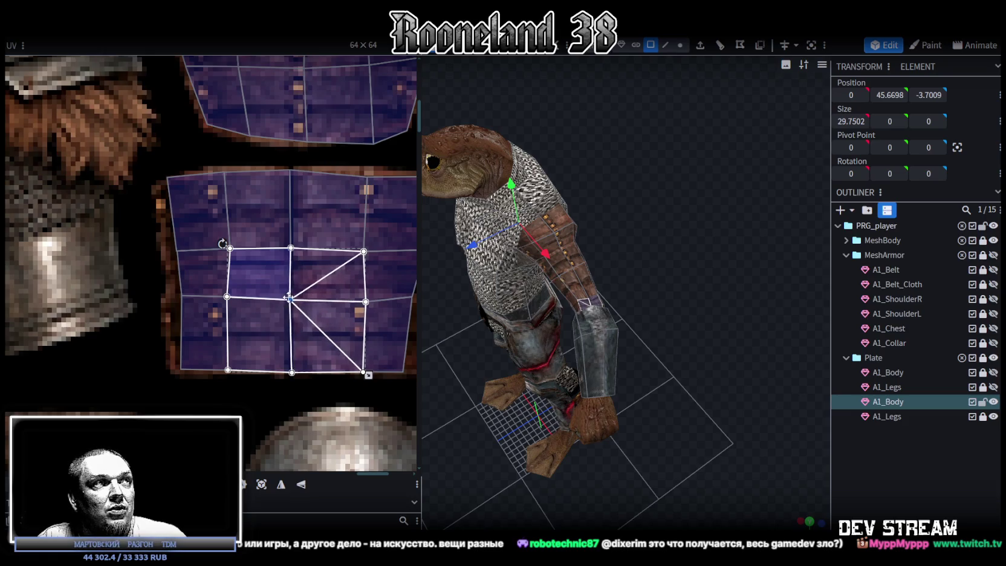
click(279, 383)
click(289, 371)
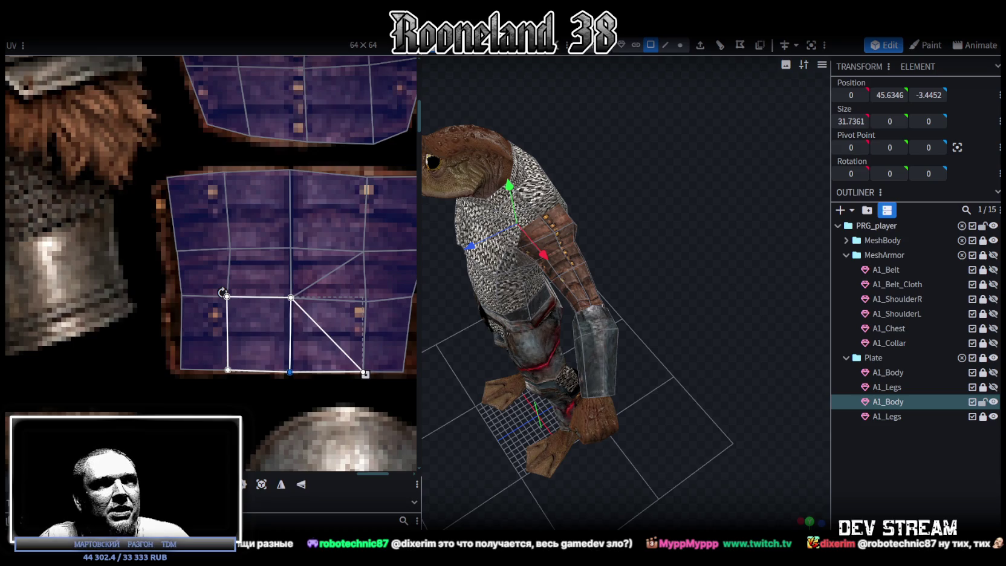
drag(499, 148, 494, 51)
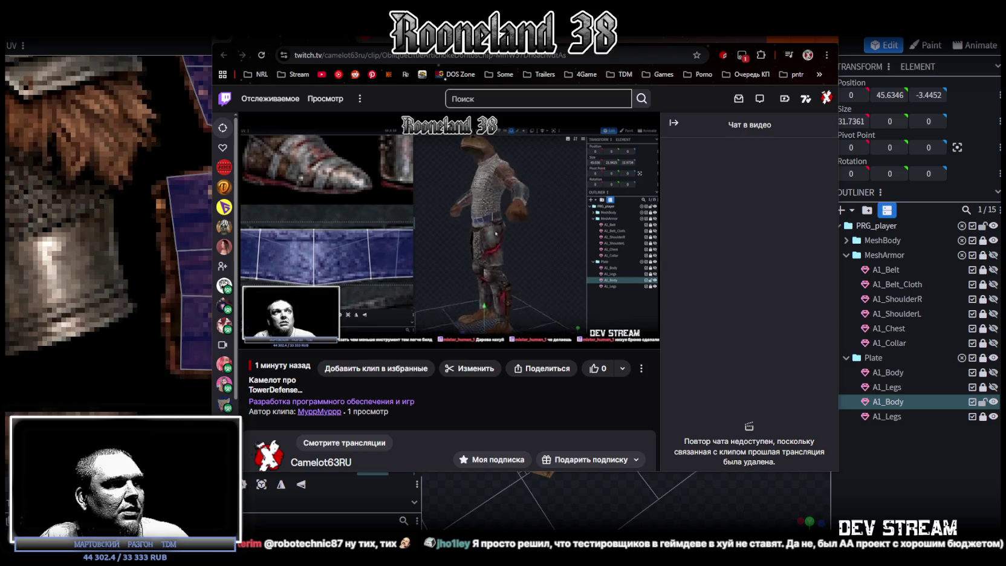
mouse_move(448, 228)
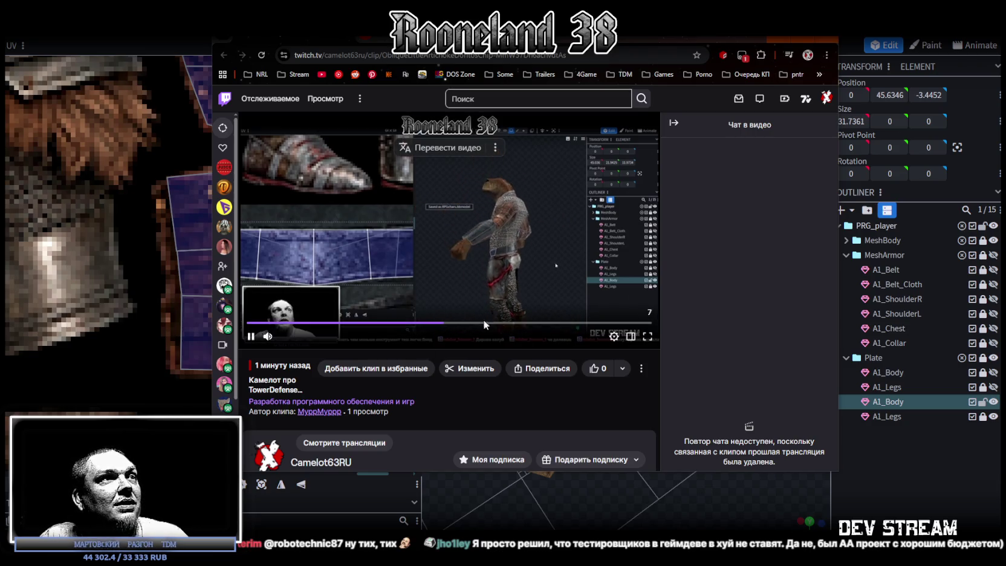
Step: Nudge the Twitch clip window, then close the clip page to return to Blockbench
drag(672, 42, 672, 35)
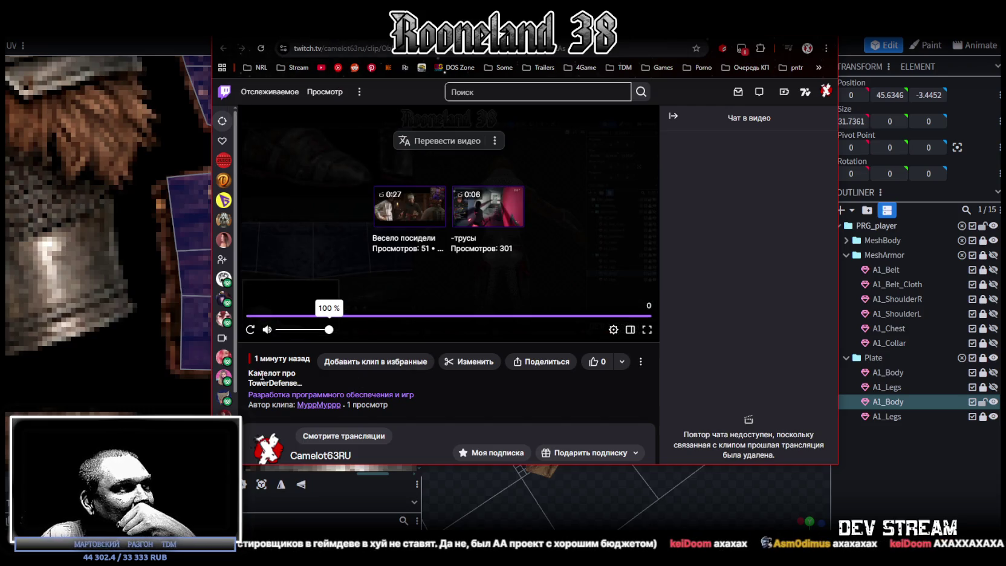
drag(248, 373, 301, 379)
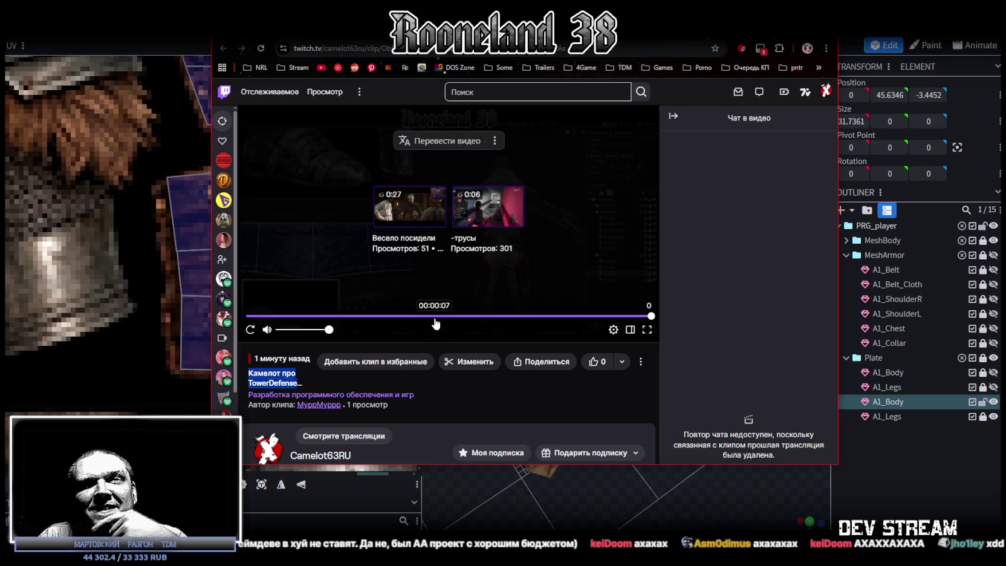
click(366, 38)
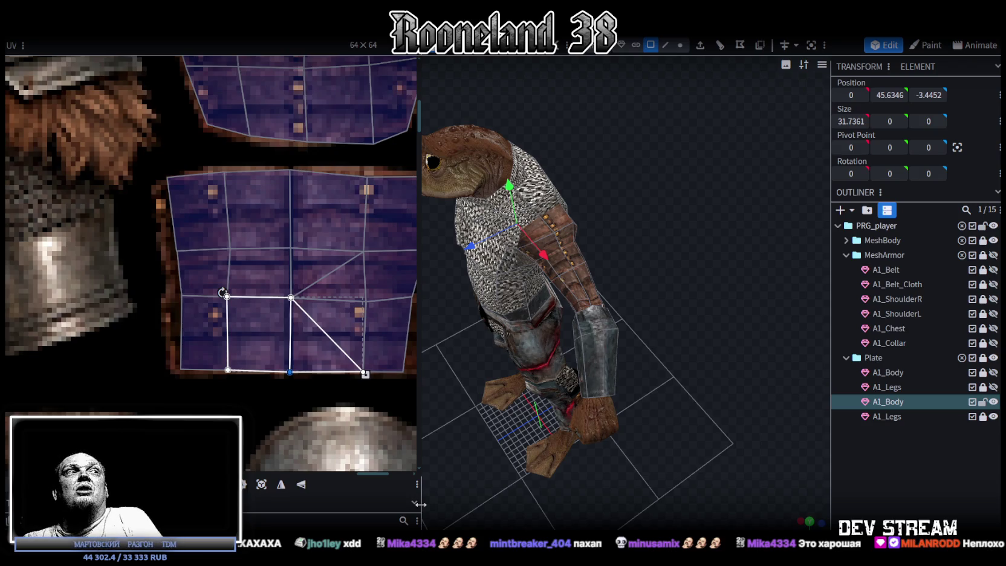
Step: Select the plate's right-side UV faces and shift an inner vertex to the right
scroll(332, 260, right, 2)
scroll(330, 266, right, 2)
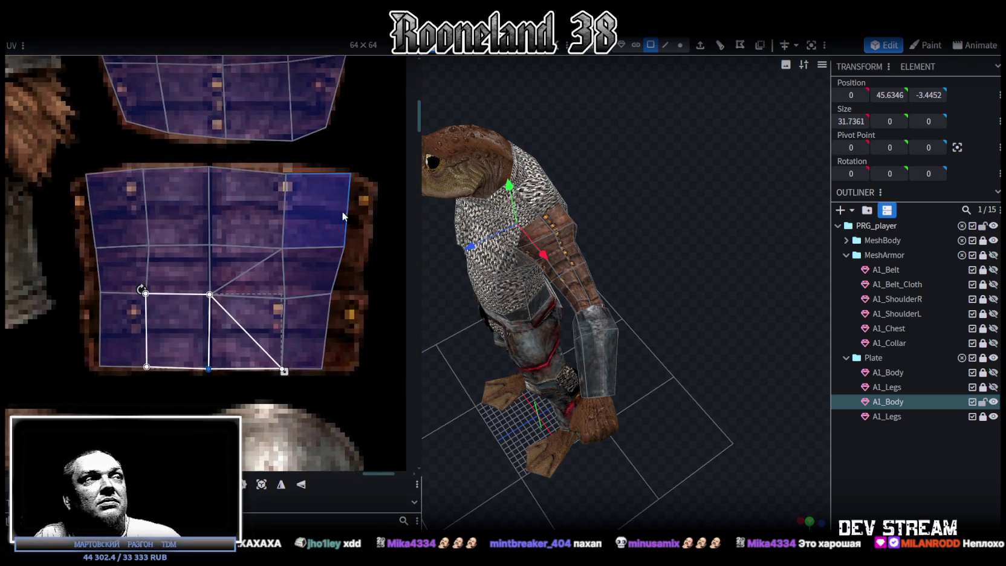
click(276, 188)
drag(284, 246, 298, 243)
click(267, 338)
shift+click(297, 298)
mouse_move(378, 388)
mouse_down()
mouse_move(316, 277)
mouse_move(359, 295)
mouse_up()
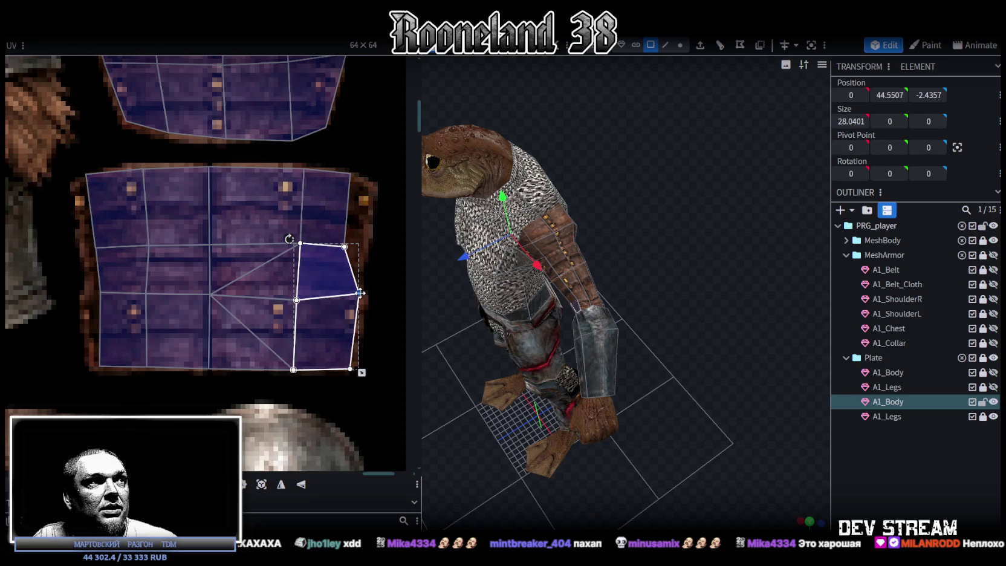
Step: Pull the middle-right and top-right UV corners outward to widen the right quads
click(333, 245)
drag(344, 247, 361, 248)
click(353, 168)
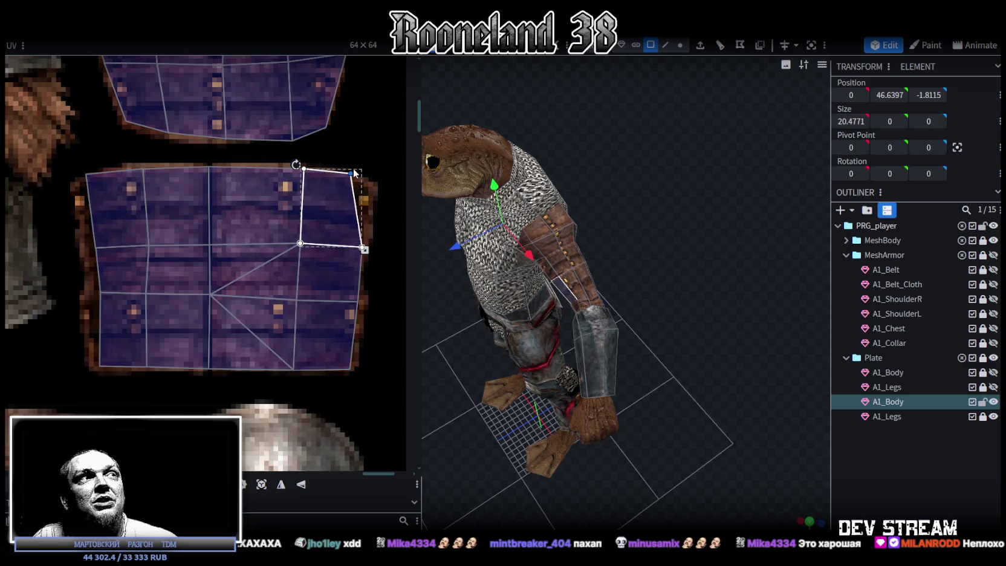
drag(351, 172, 375, 186)
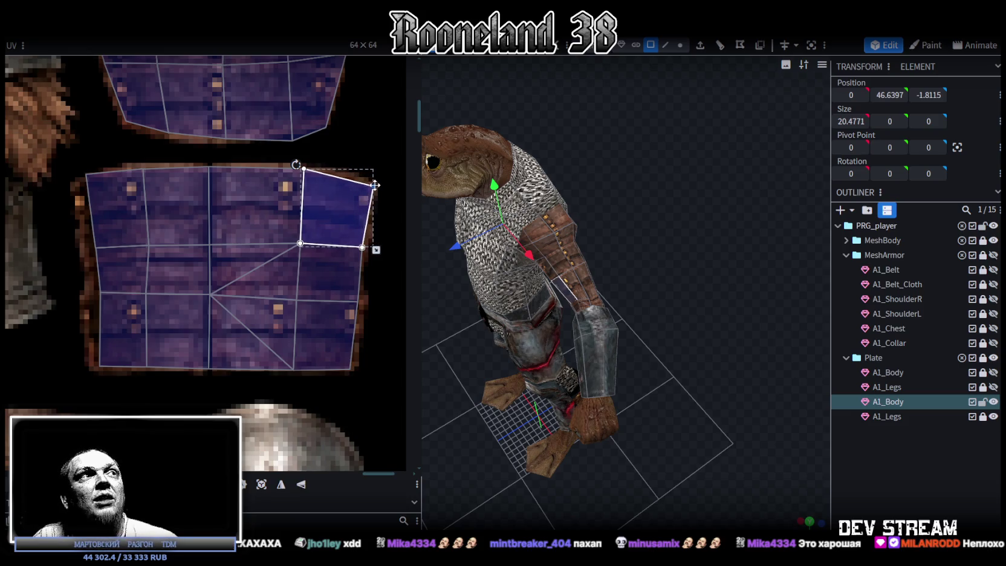
shift+click(369, 261)
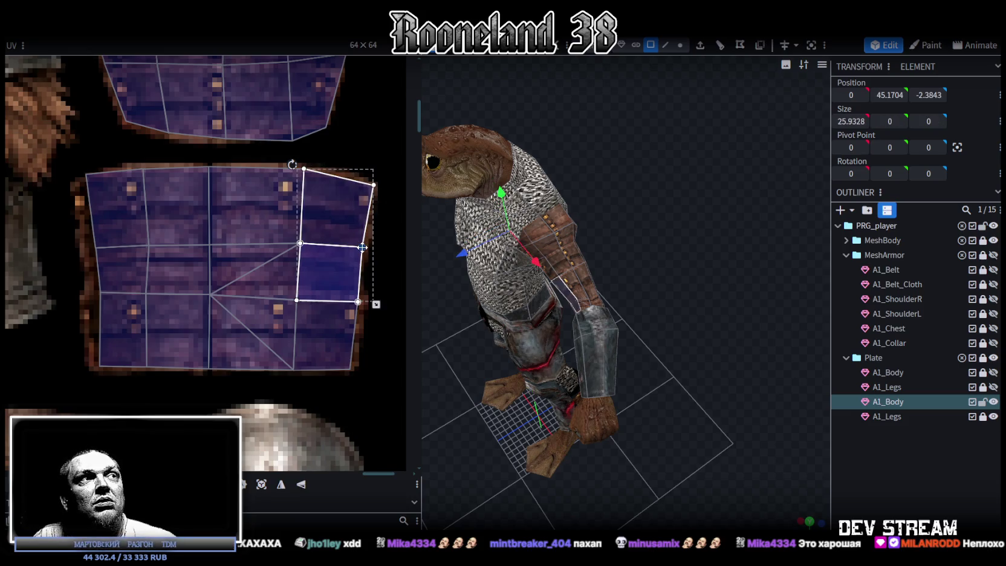
Step: Select an arm face on the plate and raise its right face's bottom-right UV corner
click(658, 411)
mouse_move(657, 406)
mouse_down()
mouse_move(734, 327)
mouse_move(723, 301)
mouse_move(641, 404)
mouse_move(686, 387)
mouse_move(585, 306)
mouse_up()
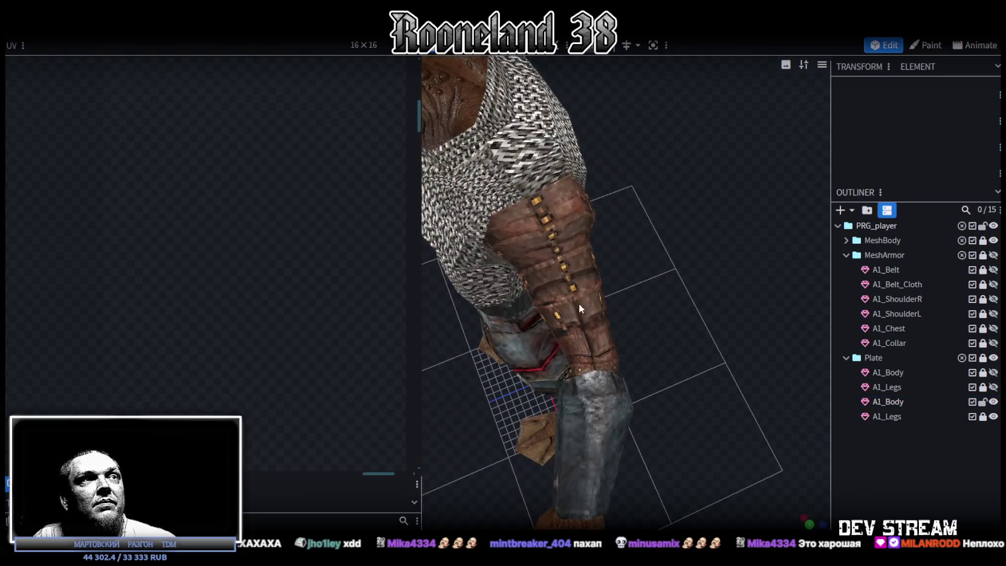
click(553, 296)
scroll(199, 241, down, 3)
scroll(215, 251, up, 3)
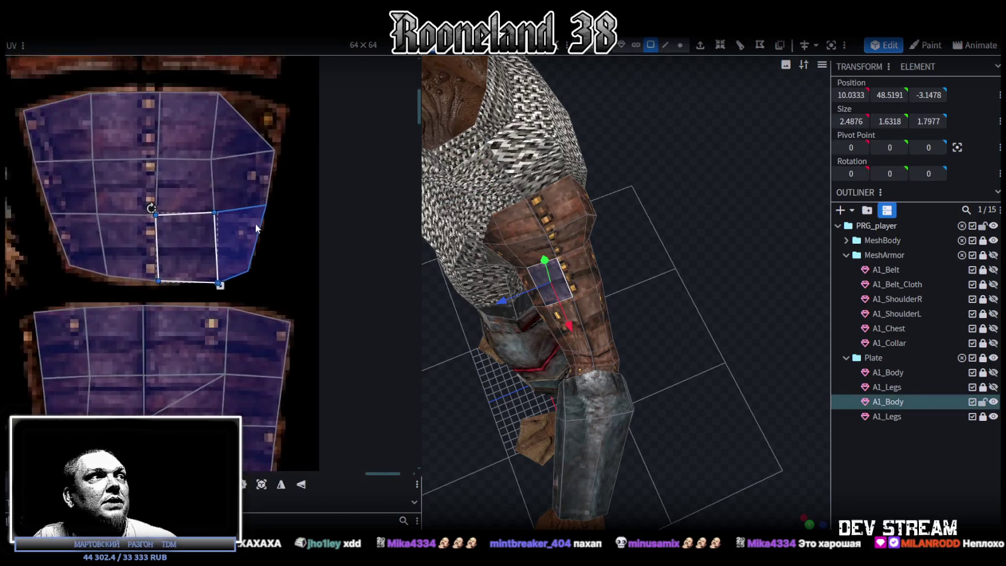
scroll(215, 250, up, 2)
click(207, 309)
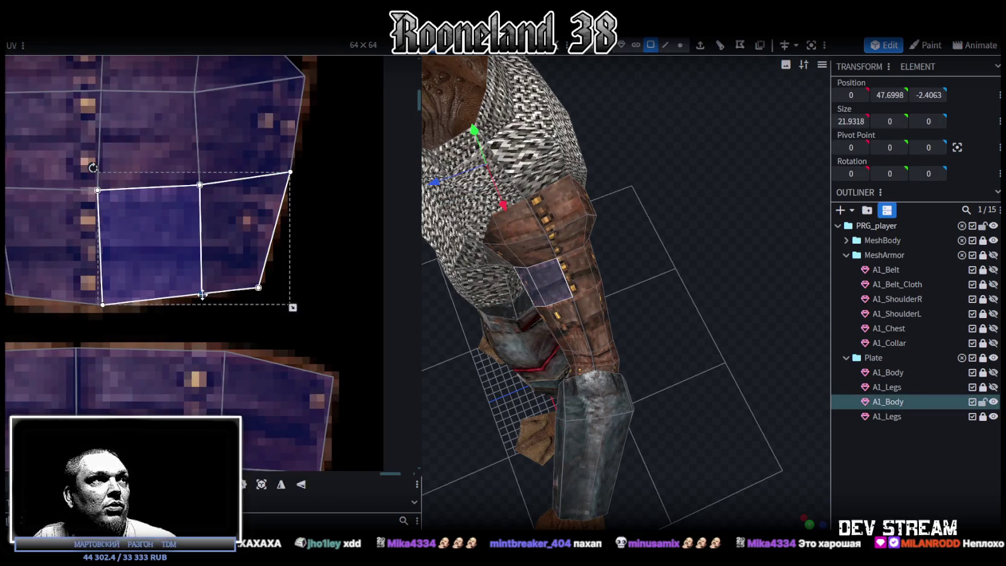
click(254, 285)
drag(258, 285, 268, 275)
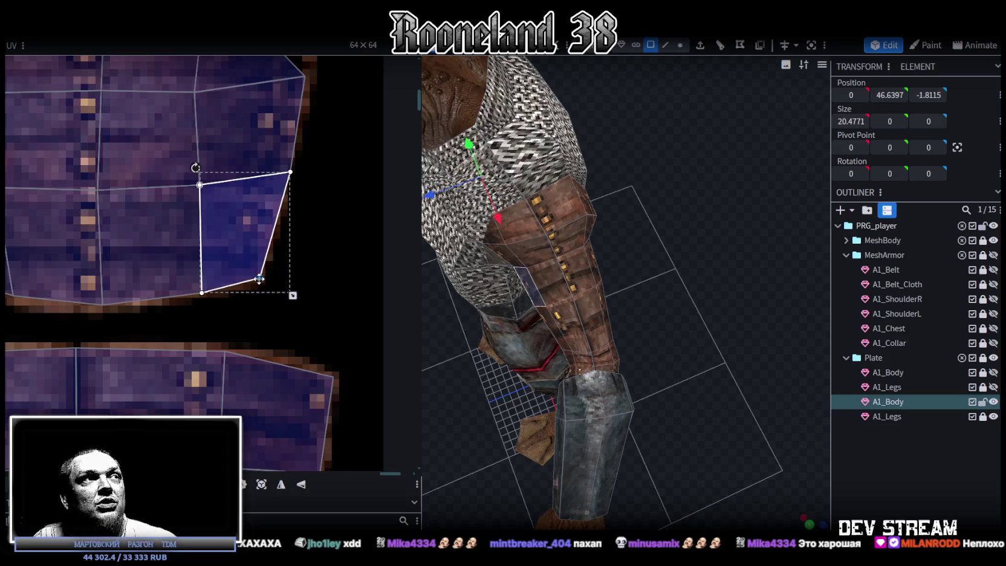
Step: Inspect the character from front and back, reselecting the A1_Body plate mesh
mouse_move(705, 352)
mouse_down()
mouse_move(883, 455)
mouse_move(760, 271)
mouse_move(789, 244)
mouse_move(639, 199)
mouse_up()
click(639, 197)
mouse_move(625, 341)
mouse_down()
mouse_move(656, 254)
mouse_move(642, 251)
mouse_move(573, 377)
mouse_move(488, 392)
mouse_move(515, 361)
mouse_move(888, 451)
mouse_up()
click(739, 327)
mouse_move(739, 327)
mouse_down()
mouse_move(682, 353)
mouse_move(591, 317)
mouse_move(566, 293)
mouse_move(705, 315)
mouse_move(819, 226)
mouse_move(698, 239)
mouse_up()
click(698, 238)
scroll(361, 310, down, 3)
scroll(312, 341, down, 2)
scroll(339, 212, down, 2)
scroll(271, 214, down, 2)
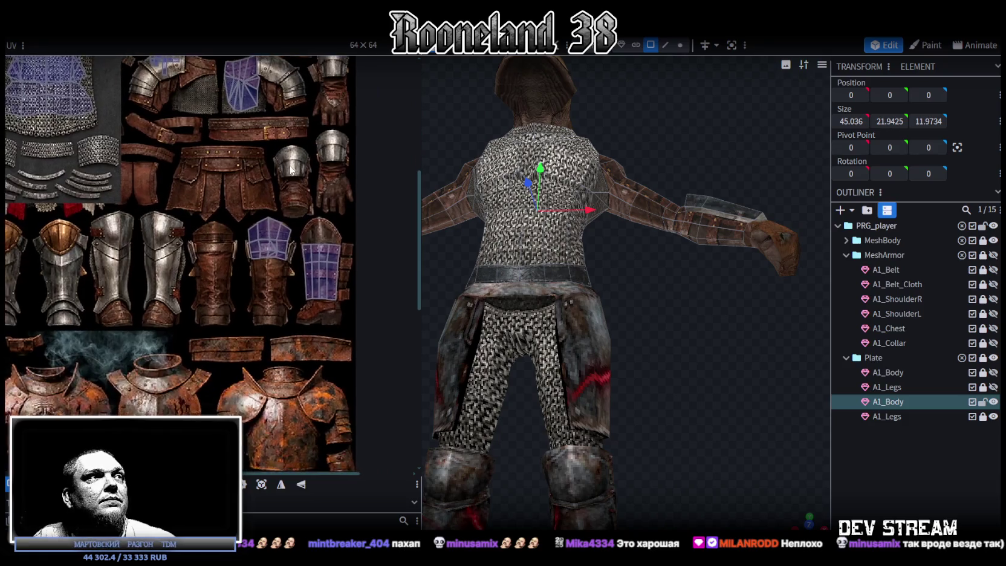
scroll(279, 212, up, 2)
Step: Select the vambrace UV island and pan across the armor texture atlas
drag(295, 243, 349, 341)
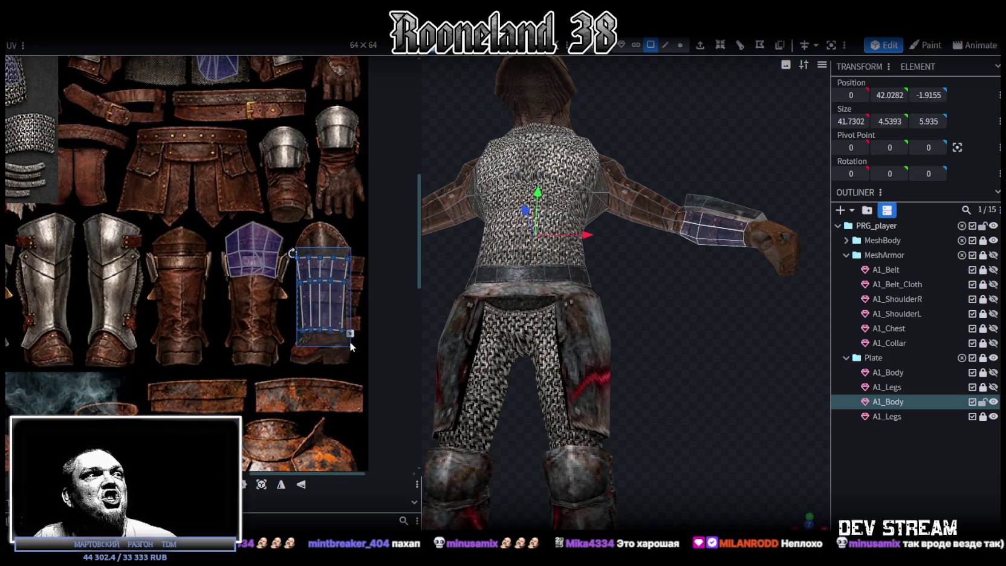
scroll(319, 205, down, 2)
scroll(322, 250, down, 1)
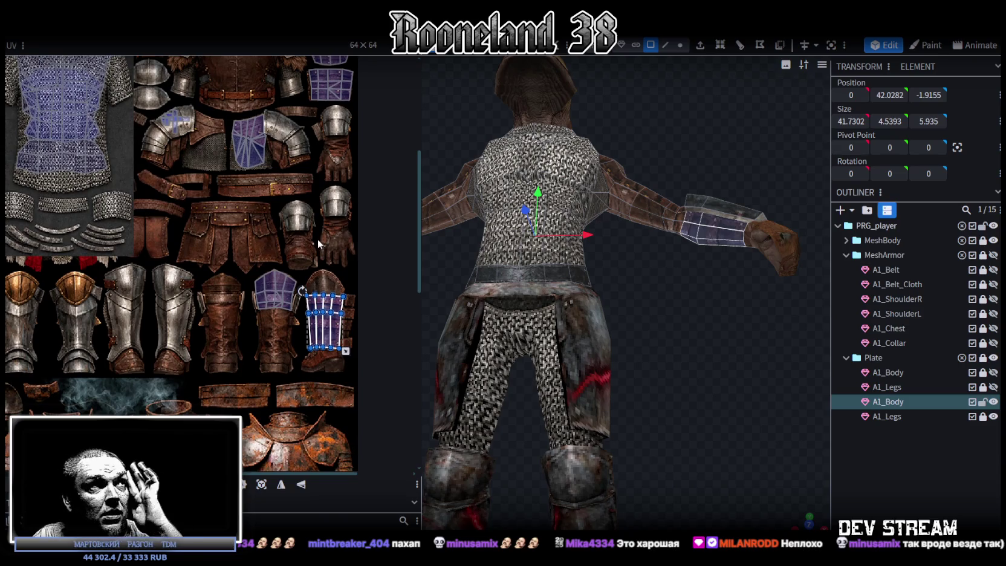
scroll(250, 250, up, 1)
scroll(249, 249, up, 1)
scroll(249, 247, down, 1)
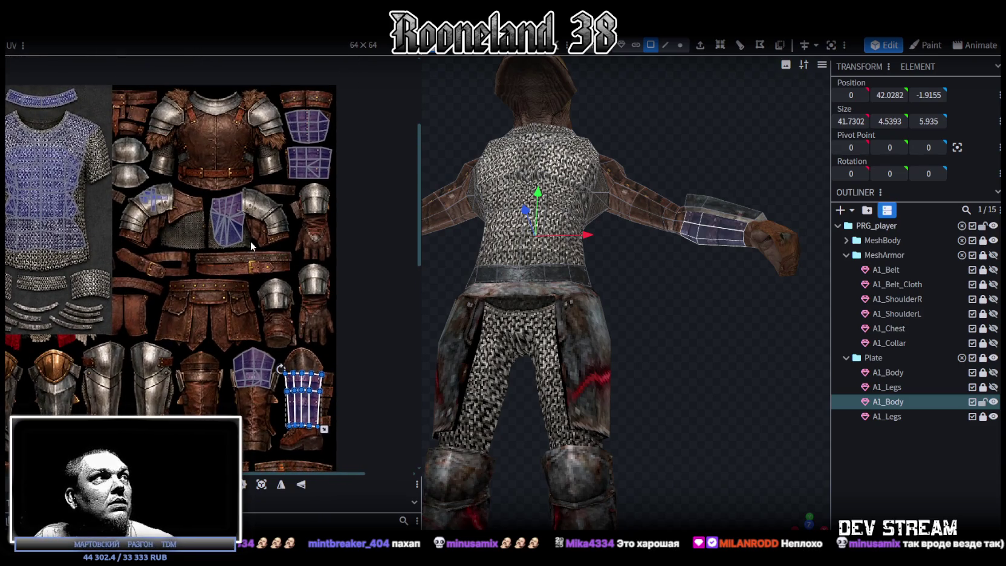
scroll(250, 241, down, 1)
scroll(253, 236, down, 1)
scroll(266, 219, down, 1)
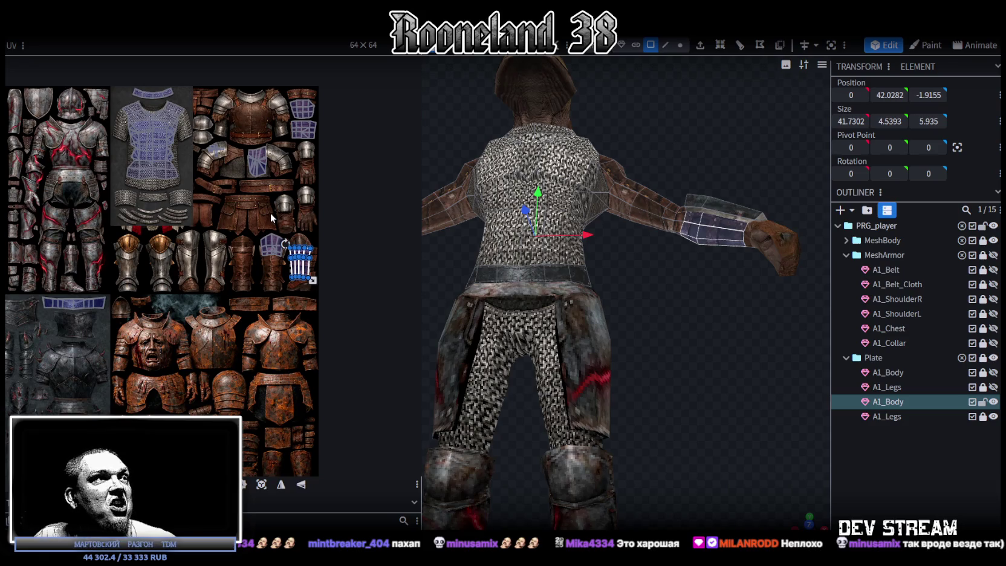
middle_drag(251, 227, 384, 218)
scroll(696, 317, down, 2)
Step: Check the armored model from another angle and reselect the A1_Body armor mesh
mouse_move(695, 317)
mouse_down()
mouse_move(732, 381)
mouse_move(706, 390)
mouse_move(655, 334)
mouse_move(768, 390)
mouse_move(670, 255)
mouse_move(632, 291)
mouse_move(676, 244)
mouse_move(659, 249)
mouse_move(609, 307)
mouse_move(739, 301)
mouse_move(745, 181)
mouse_move(648, 134)
mouse_up()
scroll(672, 328, up, 2)
click(775, 393)
click(631, 290)
scroll(666, 236, up, 2)
scroll(660, 228, up, 2)
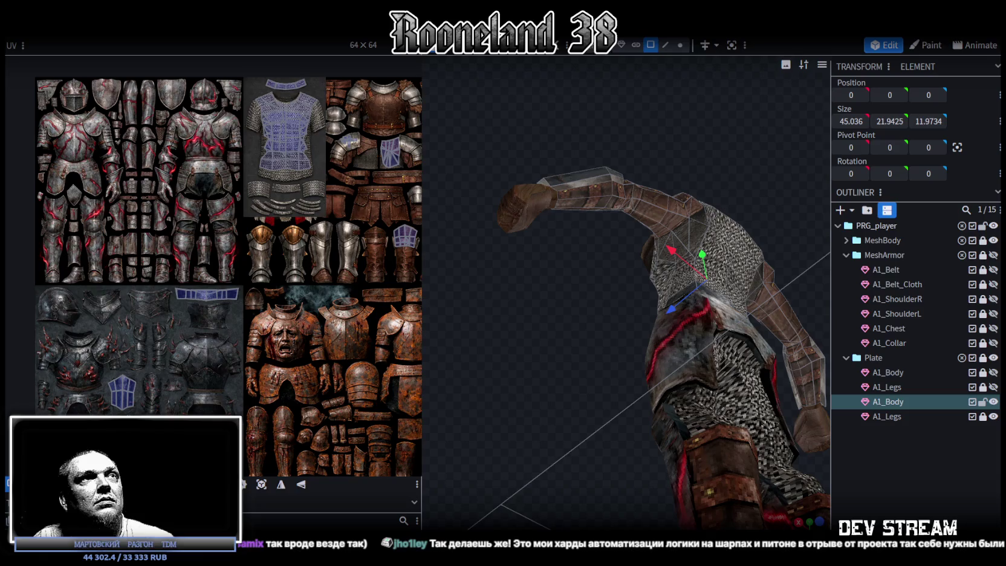
Step: Select the upper-arm face and extend the selection across the shoulder piece
click(585, 188)
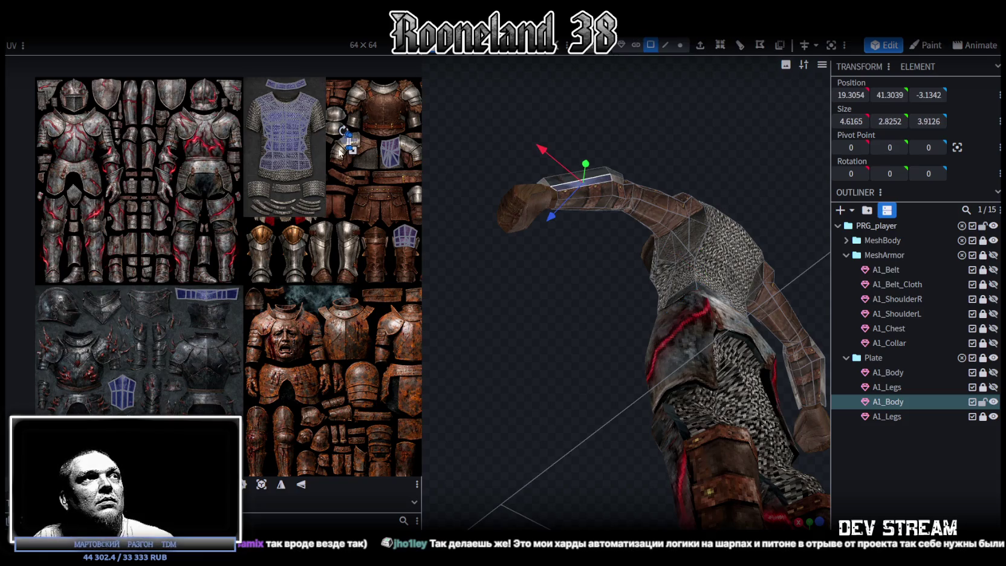
scroll(338, 153, up, 3)
scroll(318, 171, up, 2)
click(281, 147)
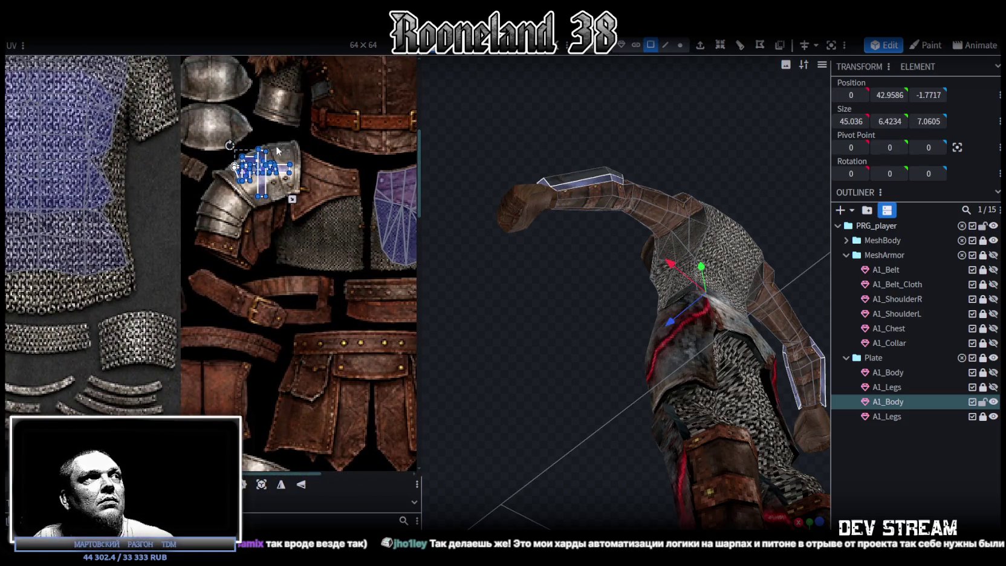
scroll(308, 175, down, 2)
scroll(324, 201, down, 2)
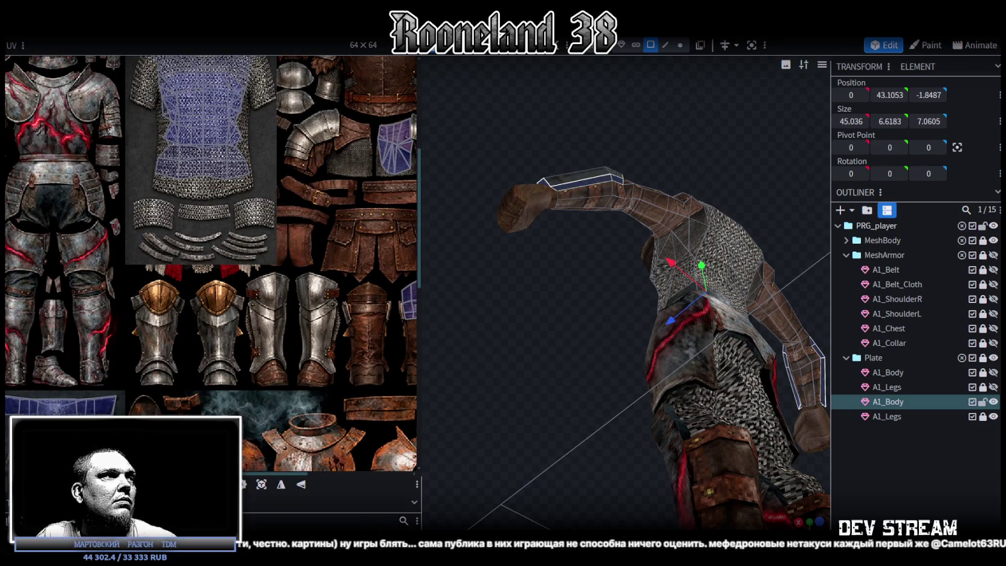
scroll(338, 247, up, 1)
scroll(204, 236, down, 3)
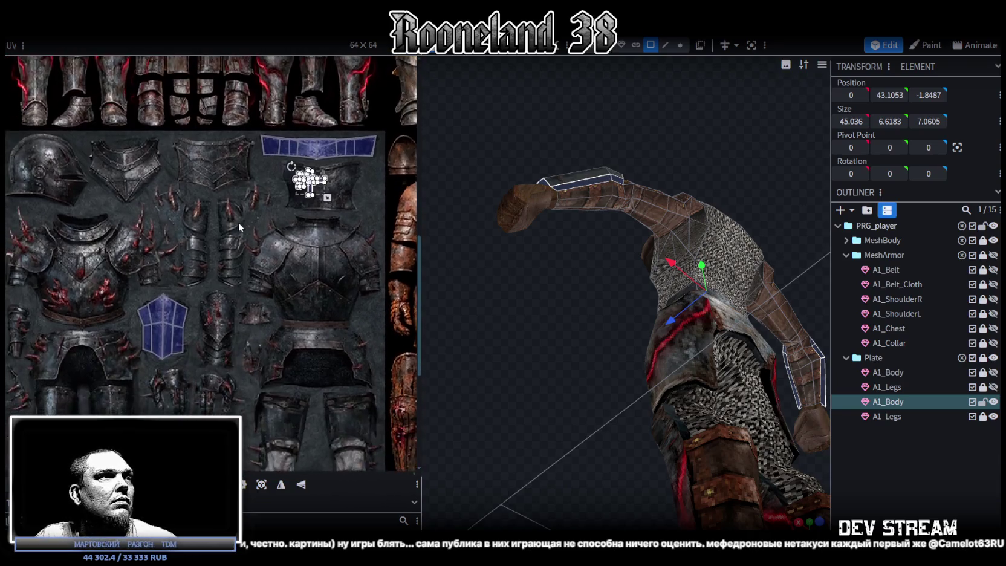
scroll(239, 223, down, 1)
Step: Place the small UV island on the dark leg plate region, then reselect A1_Body
drag(309, 175, 306, 362)
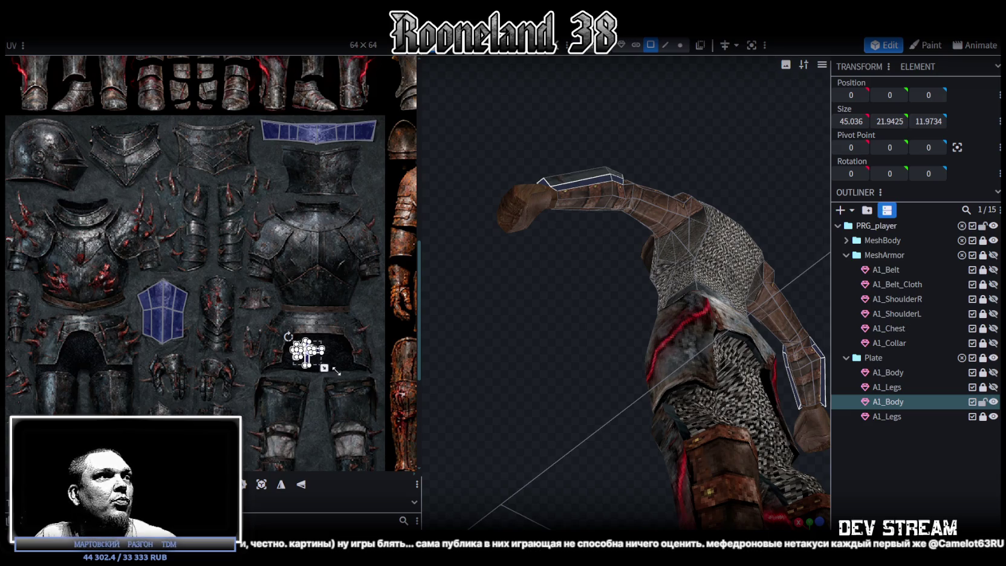
middle_drag(336, 370, 322, 239)
scroll(307, 221, up, 2)
drag(266, 234, 349, 334)
mouse_move(807, 477)
mouse_down()
mouse_move(585, 339)
mouse_move(496, 417)
mouse_move(614, 430)
mouse_move(731, 374)
mouse_move(679, 379)
mouse_move(666, 244)
mouse_move(728, 365)
mouse_up()
click(940, 515)
click(666, 243)
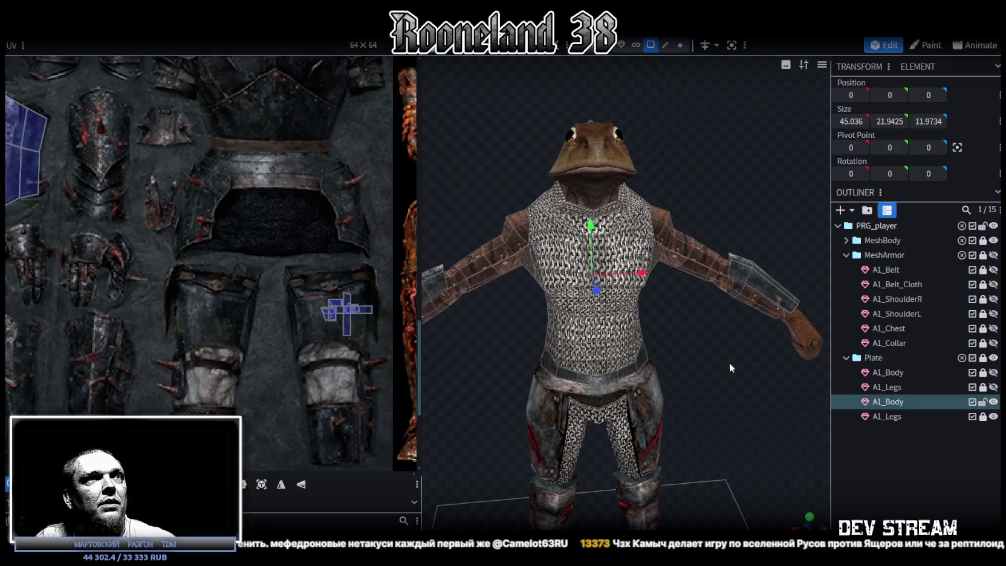
Step: Select the small arm element, then narrow the UV panel so the Textures list shows
click(688, 254)
scroll(272, 226, up, 3)
scroll(300, 292, down, 2)
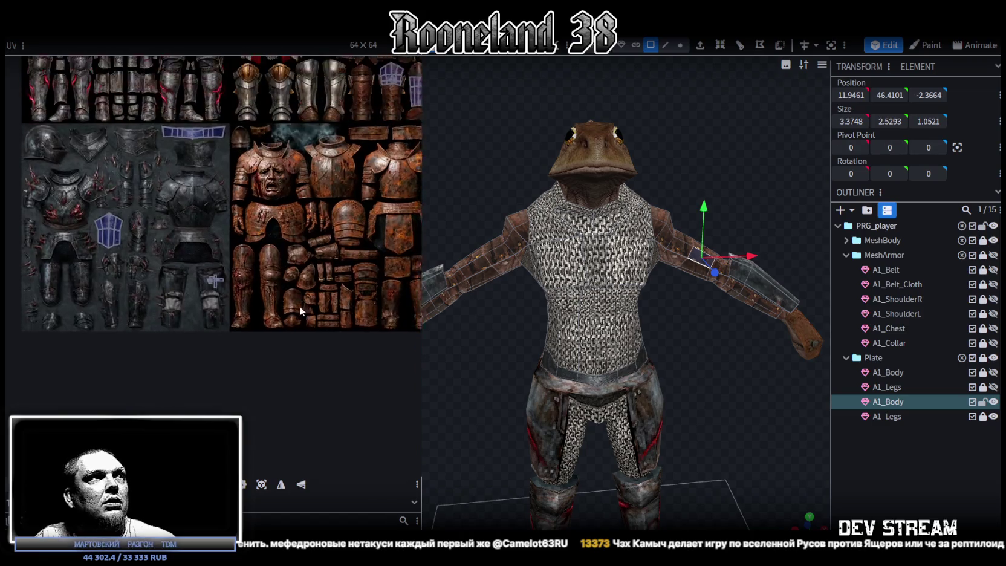
scroll(301, 292, down, 1)
scroll(298, 257, down, 1)
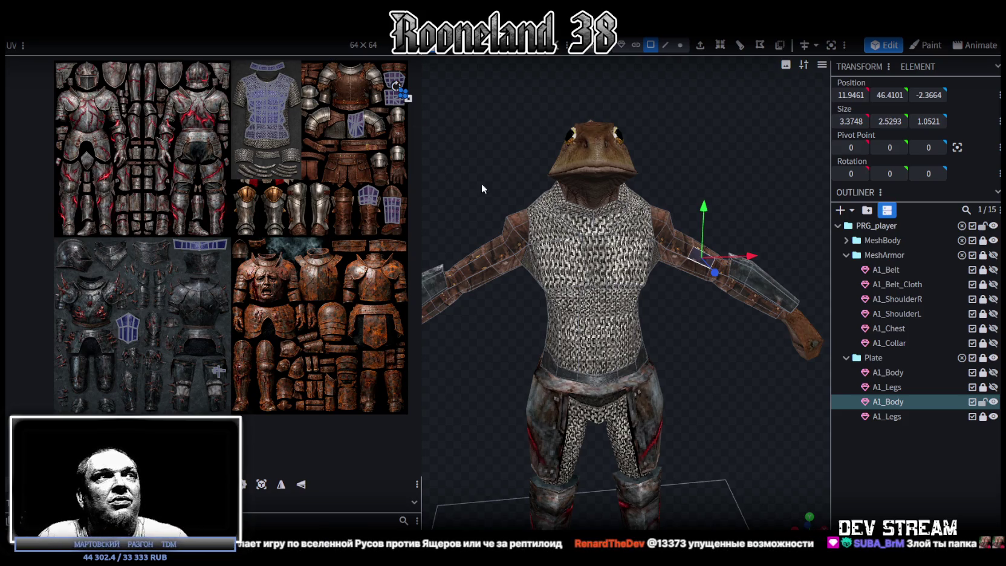
drag(421, 149, 266, 151)
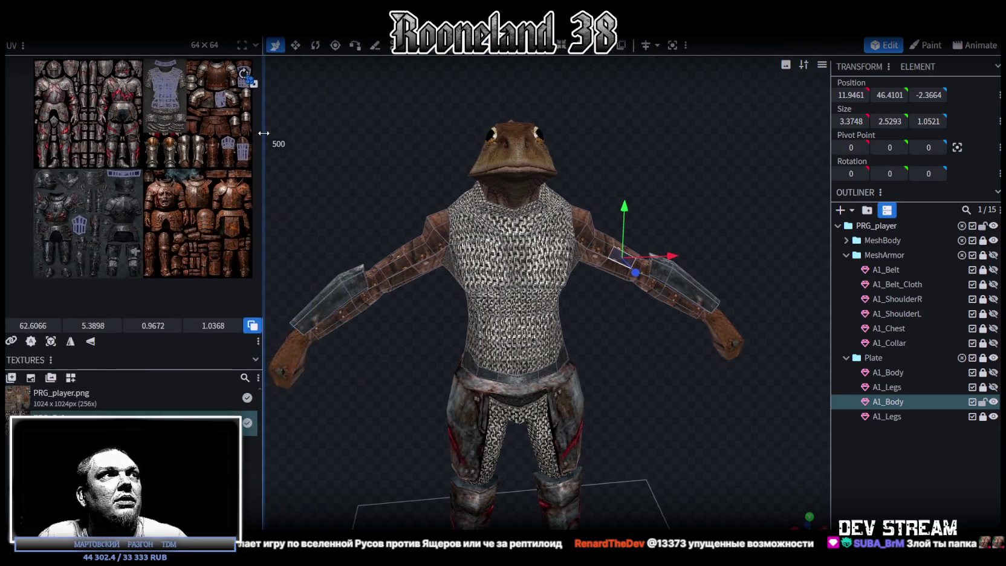
Step: Zoom in on the chest and pick out the small triangular plate faces on its right side
drag(679, 185, 605, 175)
scroll(635, 159, up, 5)
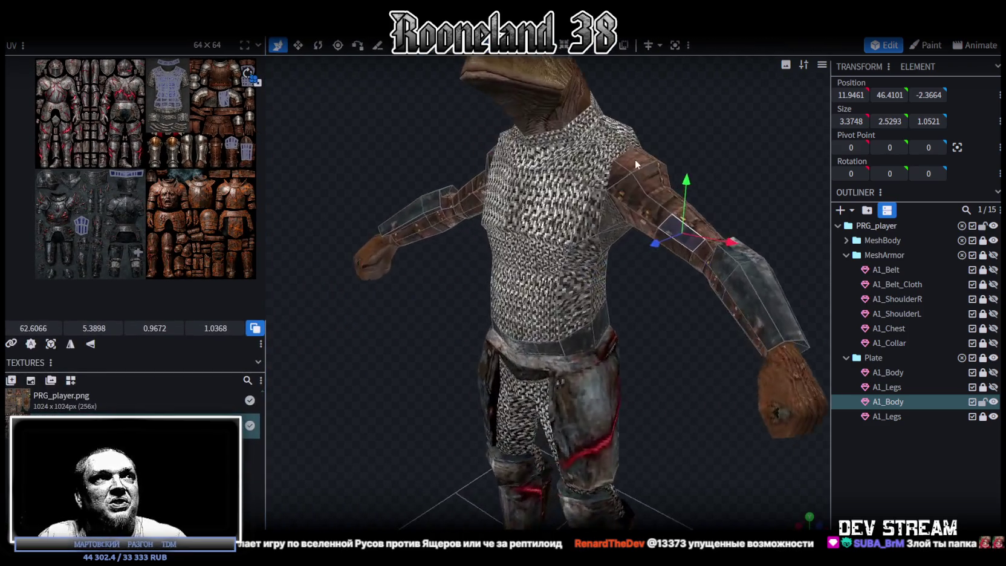
mouse_move(591, 246)
mouse_down()
mouse_move(636, 270)
mouse_move(643, 291)
mouse_up()
click(603, 199)
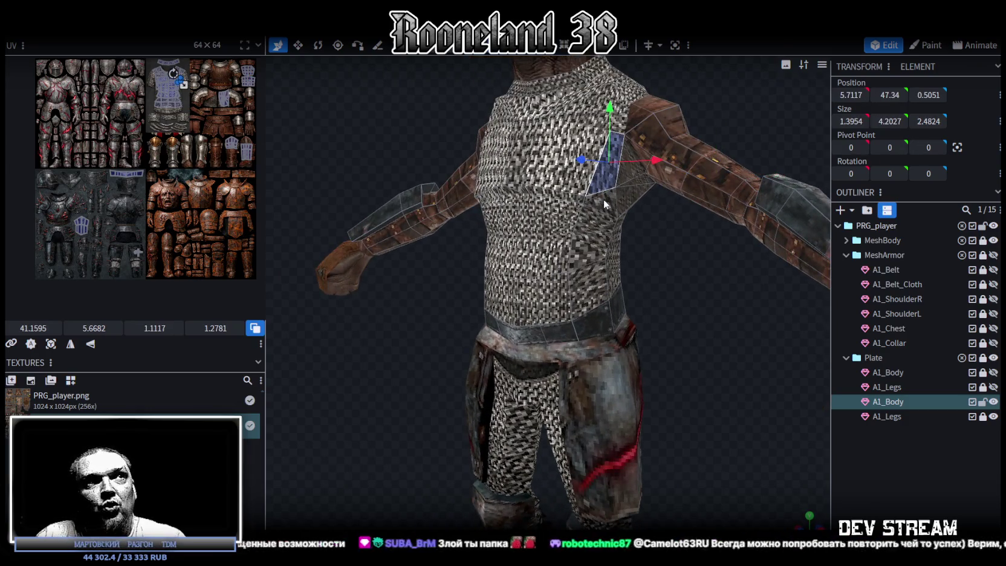
click(599, 181)
click(600, 207)
click(593, 201)
click(592, 201)
click(592, 201)
click(608, 212)
click(608, 211)
Step: Zoom out to the whole frog-headed model, select another chest face, and view it from the side
scroll(623, 254, down, 3)
mouse_move(632, 274)
mouse_down()
mouse_move(745, 287)
mouse_move(641, 293)
mouse_move(619, 216)
mouse_up()
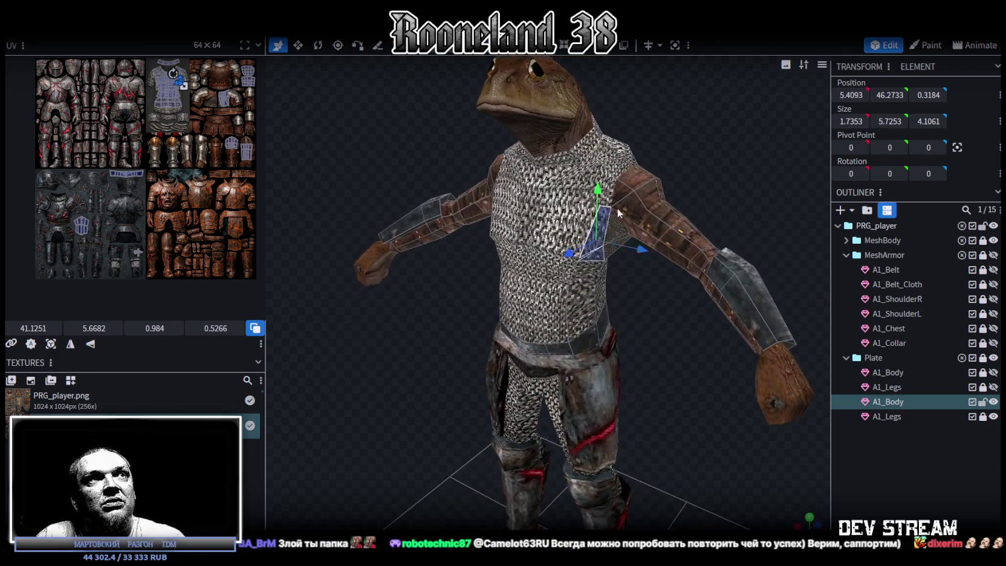
click(609, 205)
mouse_move(644, 288)
mouse_down()
mouse_move(579, 259)
mouse_move(544, 265)
mouse_move(597, 299)
mouse_move(640, 301)
mouse_up()
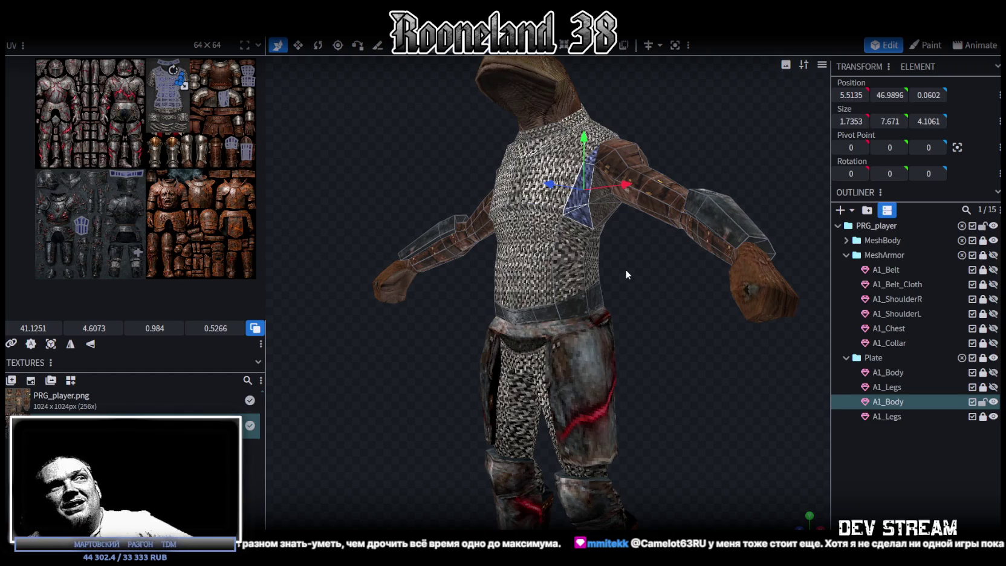
Step: Zoom onto the chainmail chest and shoulder plate, then orbit to a side view
scroll(624, 267, up, 3)
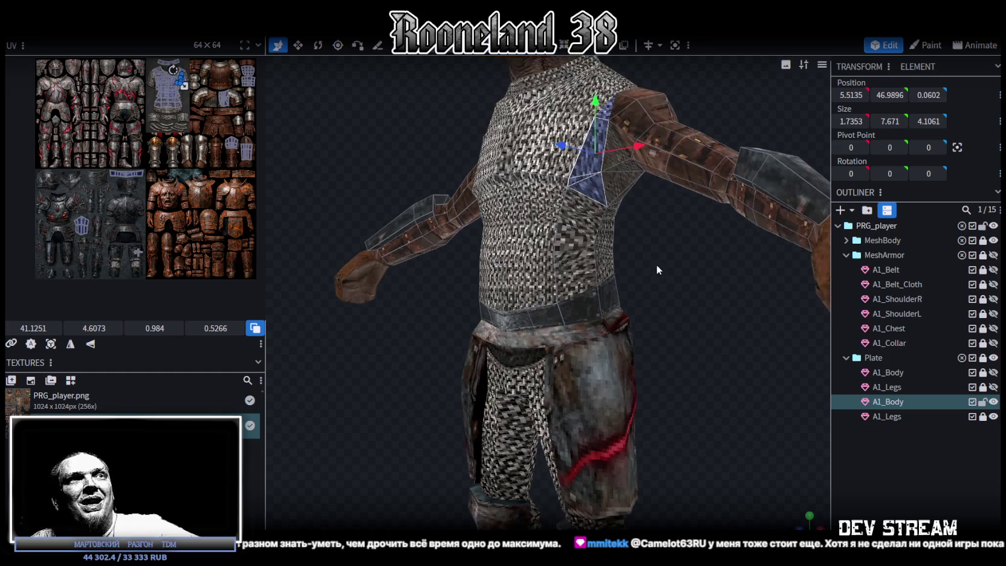
scroll(658, 293, up, 2)
drag(687, 298, 674, 291)
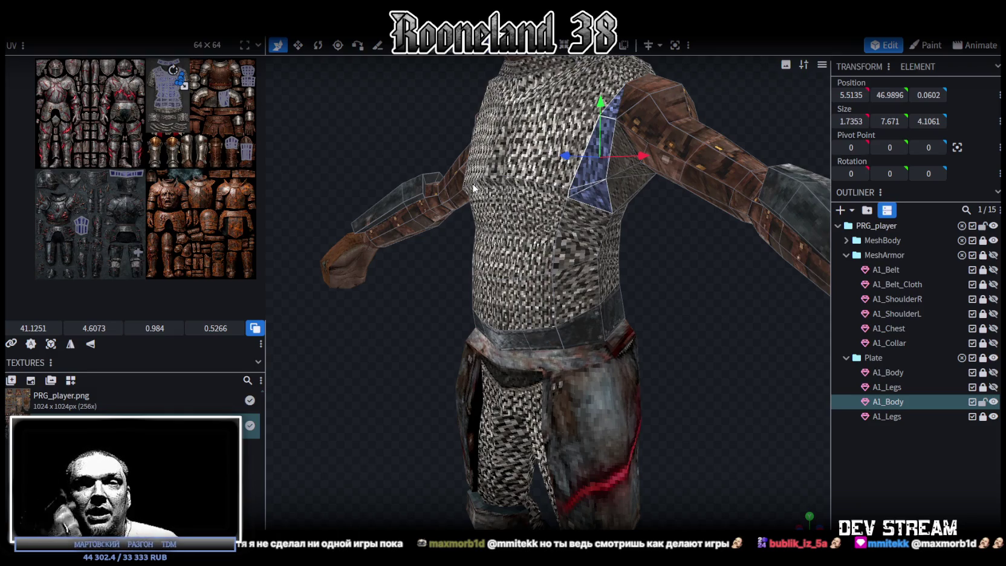
mouse_move(492, 195)
mouse_down()
mouse_move(672, 308)
mouse_move(602, 283)
mouse_move(638, 307)
mouse_move(725, 323)
mouse_up()
scroll(157, 119, up, 2)
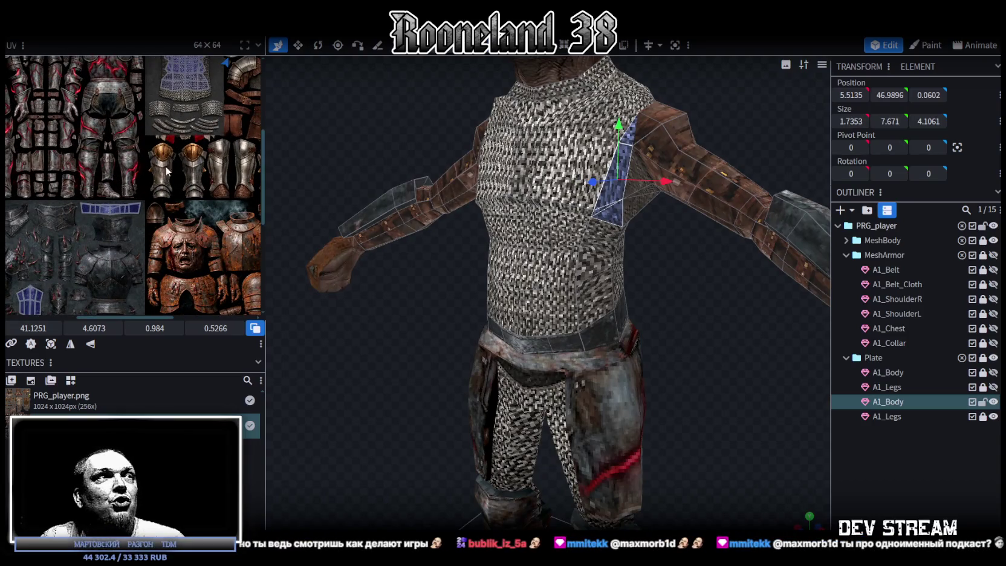
Step: Return to the model's front and save the project as RPGchars.bbmodel
scroll(694, 281, down, 3)
mouse_move(694, 281)
mouse_down()
mouse_move(713, 359)
mouse_move(706, 417)
mouse_up()
key(ctrl+s)
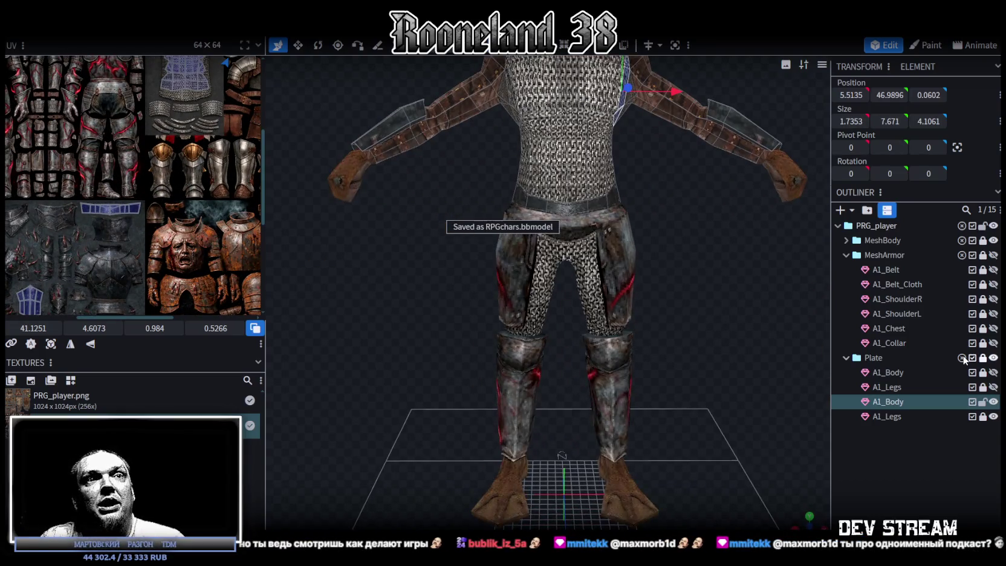
Step: Unlock the second A1_Legs part in the Outliner
key(Escape)
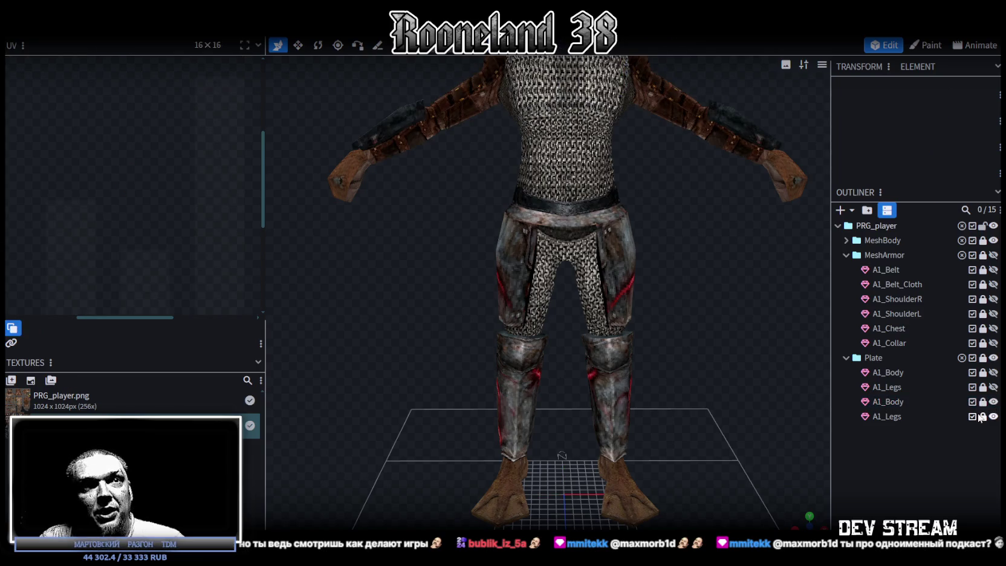
click(983, 417)
click(917, 417)
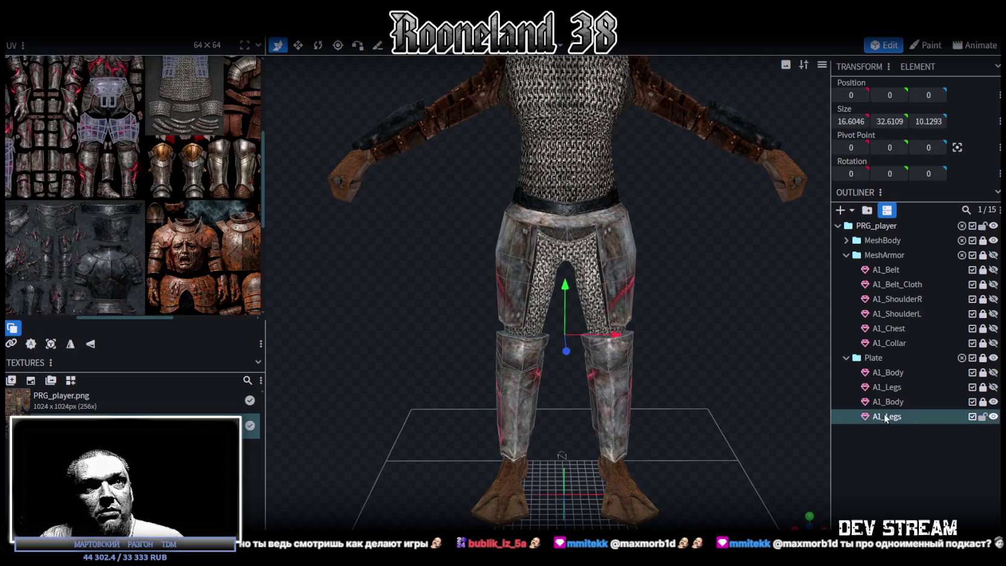
drag(727, 389, 823, 395)
key(Escape)
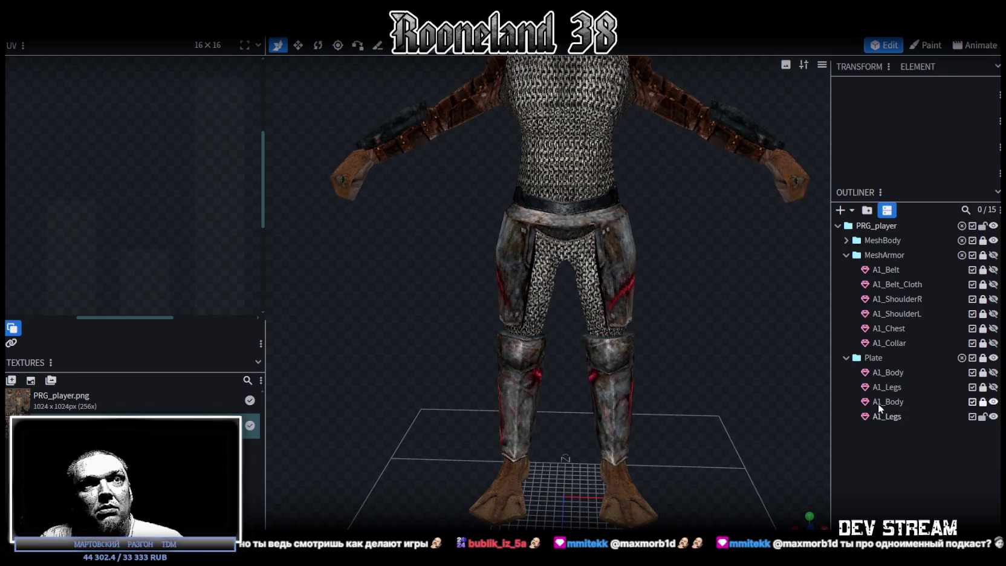
Step: Rename the duplicate parts to A2_Body and A2_Legs, then lock A2_Body
double_click(907, 401)
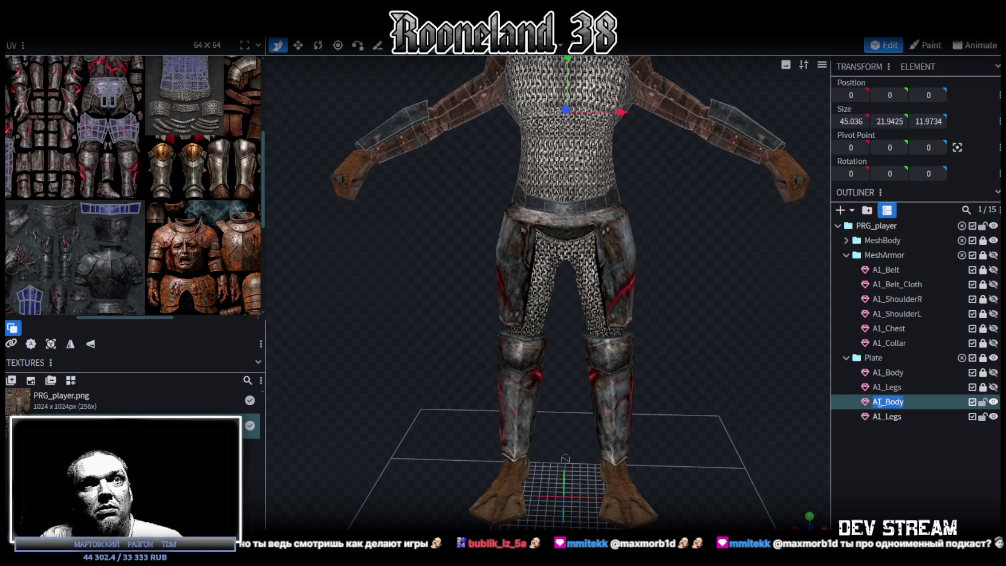
click(882, 400)
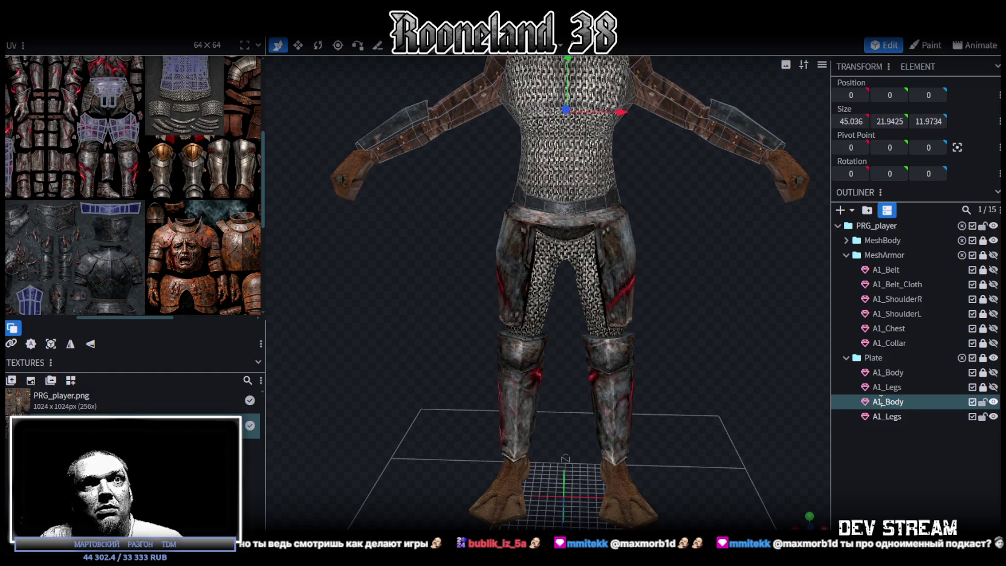
text(2)
double_click(876, 416)
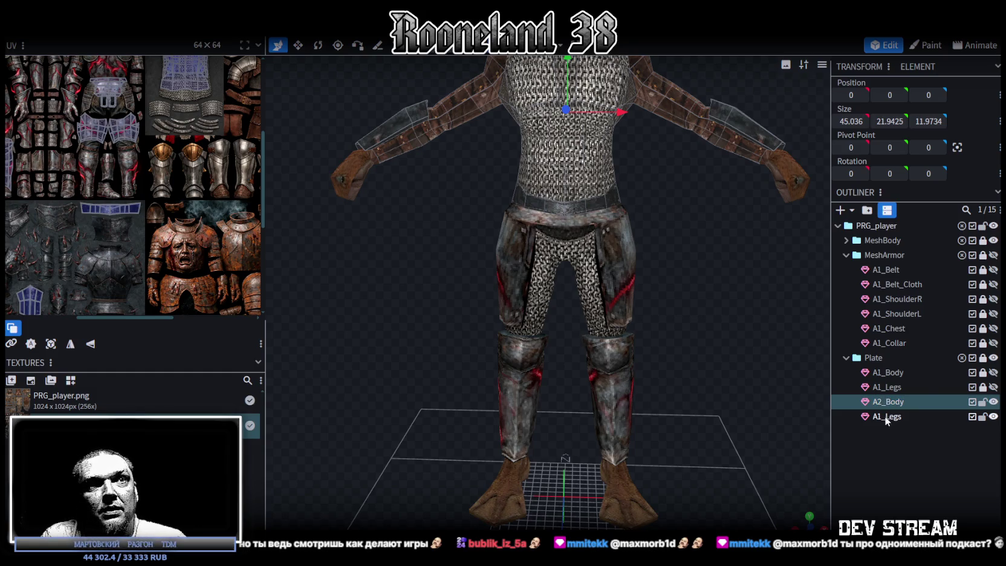
click(883, 418)
key(BackSpace)
text(2)
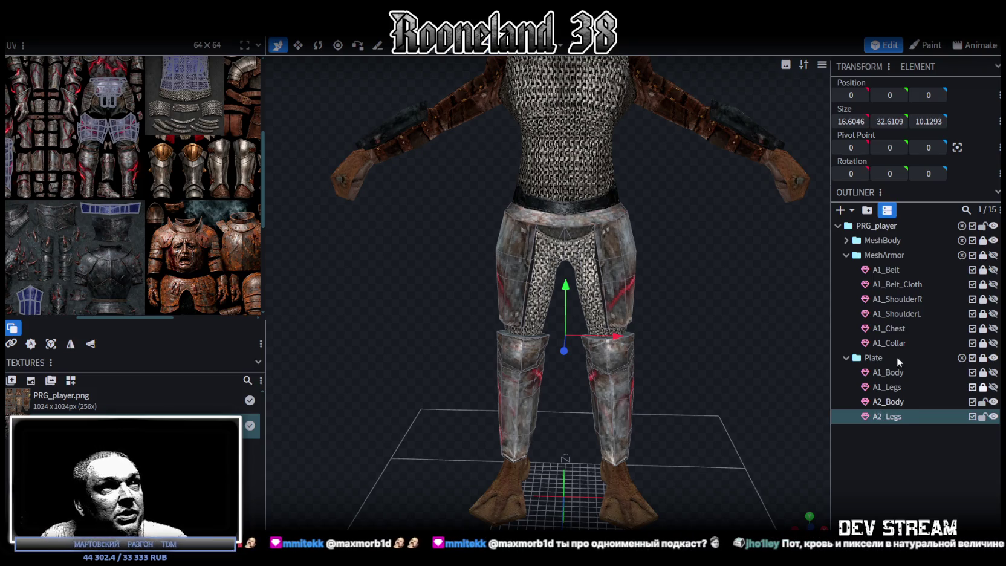
click(982, 402)
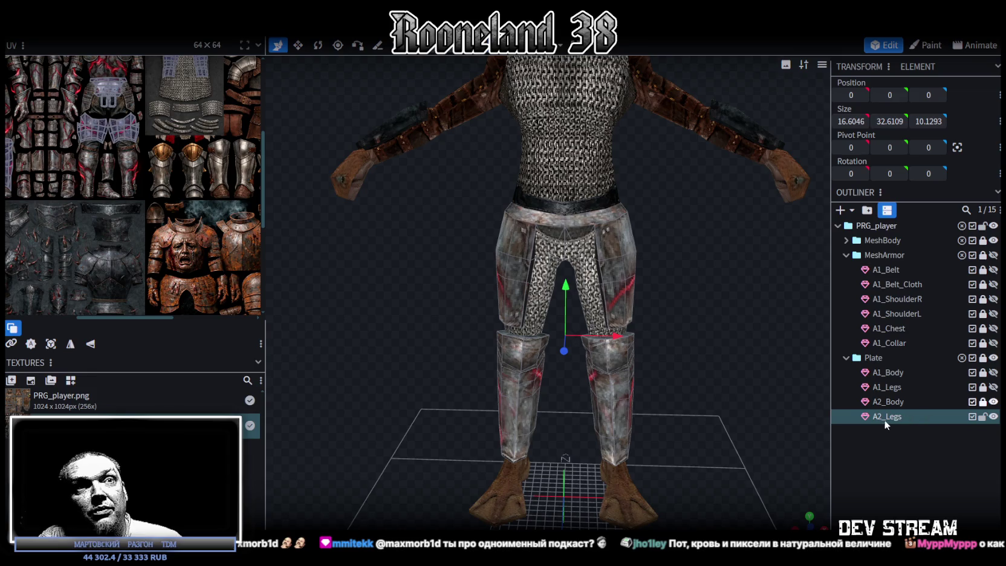
scroll(249, 161, down, 1)
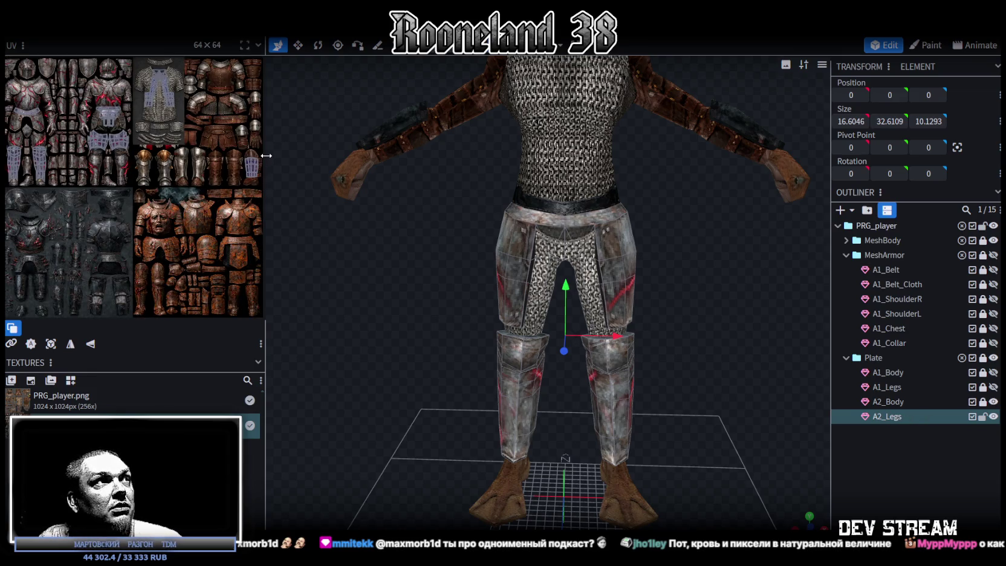
Step: Widen the UV editor, select all lower-leg faces, and move their island onto the greave texture
drag(266, 155, 439, 181)
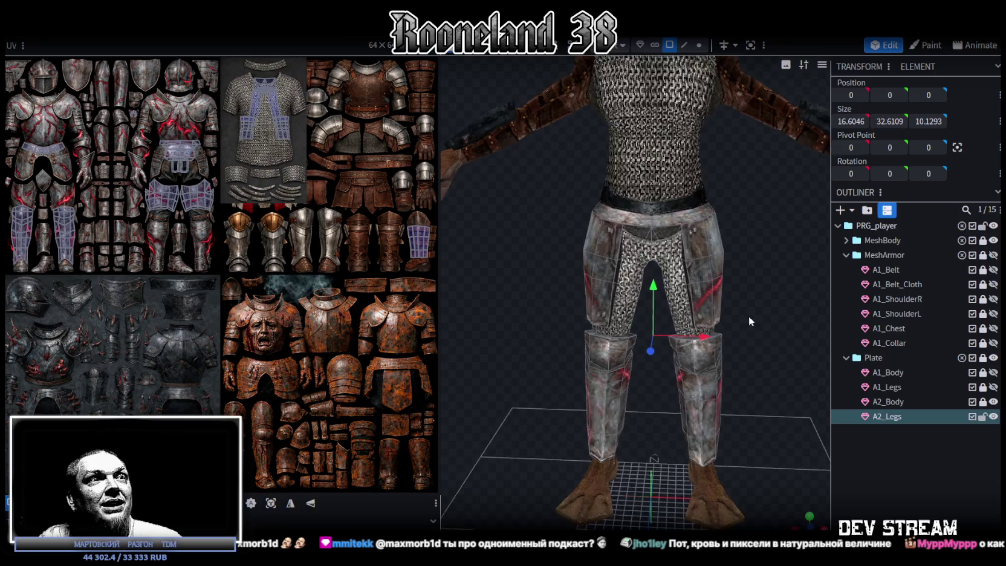
drag(677, 366, 586, 435)
click(585, 437)
scroll(257, 320, up, 2)
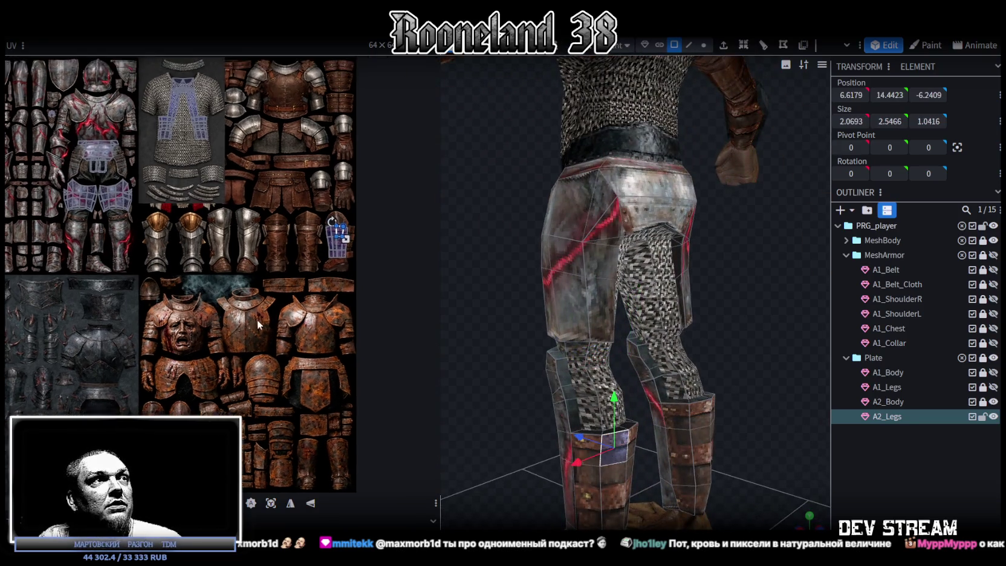
scroll(256, 319, up, 2)
key(ctrl+a)
scroll(357, 248, down, 2)
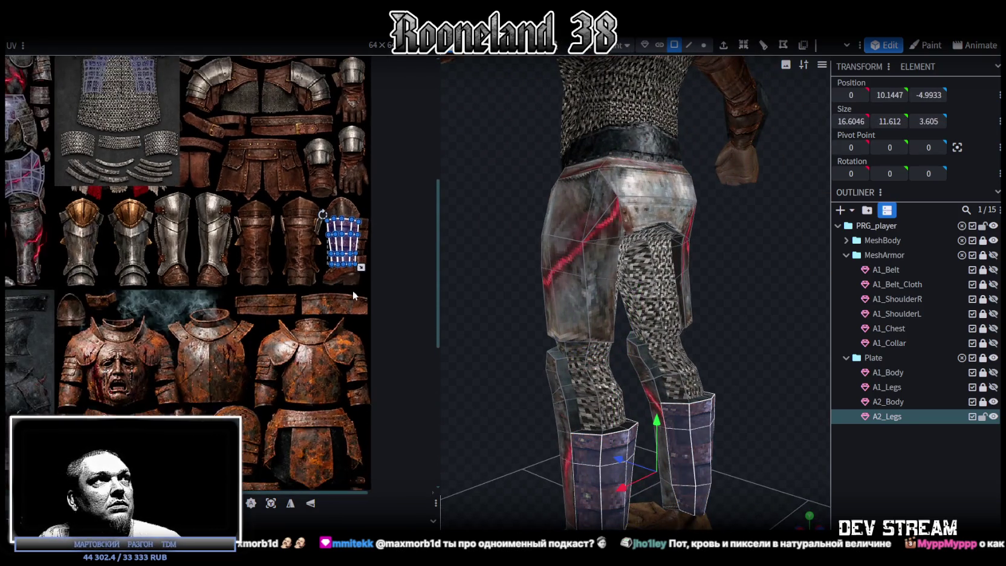
scroll(347, 338, down, 2)
scroll(344, 375, down, 1)
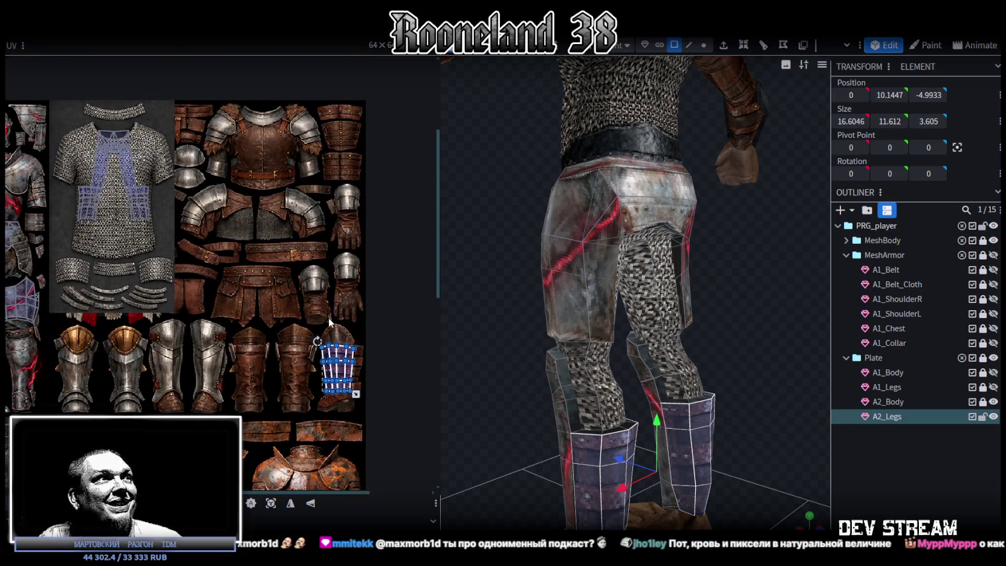
scroll(336, 334, up, 2)
drag(347, 391, 274, 391)
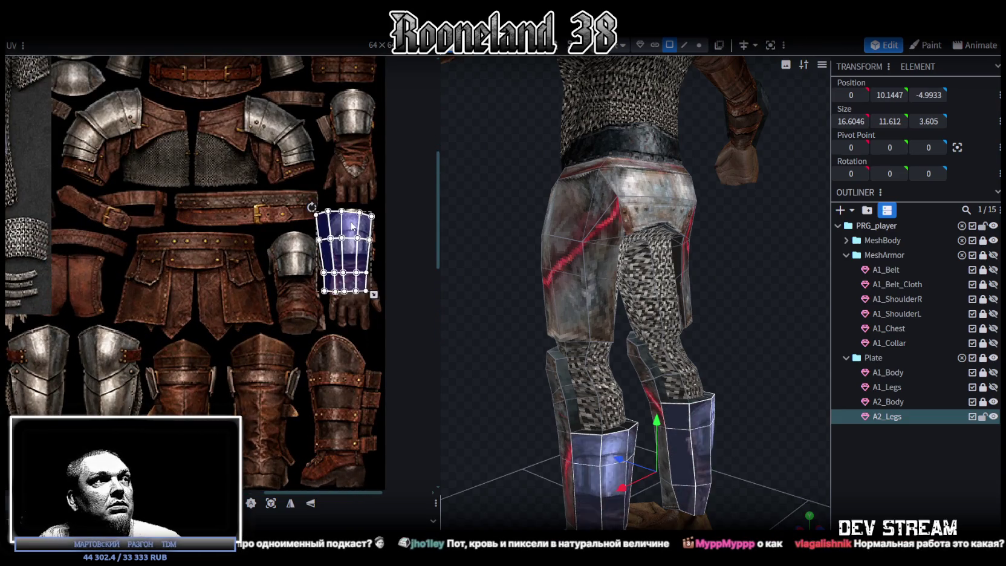
Step: Reshape the leg UV island to fit the greave, then check the legs from front and side
scroll(251, 380, up, 2)
scroll(251, 379, up, 1)
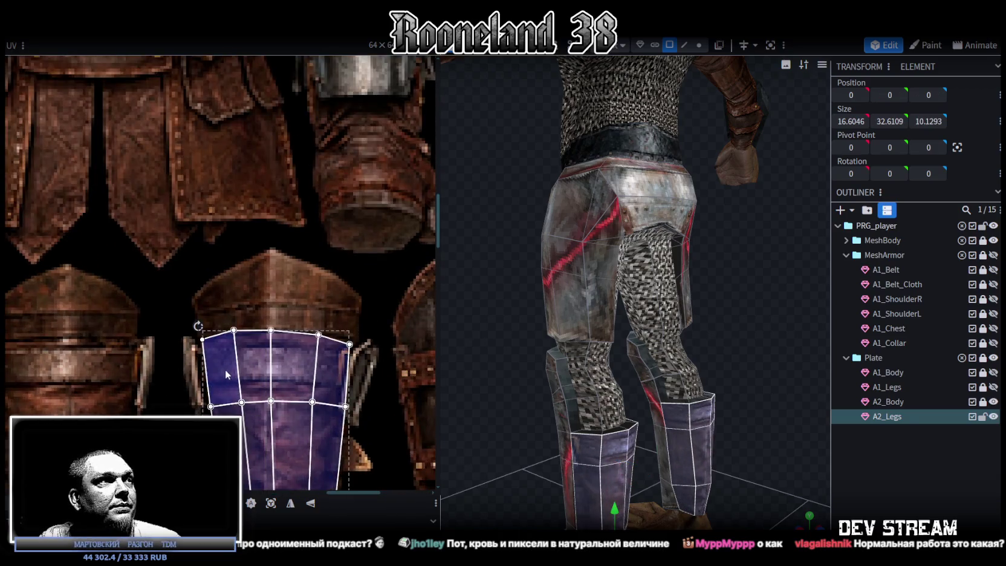
drag(222, 378, 223, 347)
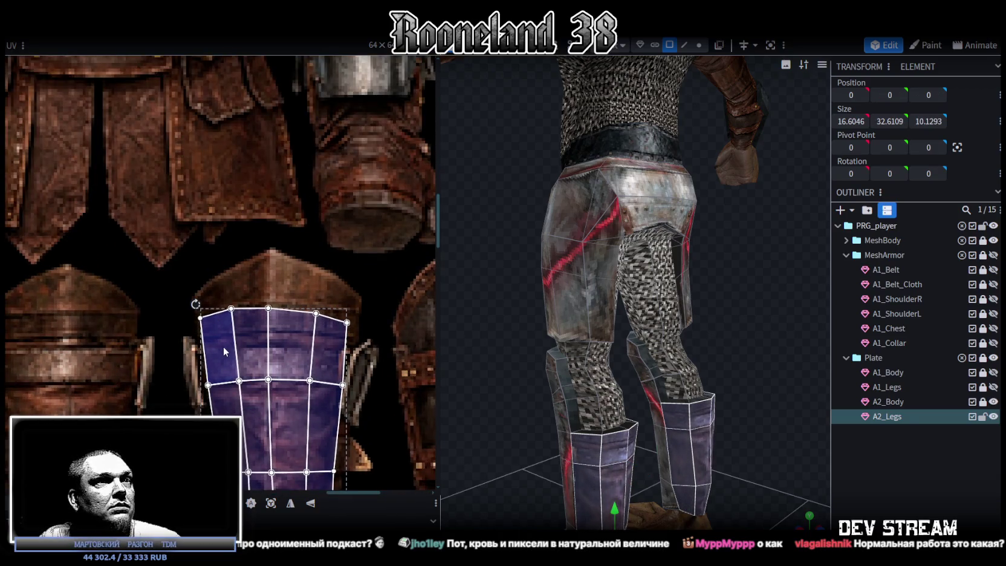
scroll(235, 357, down, 3)
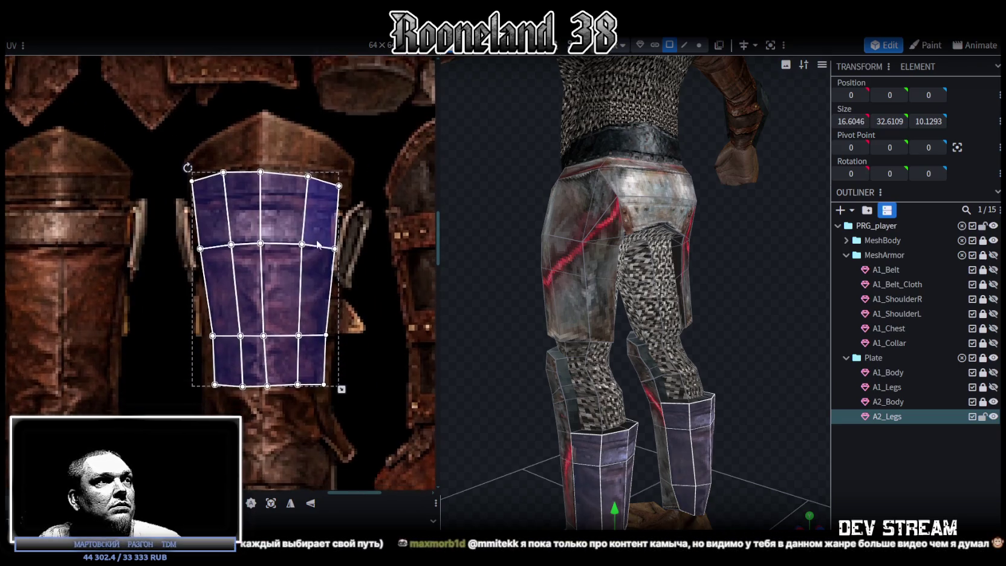
drag(339, 393, 339, 477)
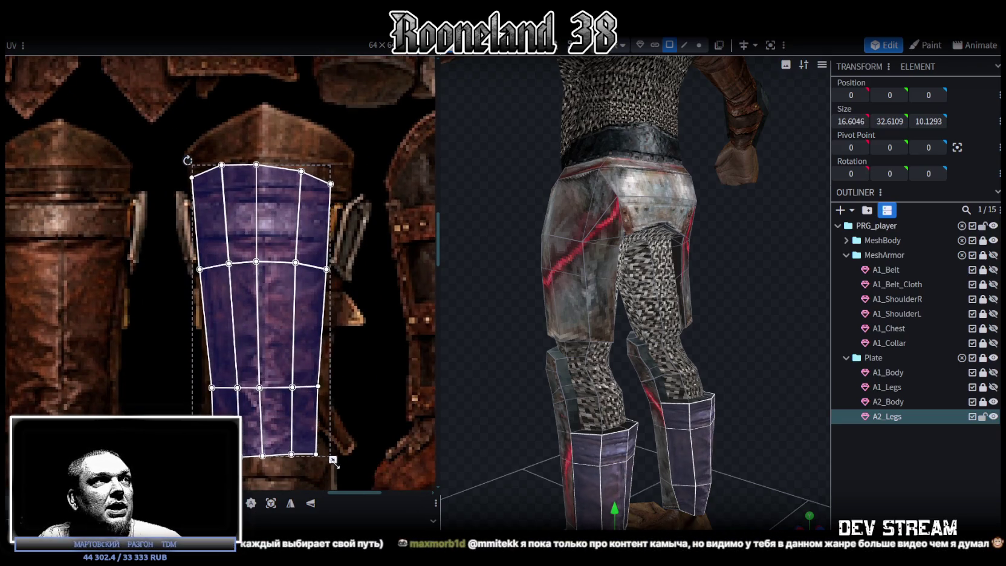
mouse_move(532, 412)
mouse_down()
mouse_move(538, 350)
mouse_move(484, 325)
mouse_move(501, 333)
mouse_up()
mouse_move(821, 476)
mouse_down()
mouse_move(625, 392)
mouse_move(653, 371)
mouse_move(721, 369)
mouse_up()
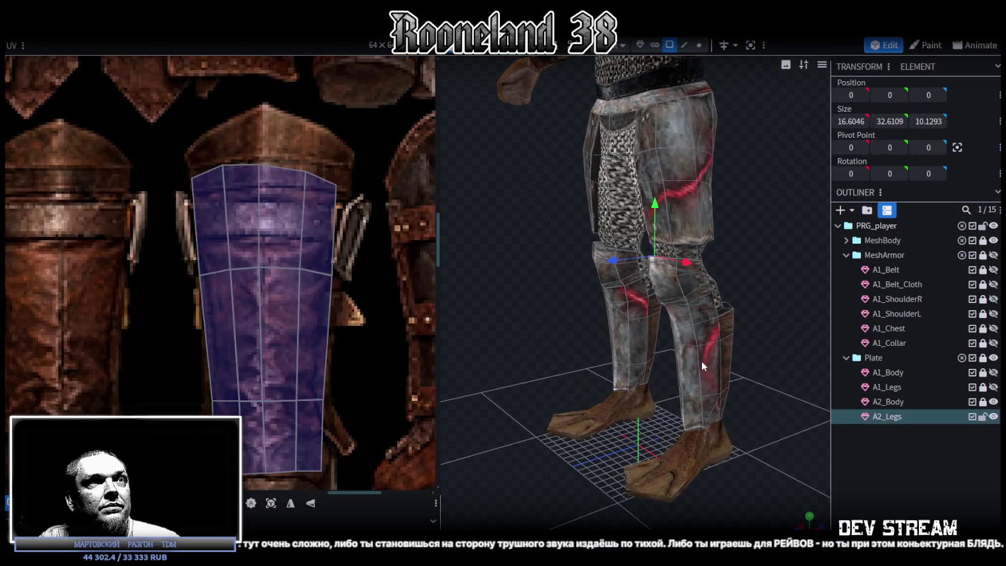
scroll(279, 315, down, 2)
scroll(278, 317, down, 2)
scroll(278, 316, down, 2)
scroll(362, 316, down, 1)
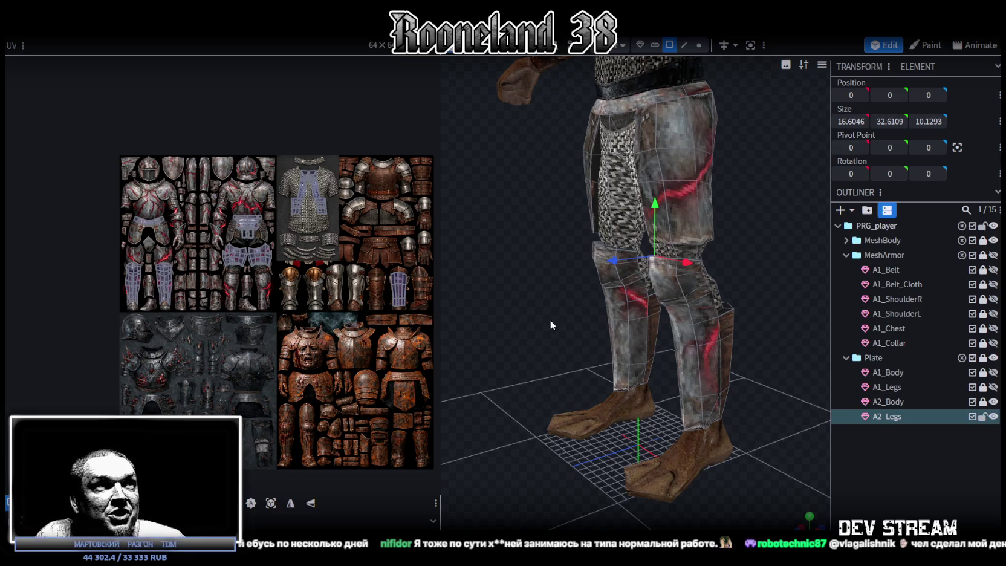
Step: Inspect the legs from straight-on and elevated angles with the chainmail and pauldron textures visible
drag(549, 319, 638, 279)
scroll(152, 292, up, 3)
scroll(151, 291, up, 2)
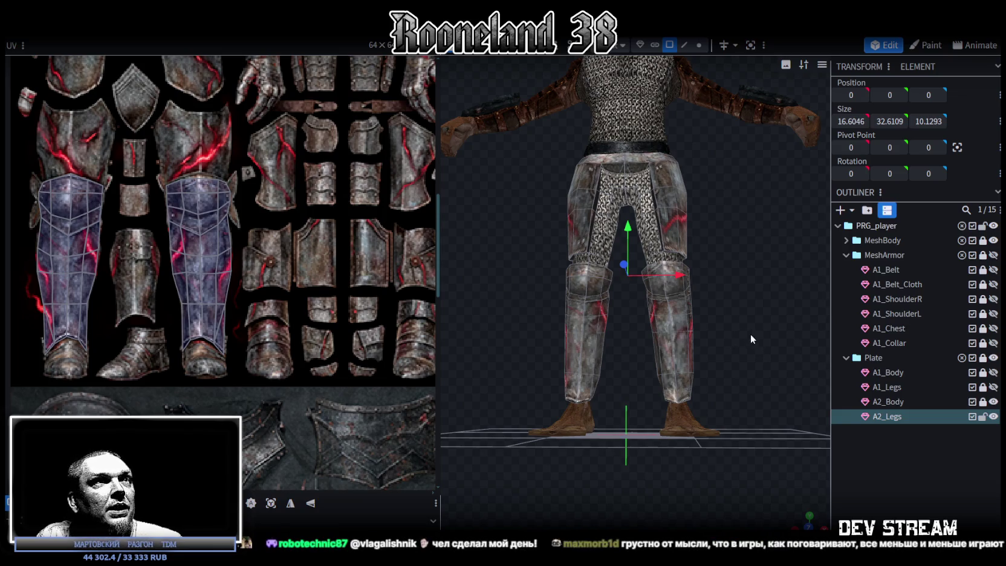
drag(753, 335, 746, 342)
scroll(325, 241, up, 2)
scroll(262, 372, down, 2)
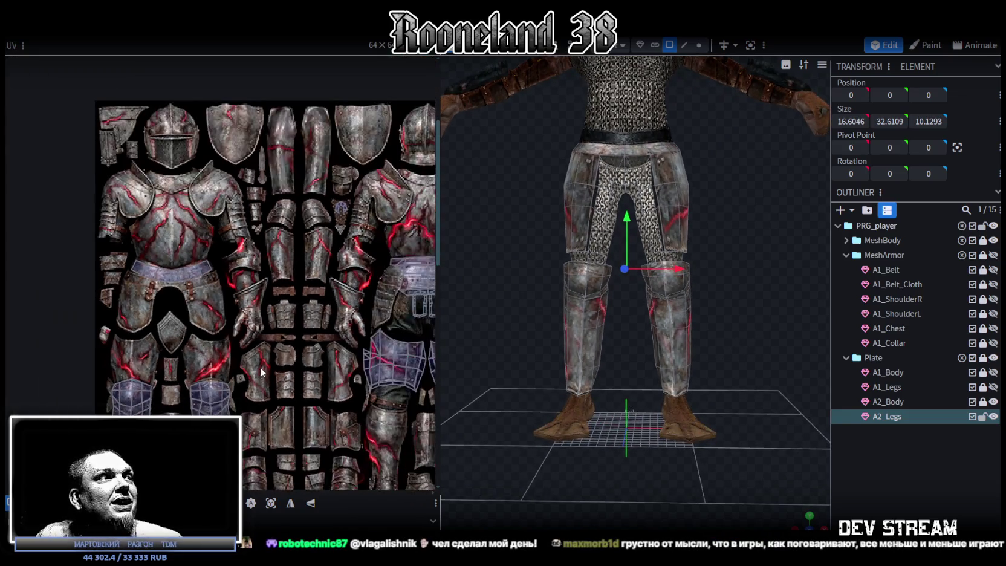
middle_drag(436, 351, 243, 271)
scroll(276, 301, up, 2)
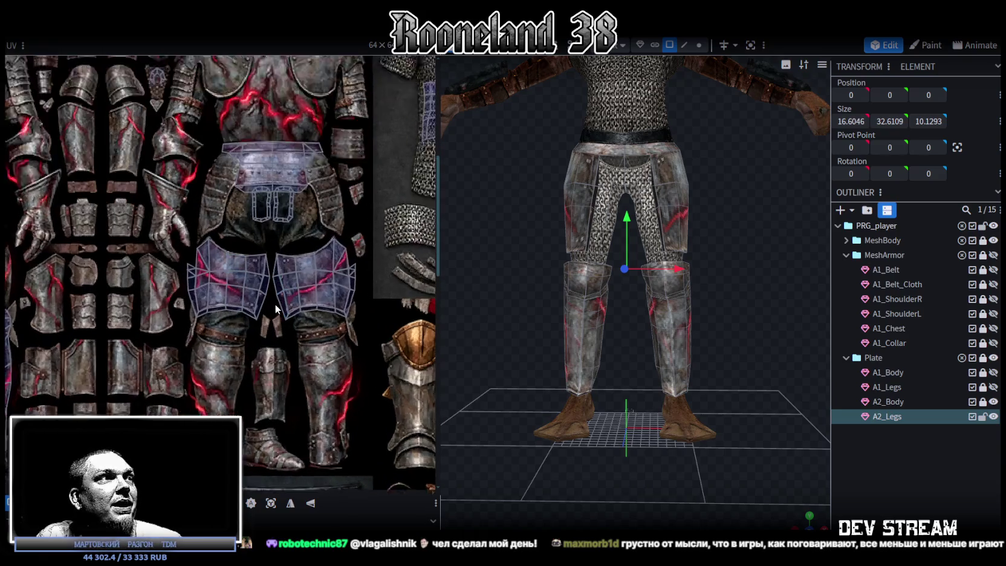
scroll(274, 303, up, 1)
mouse_move(707, 315)
mouse_down()
mouse_move(763, 316)
mouse_move(595, 308)
mouse_move(780, 302)
mouse_move(618, 328)
mouse_move(369, 304)
mouse_move(705, 293)
mouse_move(634, 344)
mouse_up()
Step: Select the right lower-leg plate and bring both A2_Legs leg UV islands into a joint selection
click(662, 348)
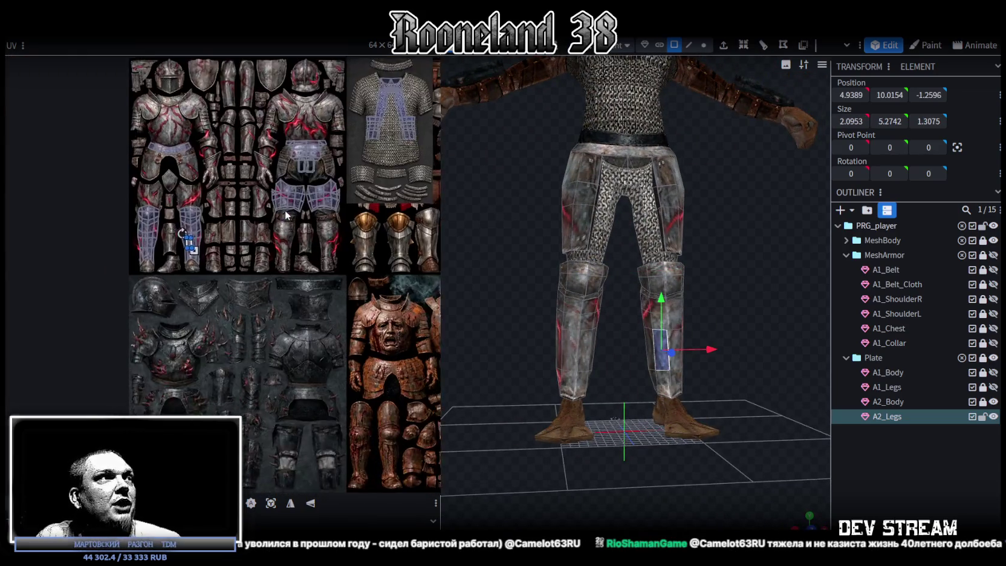
scroll(219, 201, up, 2)
mouse_move(246, 245)
middle_down()
mouse_move(283, 252)
mouse_move(289, 114)
middle_up()
double_click(233, 229)
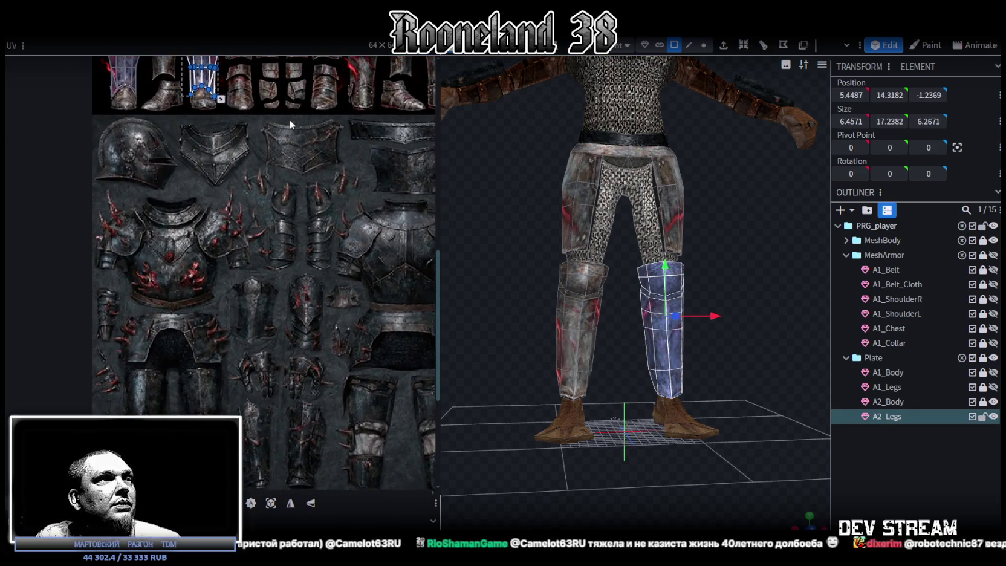
scroll(289, 119, down, 2)
scroll(281, 150, down, 1)
middle_drag(270, 179, 281, 236)
scroll(246, 186, up, 1)
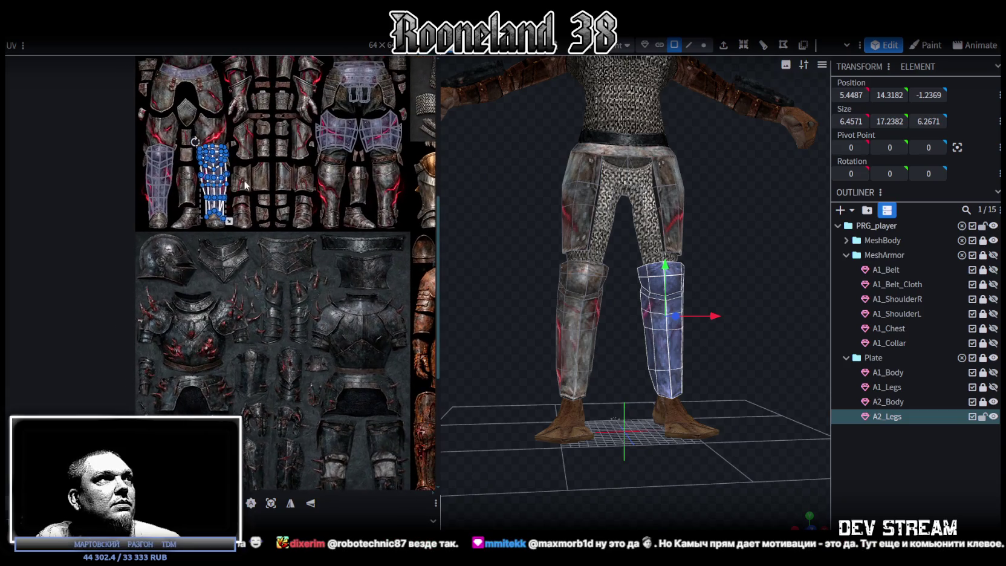
click(164, 153)
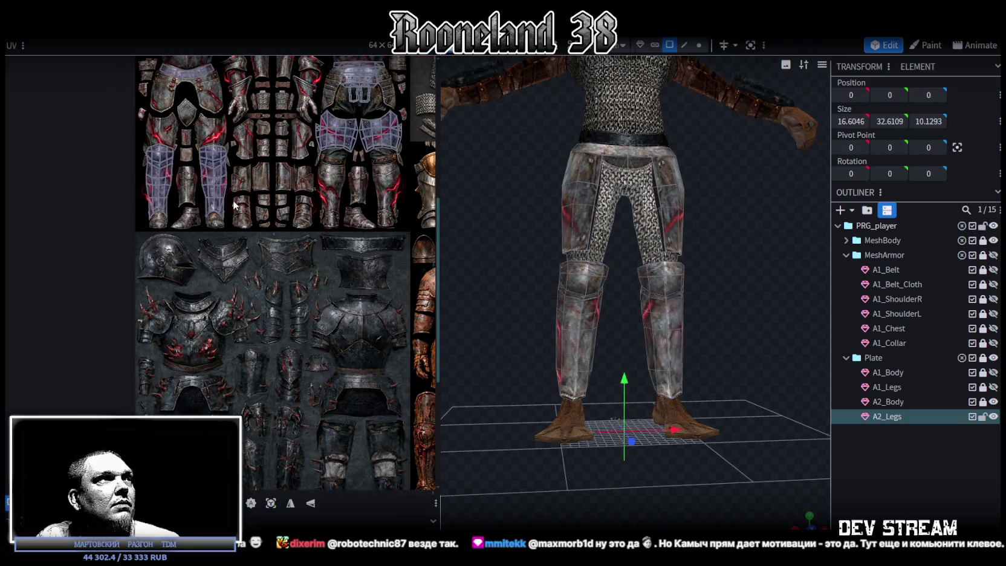
Step: Move both leg islands onto the dark greave texture and shrink them to fit
key(ctrl+a)
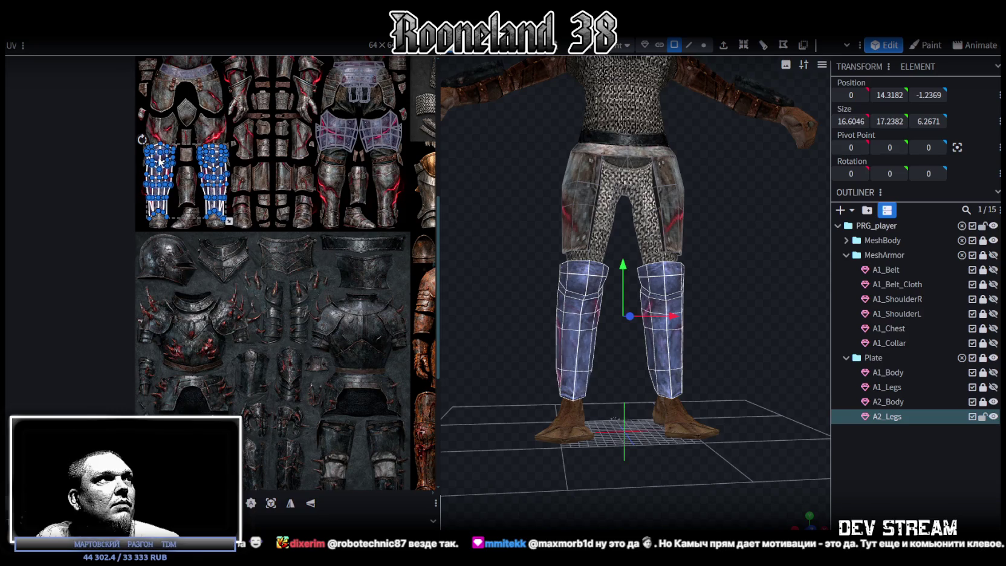
drag(164, 153, 251, 396)
middle_drag(340, 352, 322, 176)
scroll(288, 240, up, 3)
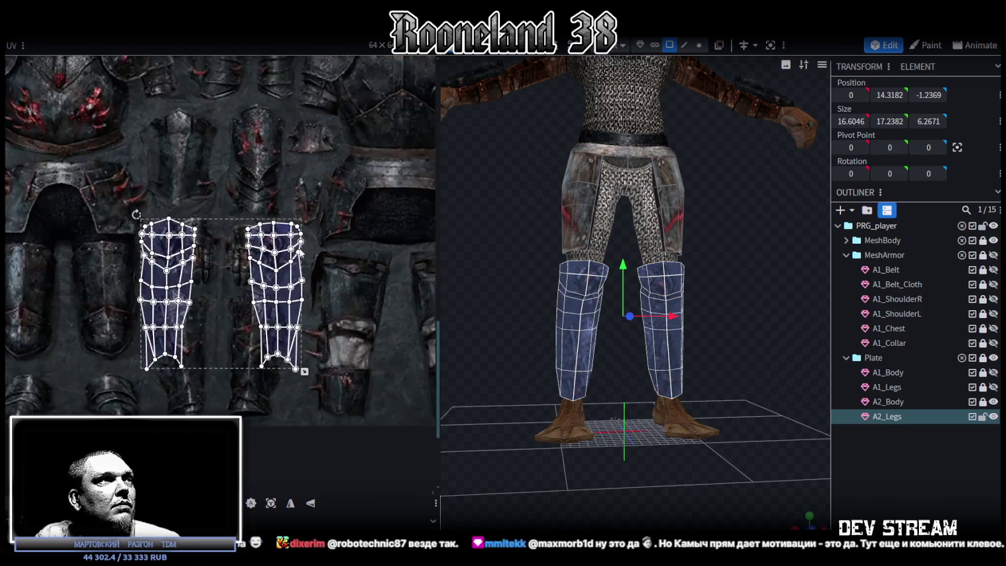
scroll(288, 241, up, 1)
scroll(284, 254, down, 1)
drag(277, 290, 281, 324)
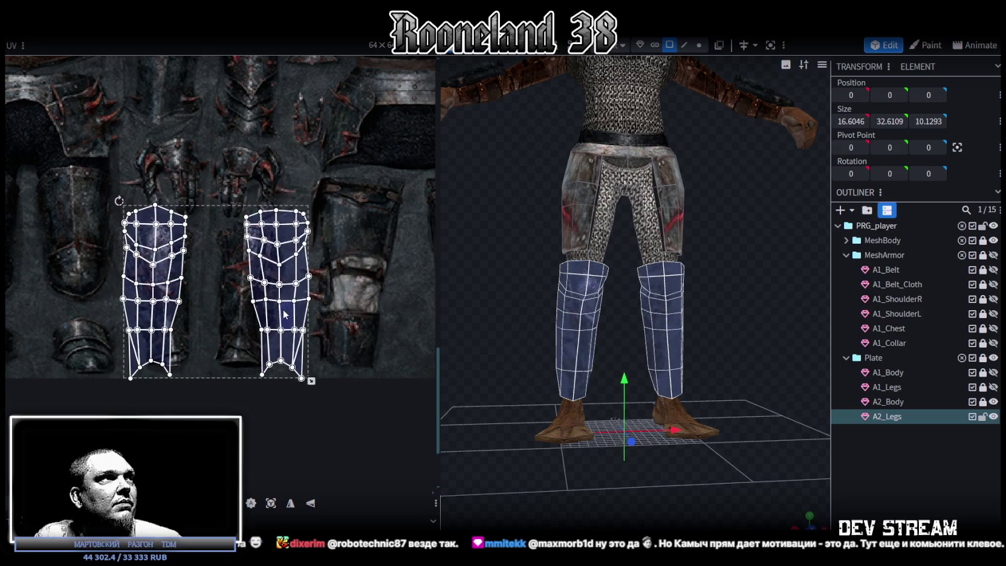
drag(312, 382, 263, 344)
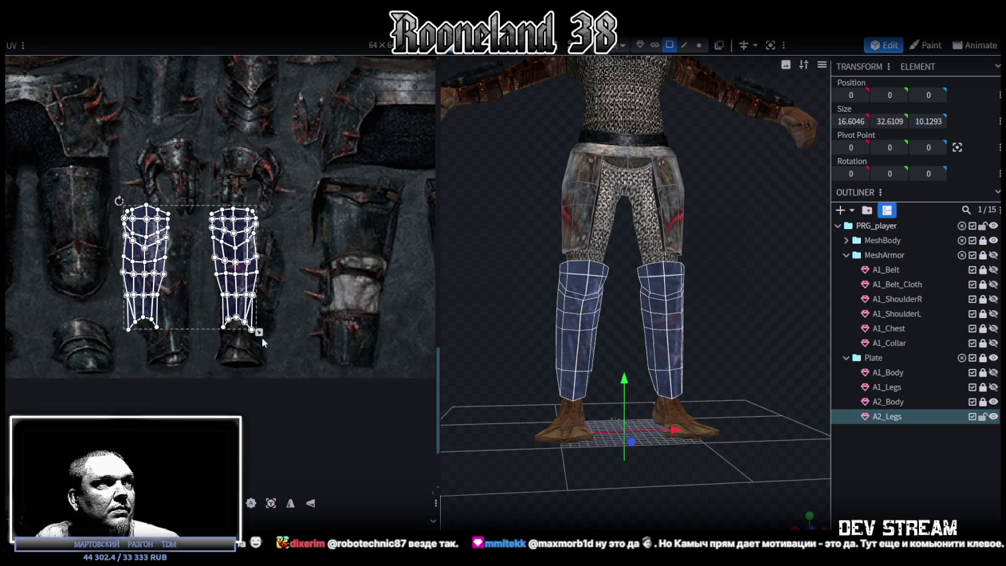
drag(247, 283, 258, 304)
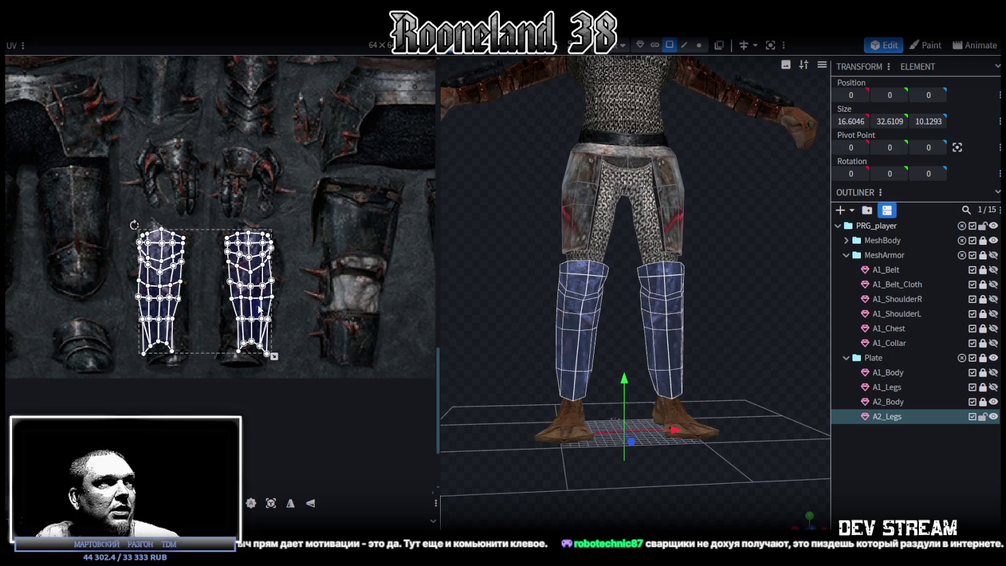
Step: Select only the right leg island, shift it slightly left, and enlarge it over the greave
scroll(260, 305, up, 2)
scroll(270, 292, up, 2)
drag(317, 369, 199, 181)
mouse_move(325, 373)
mouse_down()
mouse_move(179, 185)
mouse_move(185, 169)
mouse_up()
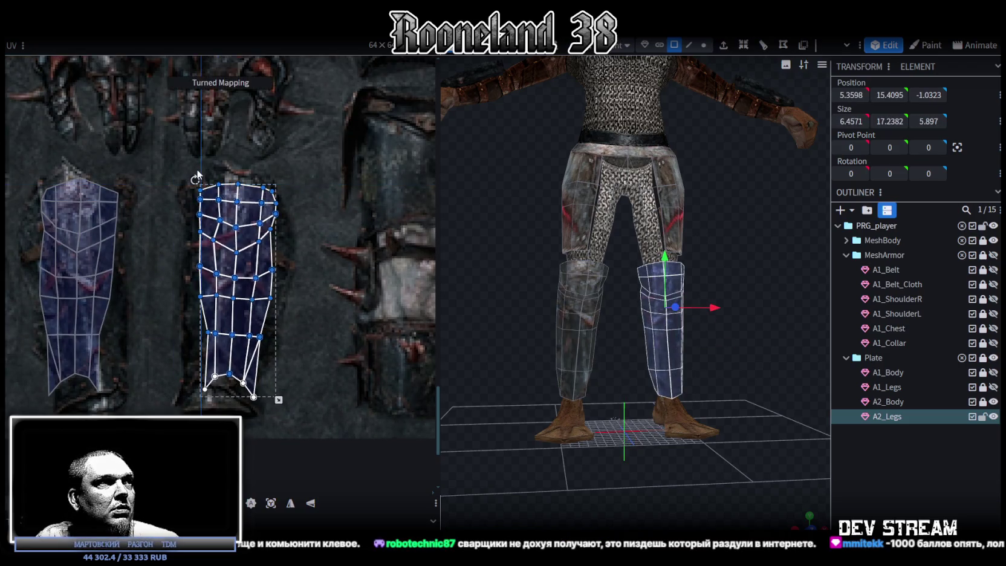
drag(241, 317, 232, 317)
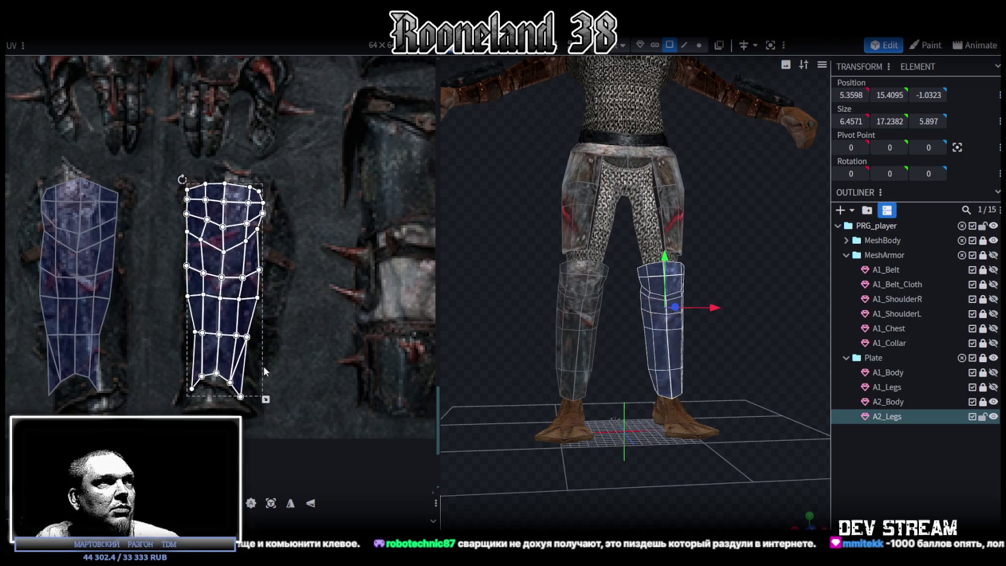
drag(266, 400, 283, 406)
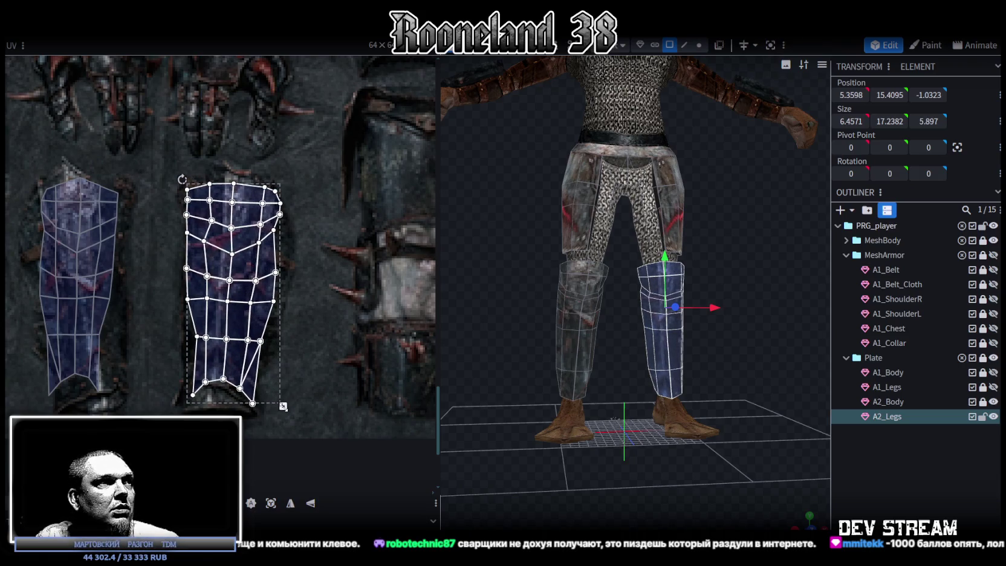
Step: Straighten the right island's left edge by moving its strip and middle column of points left
scroll(225, 393, up, 2)
drag(161, 305, 202, 393)
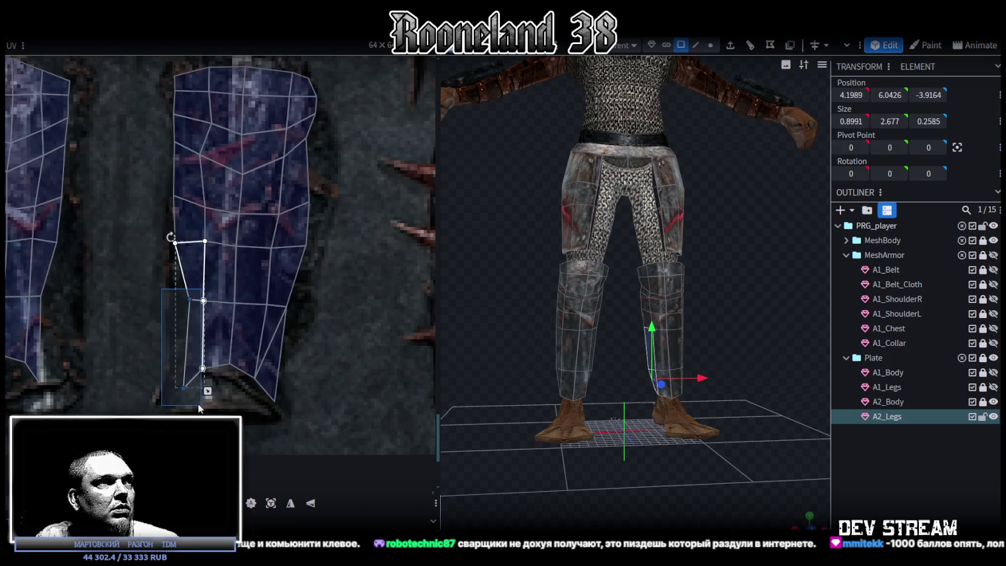
drag(188, 300, 175, 301)
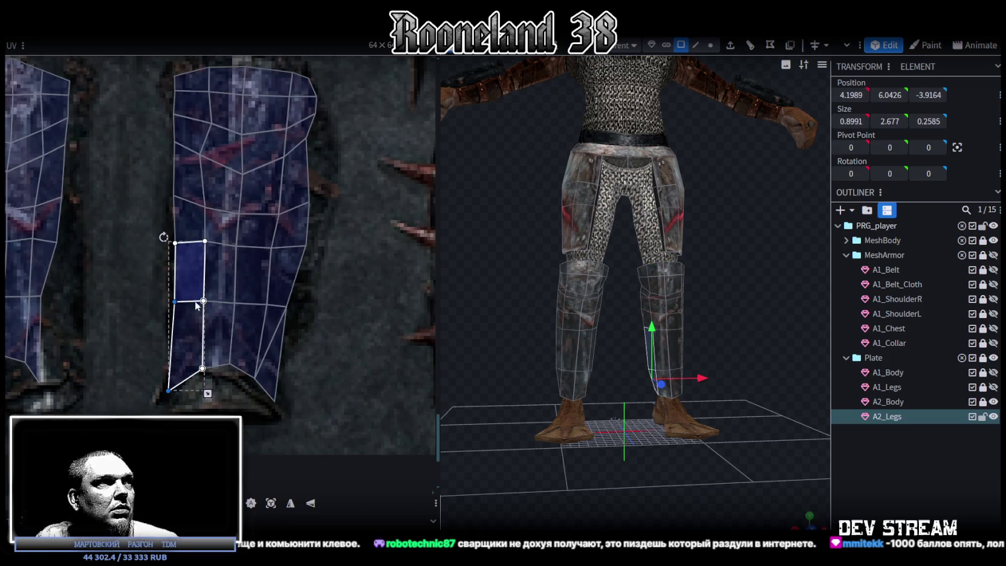
middle_drag(275, 288, 257, 334)
scroll(219, 314, down, 1)
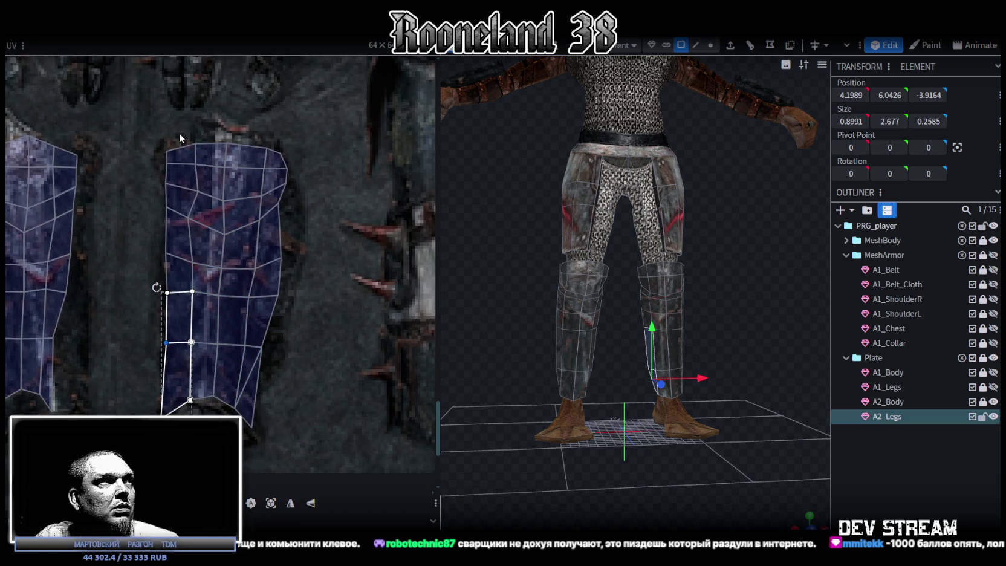
drag(160, 137, 227, 417)
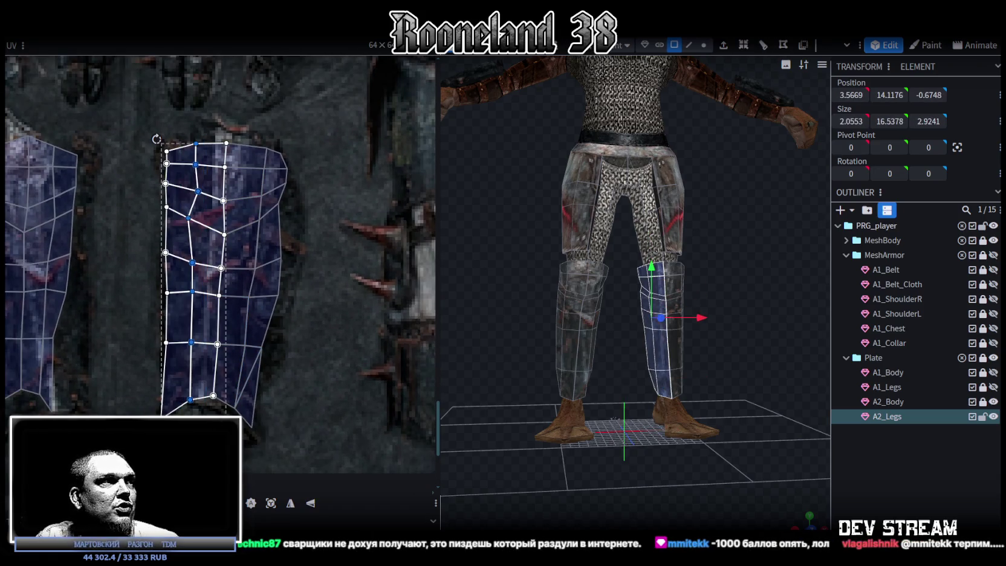
drag(187, 216, 183, 216)
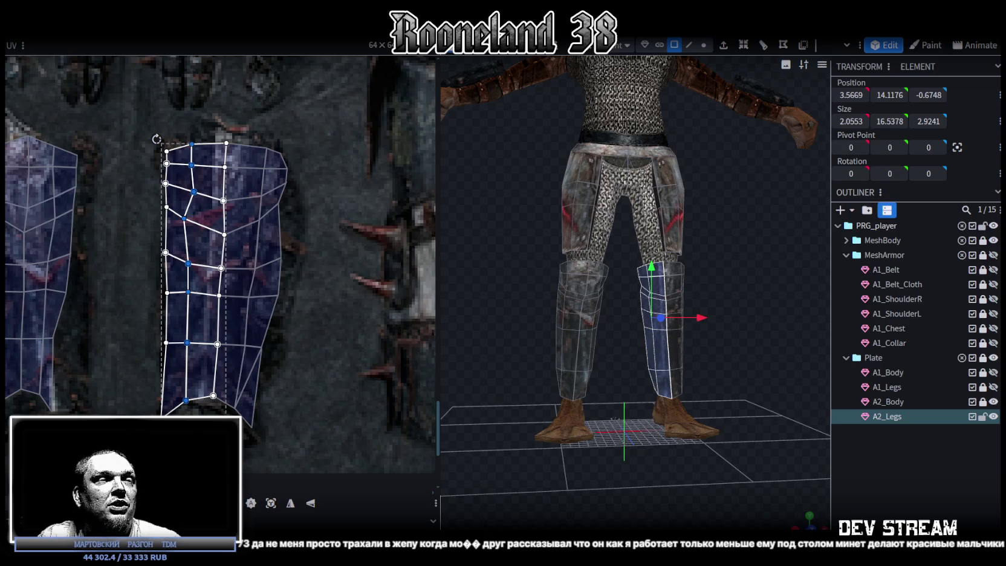
Step: Zoom the UV editor out to review the nudged middle column of the right shin plate
scroll(303, 303, down, 3)
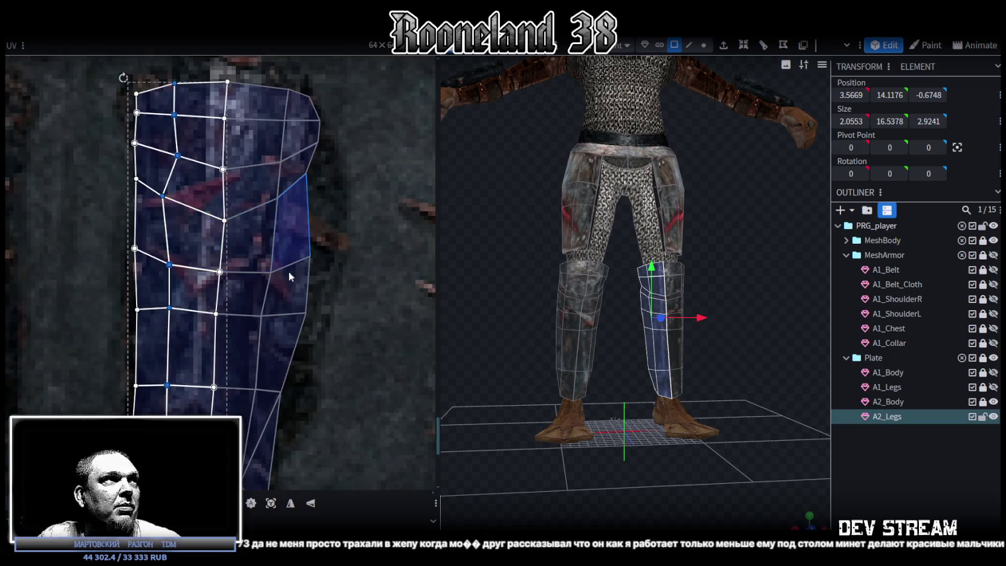
Step: Select the right leg UV island and pick out its upper faces and middle-column points
double_click(286, 367)
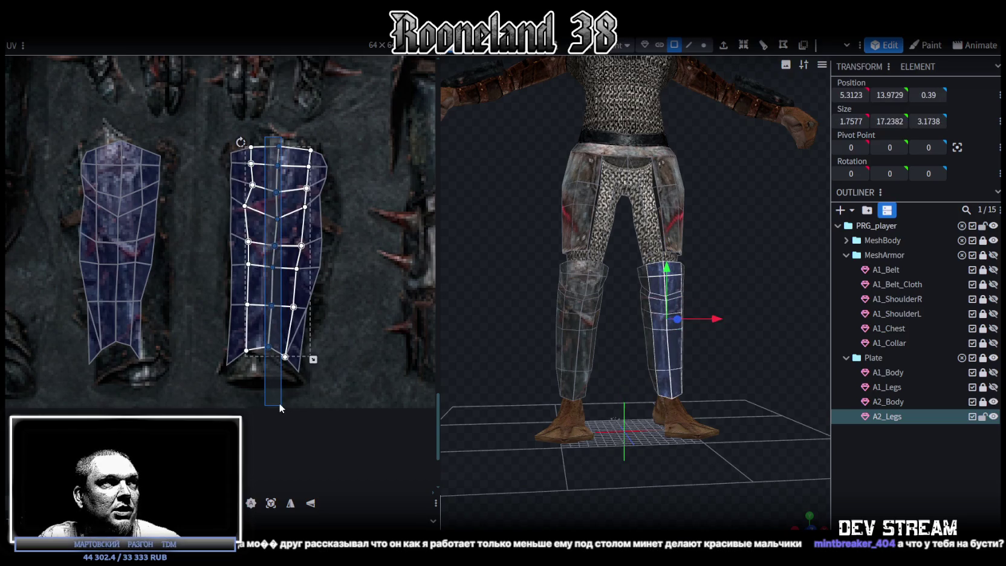
scroll(266, 339, up, 2)
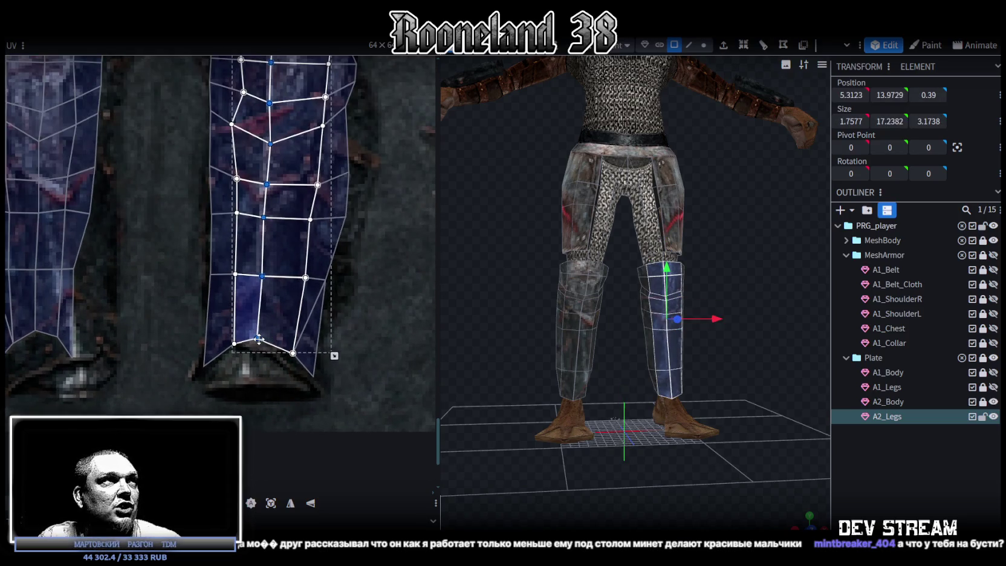
scroll(253, 315, down, 1)
scroll(278, 230, down, 1)
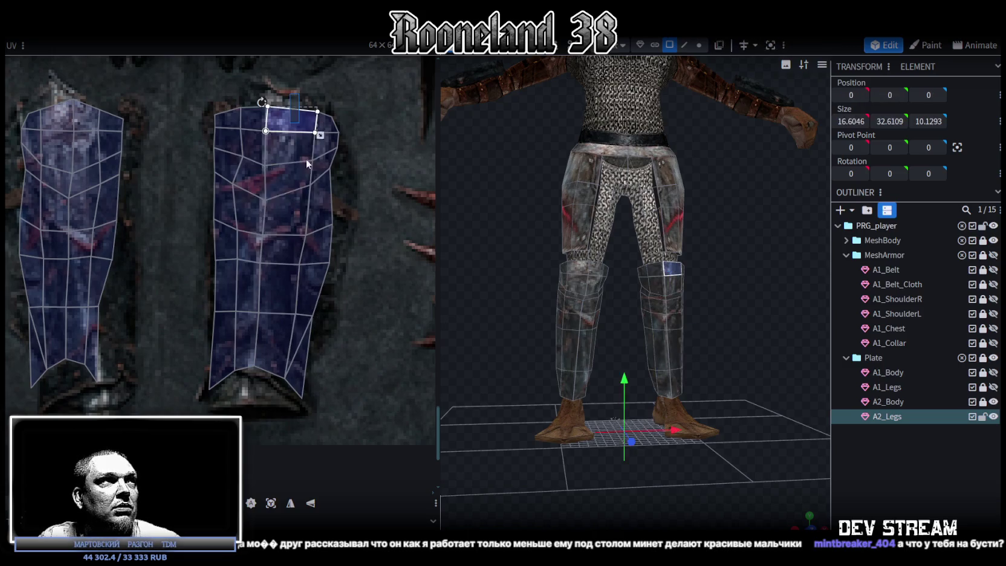
drag(297, 135, 318, 150)
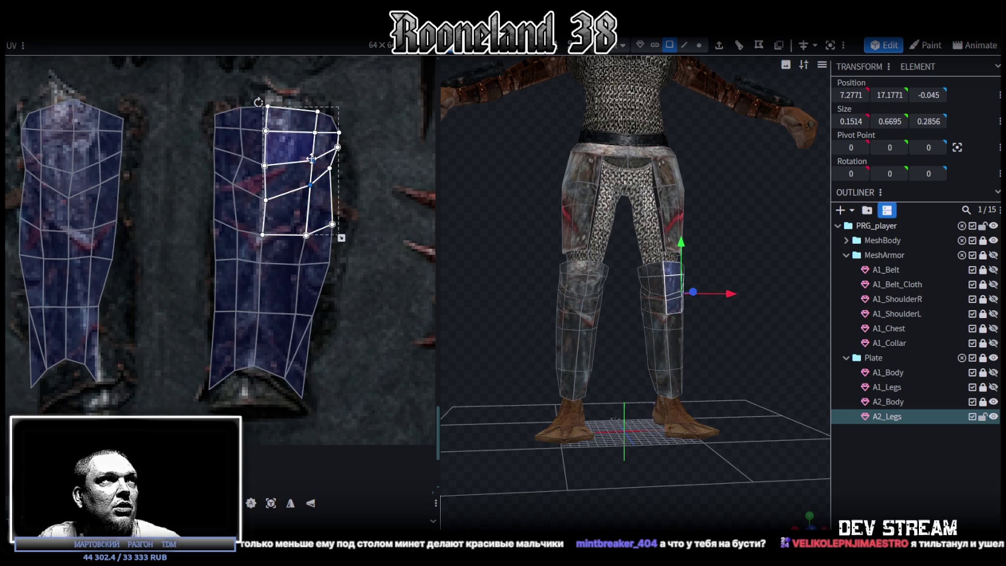
mouse_move(288, 91)
shift+mouse_down()
mouse_move(318, 173)
mouse_move(303, 185)
shift+mouse_up()
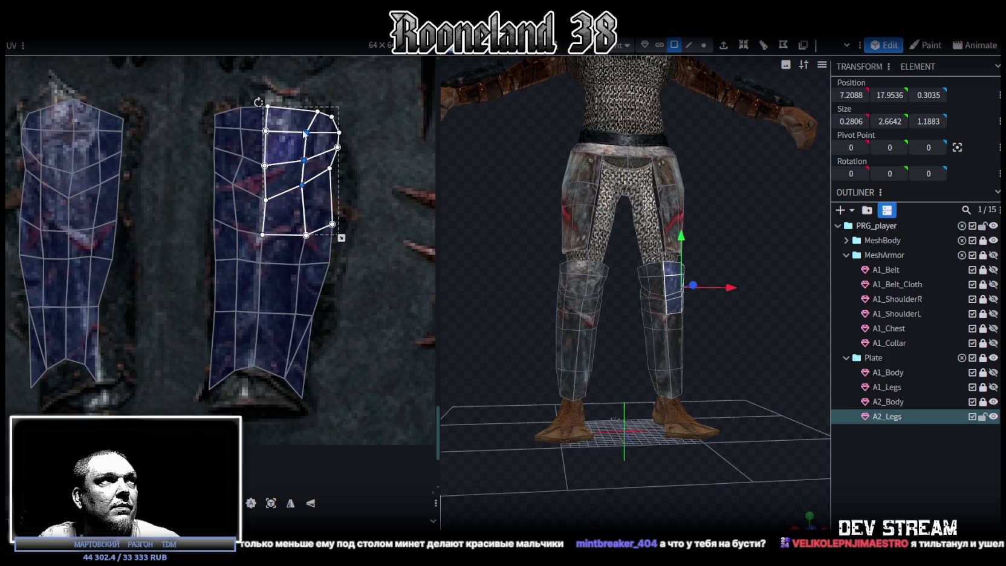
drag(294, 100, 317, 170)
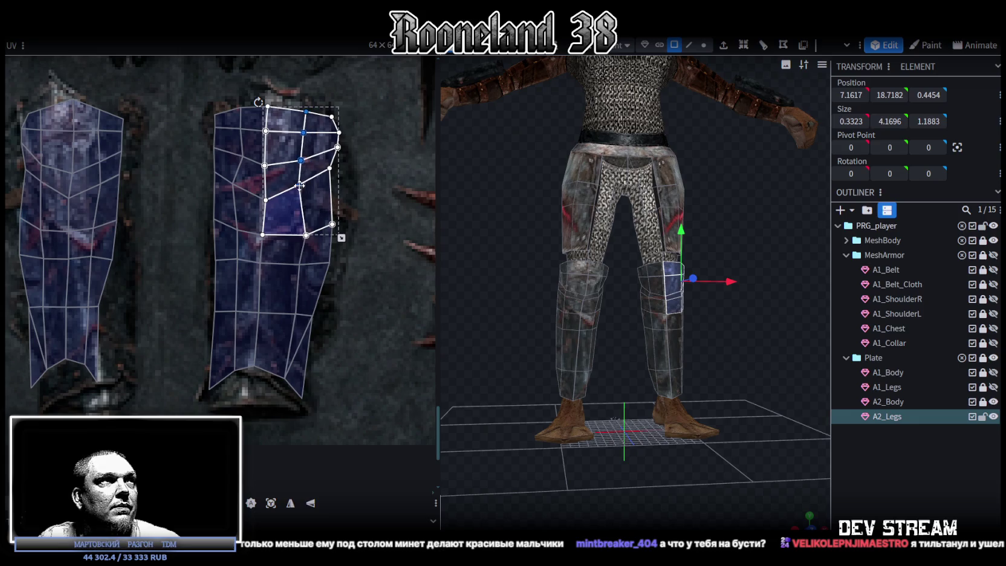
Step: Select the points along the lower strip and move them slightly left over the greave
middle_drag(322, 318, 336, 280)
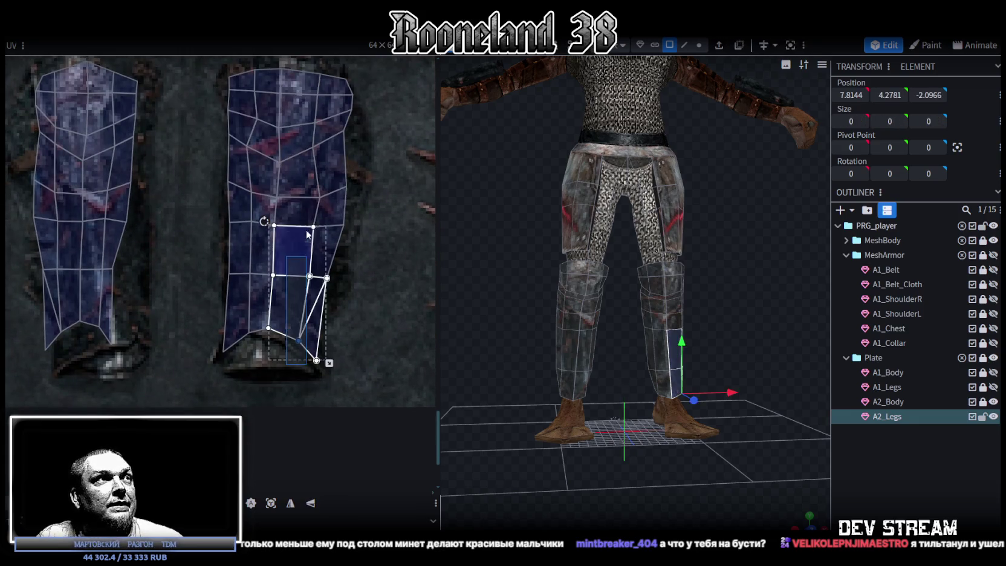
drag(286, 362, 318, 192)
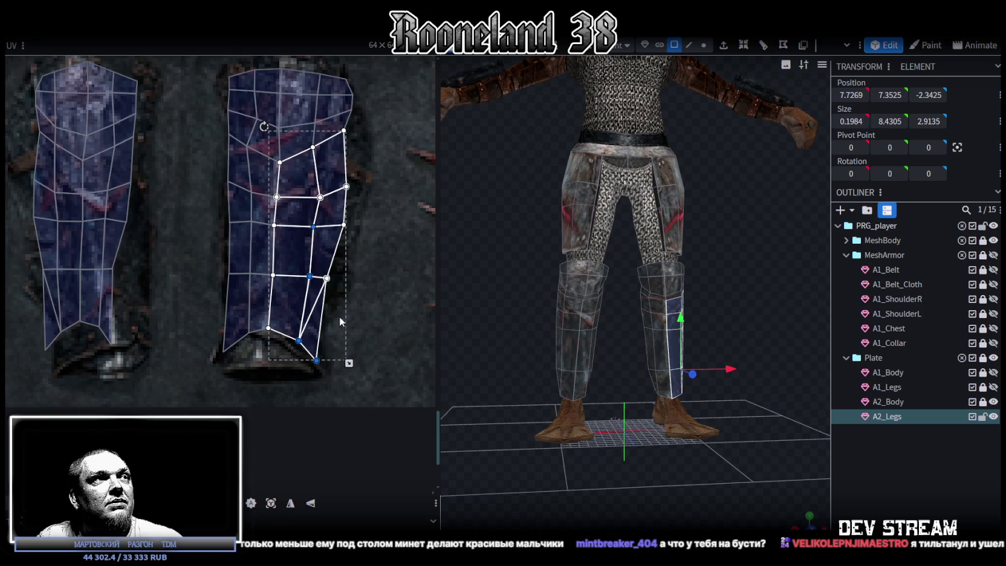
drag(292, 351, 325, 178)
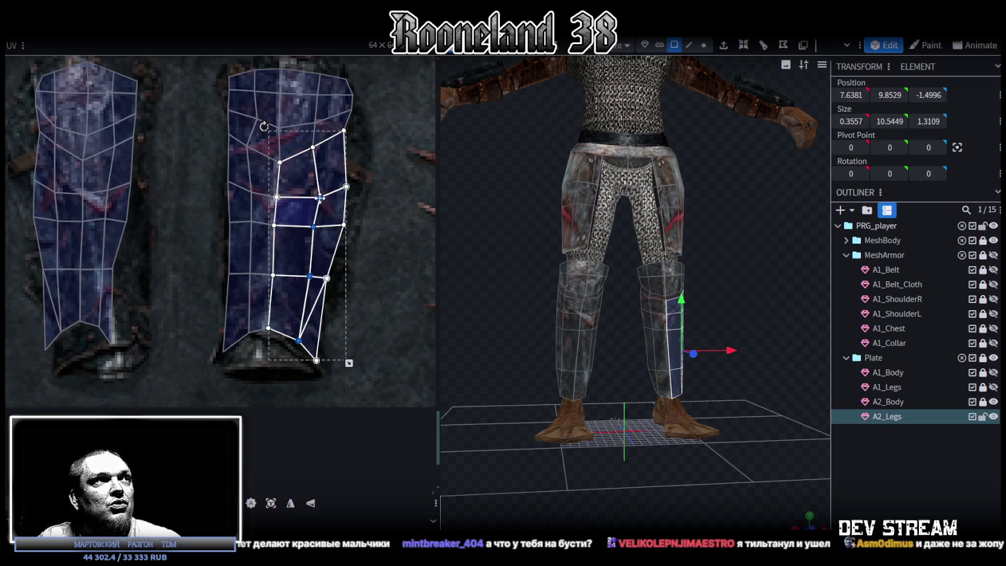
drag(321, 197, 311, 197)
click(296, 340)
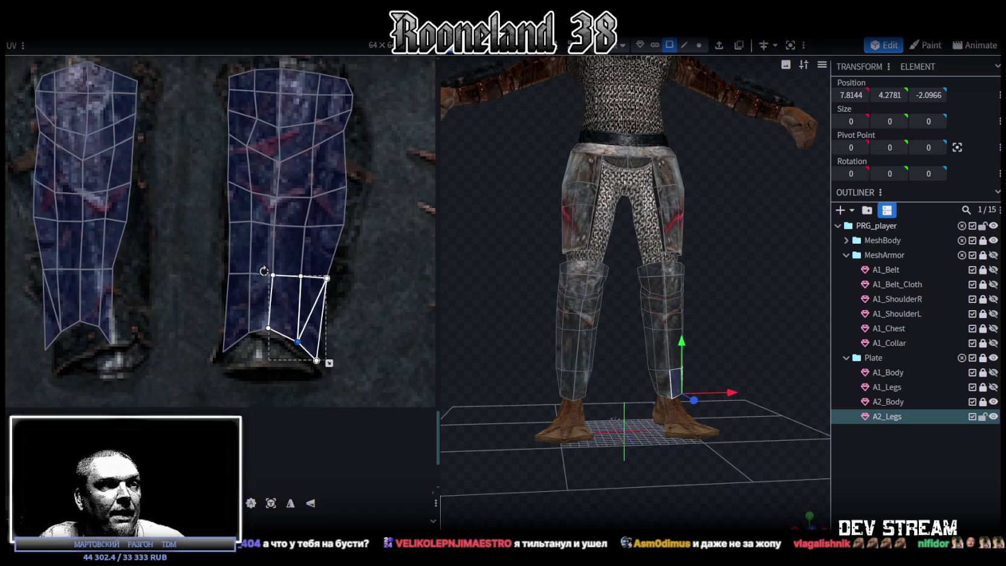
scroll(521, 351, down, 3)
Step: Select the top row of the leg island and raise its top-centre vertex
scroll(749, 331, up, 3)
mouse_move(749, 331)
mouse_down()
mouse_move(747, 396)
mouse_move(726, 383)
mouse_up()
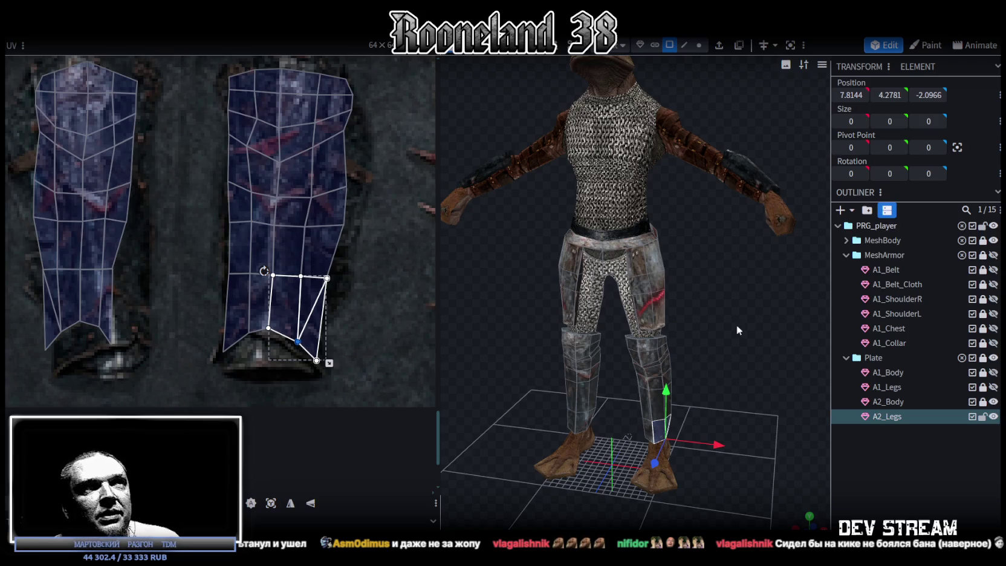
mouse_move(735, 302)
mouse_down()
mouse_move(717, 294)
mouse_move(750, 285)
mouse_up()
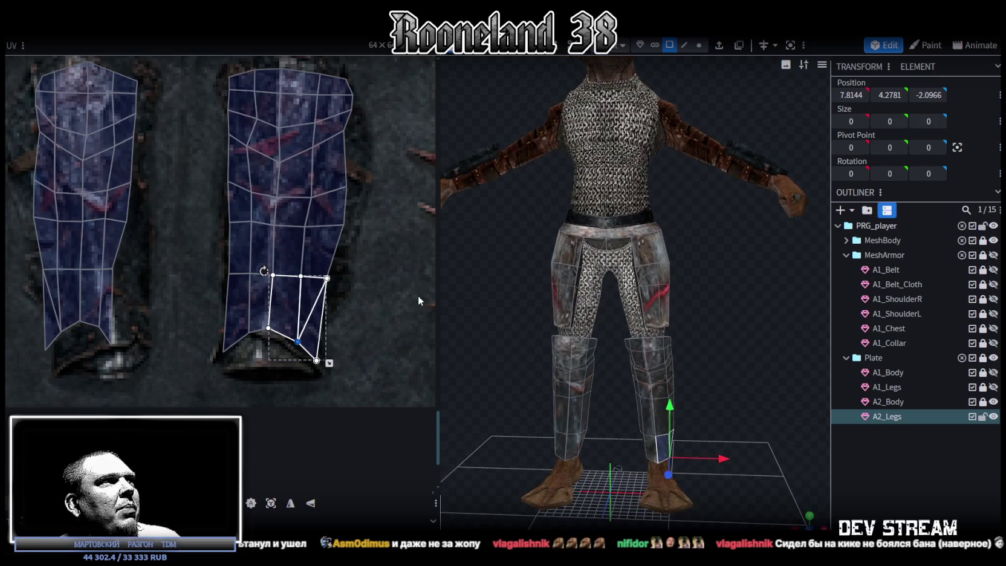
middle_drag(370, 213, 374, 322)
click(289, 175)
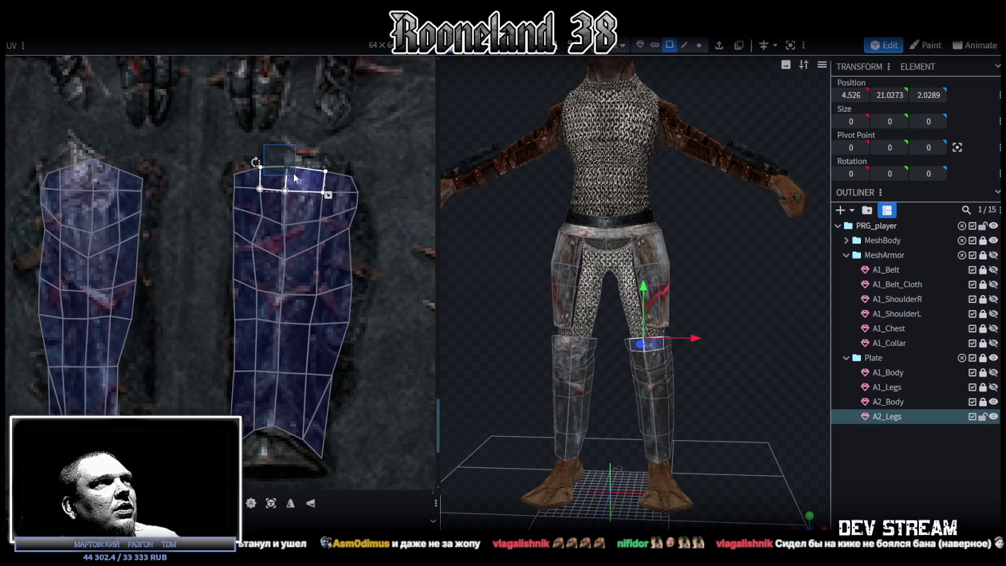
mouse_move(255, 141)
mouse_down()
mouse_move(330, 175)
mouse_move(279, 138)
mouse_up()
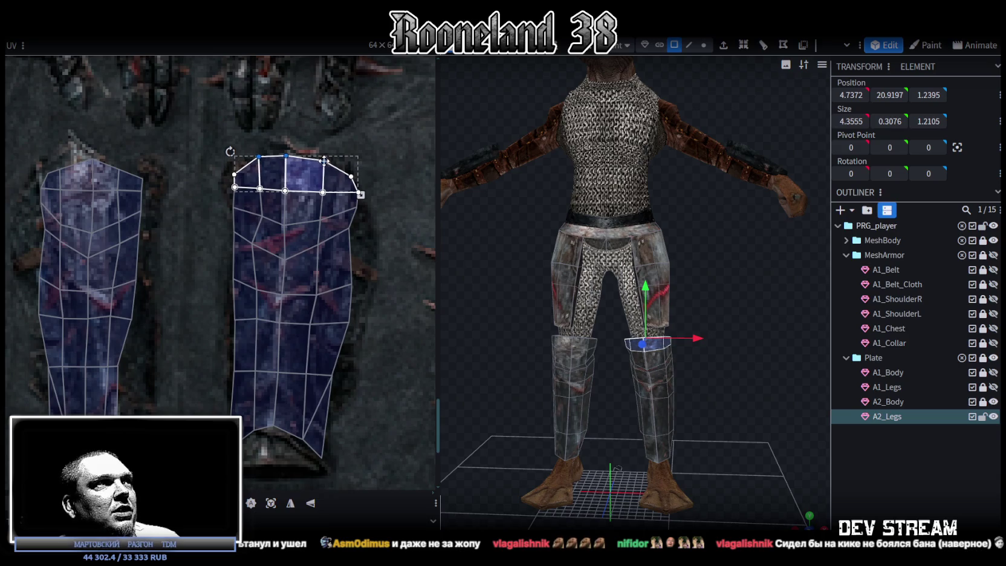
click(286, 158)
drag(286, 158, 286, 142)
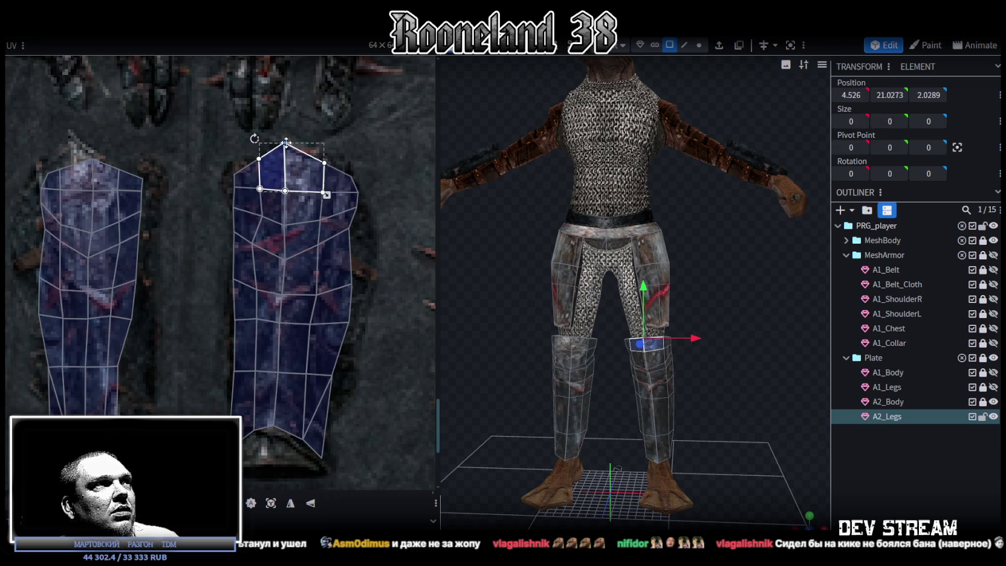
Step: Pull the right-edge vertices inward and lower an inner vertex so the island hugs the greave
drag(370, 249, 340, 220)
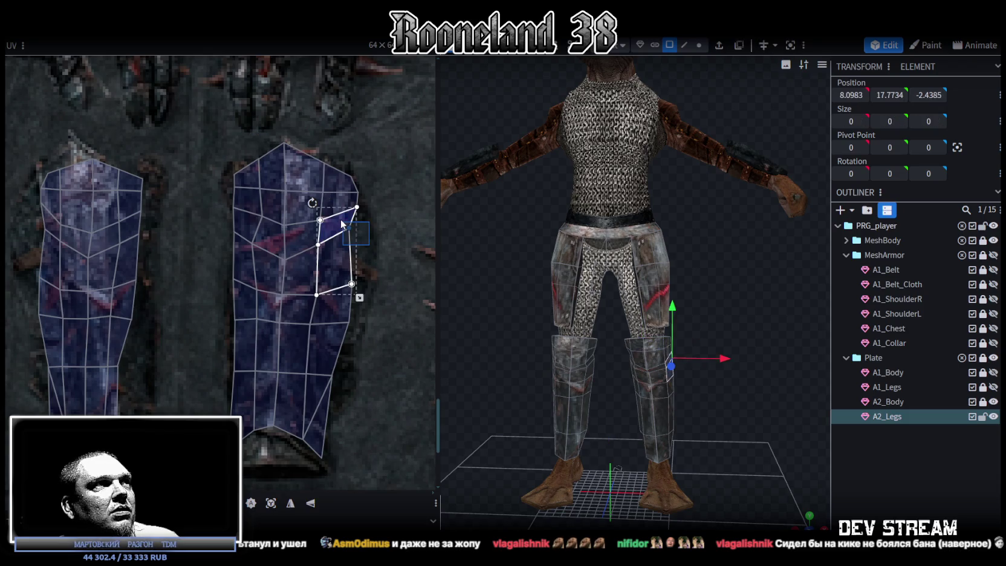
mouse_move(361, 349)
mouse_down()
mouse_move(337, 272)
mouse_move(340, 287)
mouse_up()
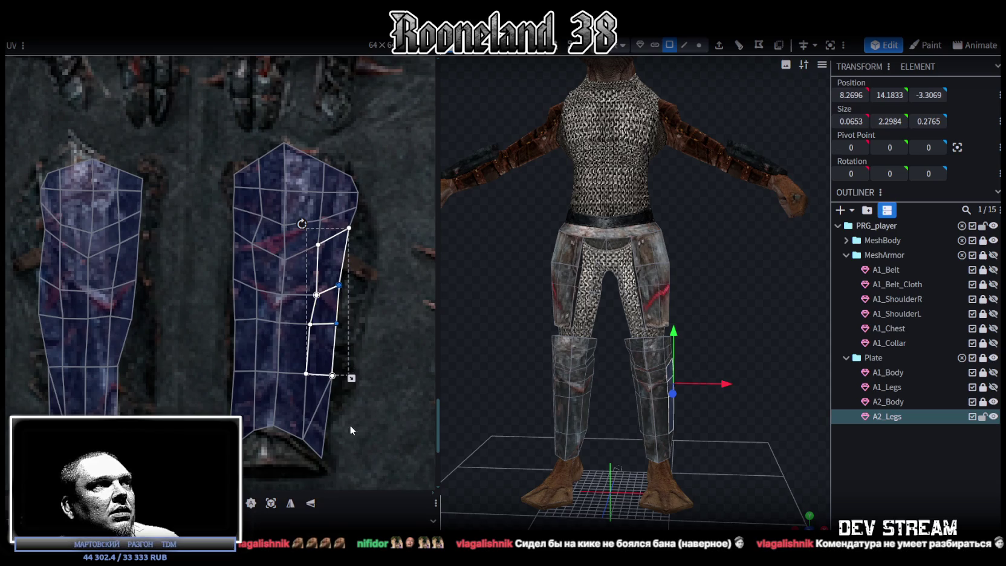
click(333, 376)
drag(351, 256, 346, 220)
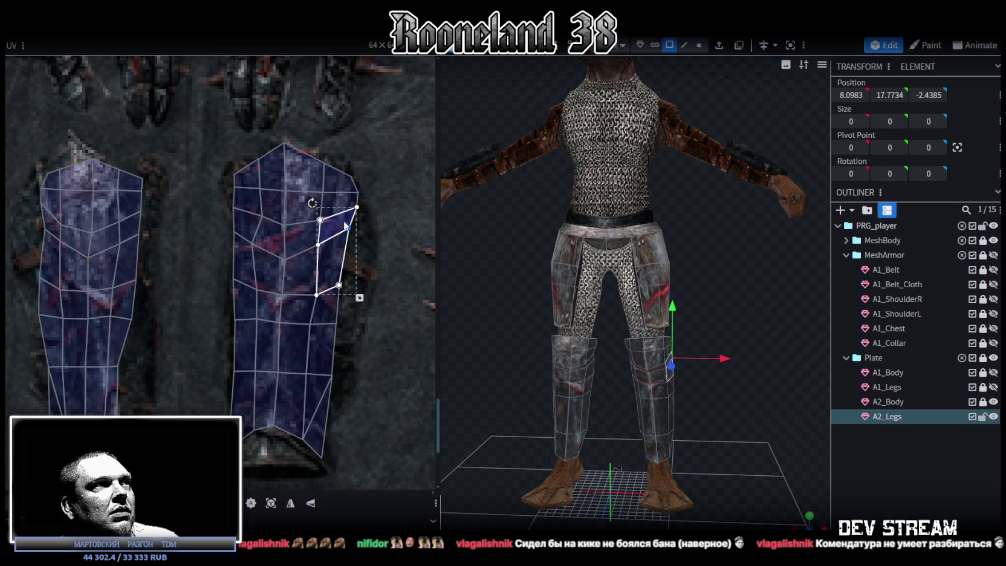
click(318, 244)
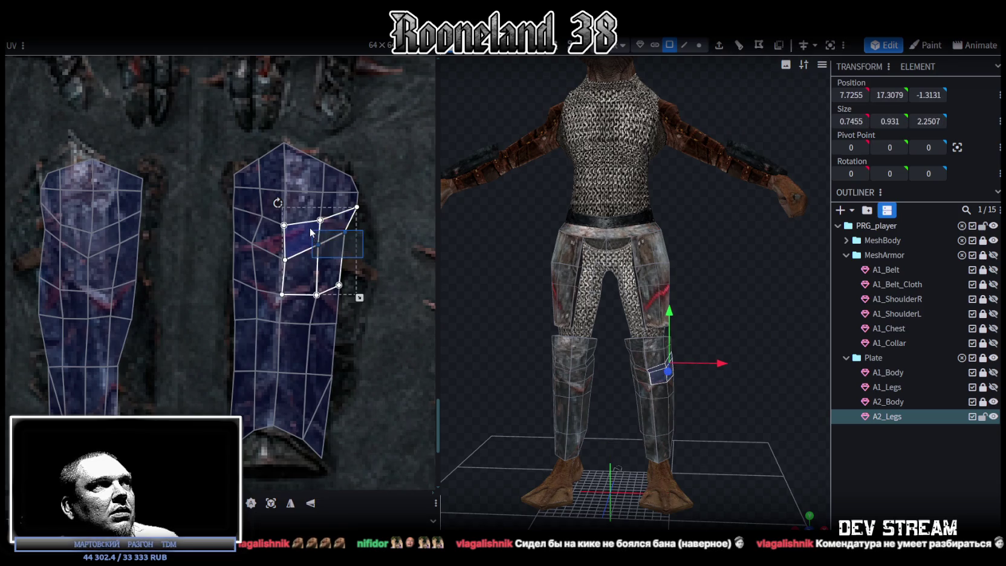
drag(317, 244, 318, 252)
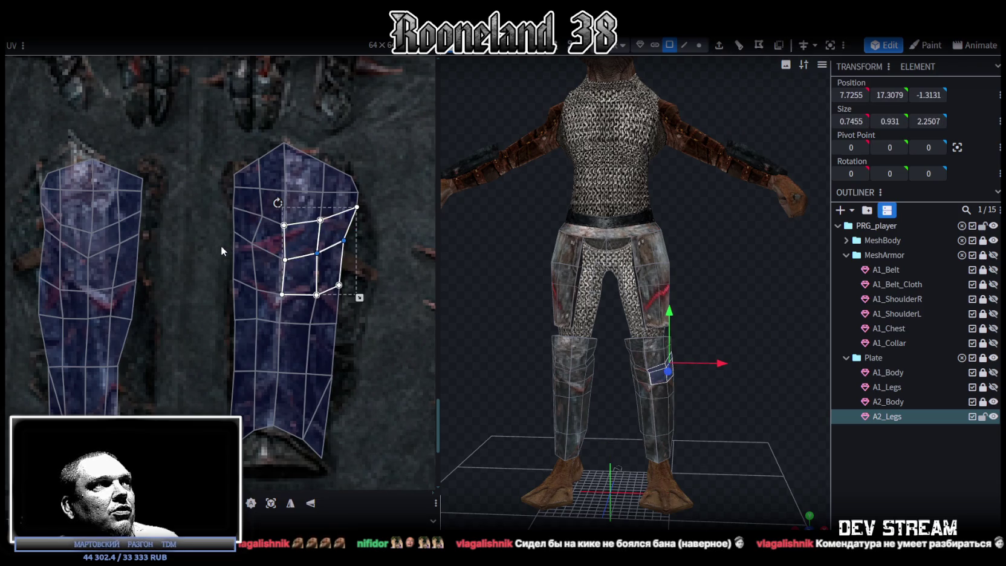
click(254, 247)
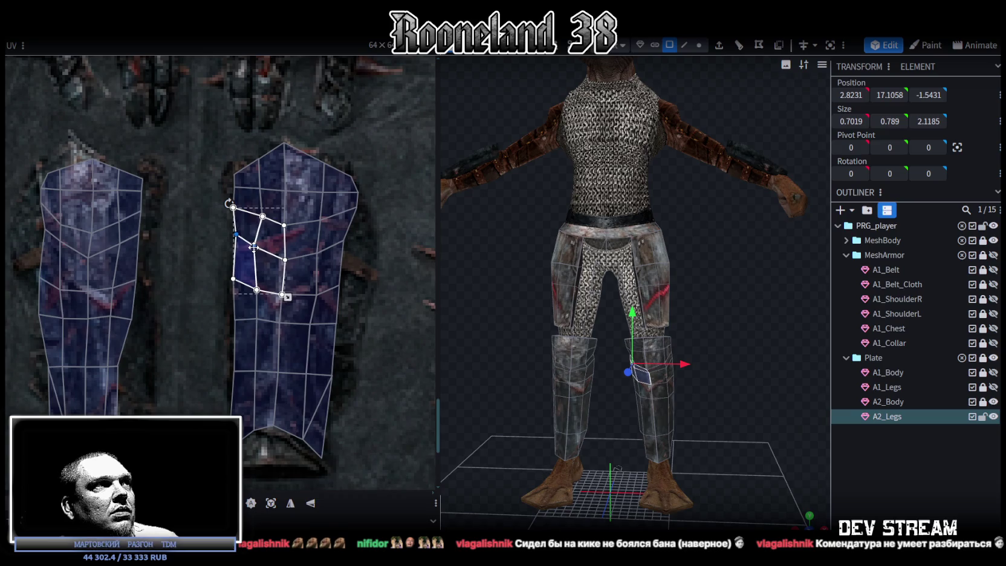
click(425, 341)
Step: Reselect A2_Legs and orbit around the legs from behind and the side to check the fit
click(906, 499)
mouse_move(767, 412)
mouse_down()
mouse_move(695, 363)
mouse_move(733, 378)
mouse_move(767, 360)
mouse_up()
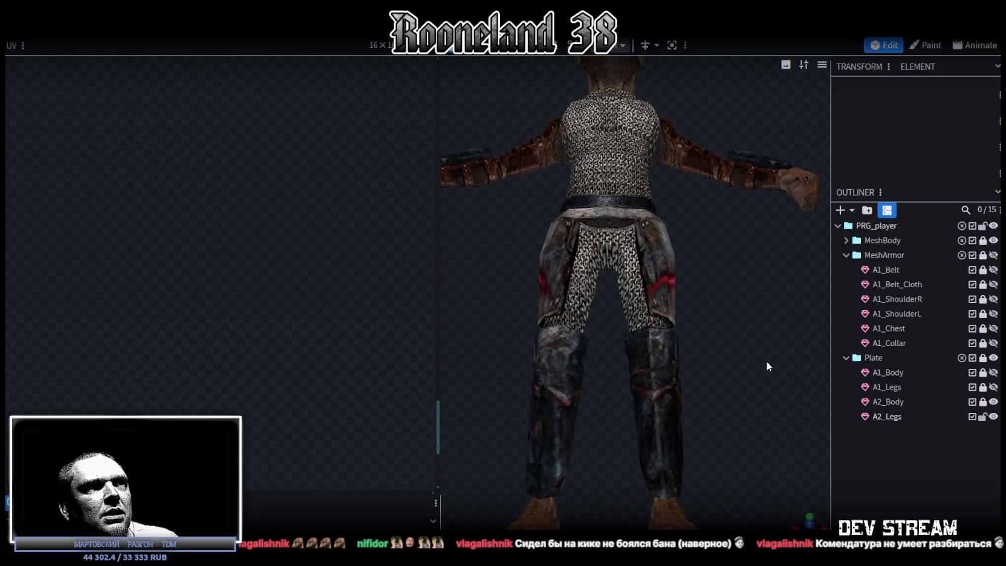
click(676, 418)
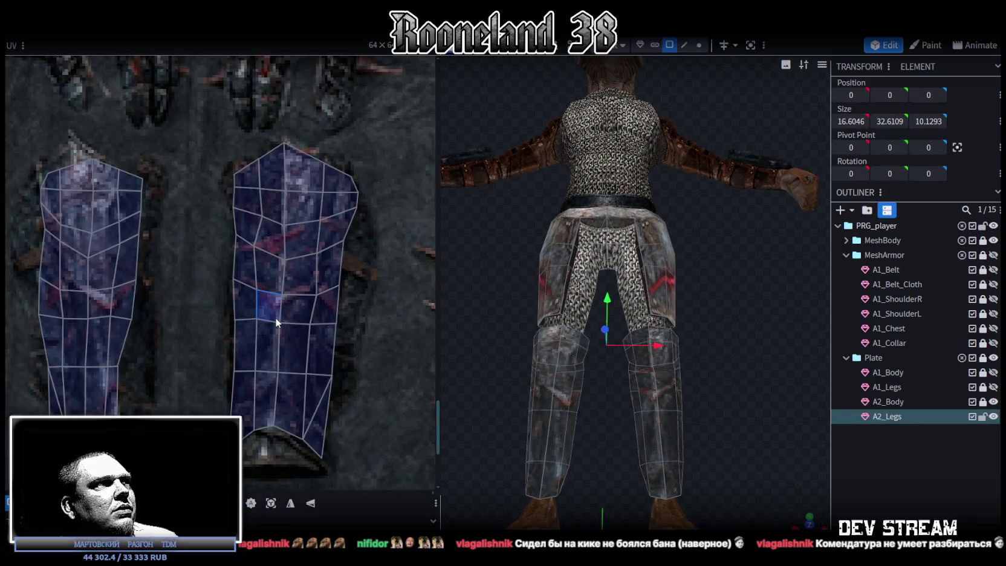
scroll(276, 327, up, 1)
mouse_move(772, 387)
mouse_down()
mouse_move(663, 399)
mouse_move(700, 418)
mouse_move(745, 408)
mouse_move(518, 374)
mouse_move(603, 428)
mouse_move(585, 437)
mouse_up()
Step: Rotate the left leg UV island slightly, shift it a little left and enlarge it
scroll(275, 311, down, 4)
scroll(270, 302, down, 2)
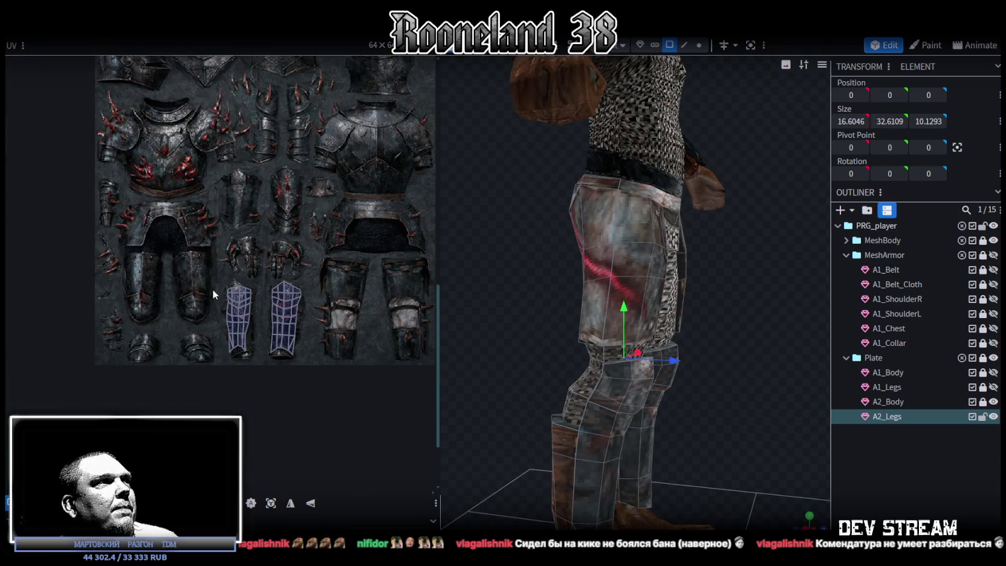
scroll(157, 269, up, 3)
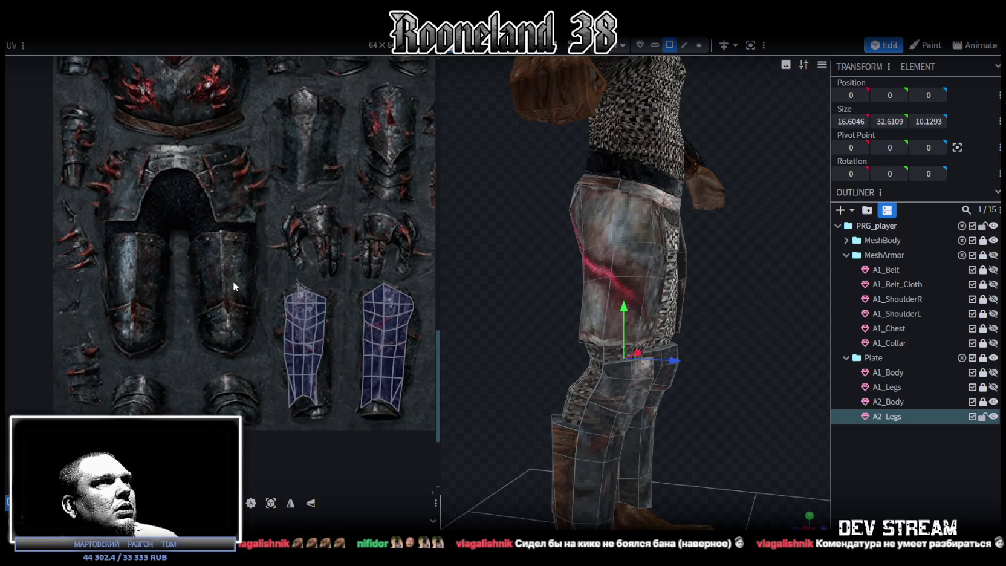
scroll(233, 281, down, 2)
scroll(291, 276, down, 2)
scroll(205, 266, right, 2)
scroll(194, 286, down, 1)
scroll(194, 286, left, 1)
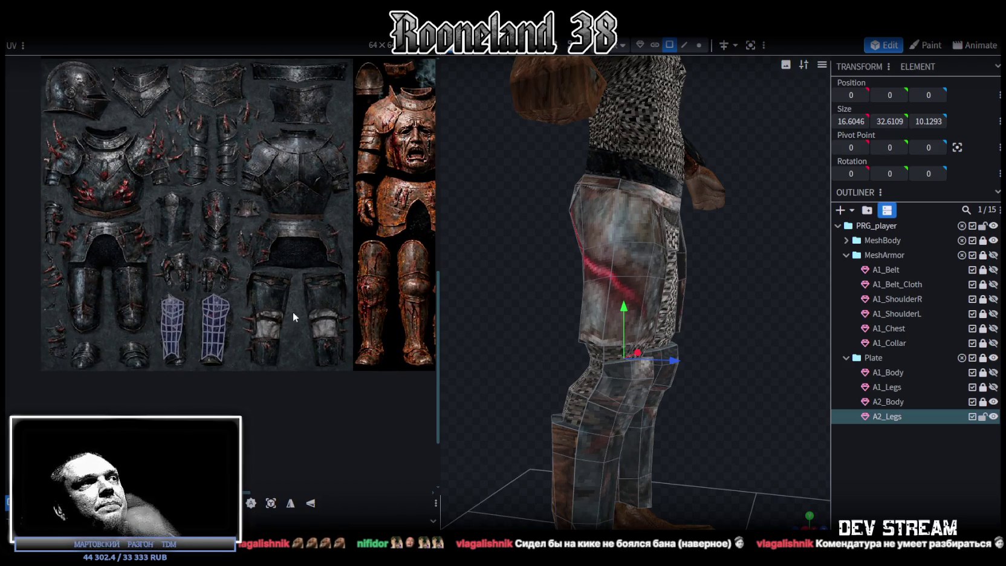
scroll(293, 311, down, 2)
scroll(242, 284, left, 1)
scroll(167, 270, up, 3)
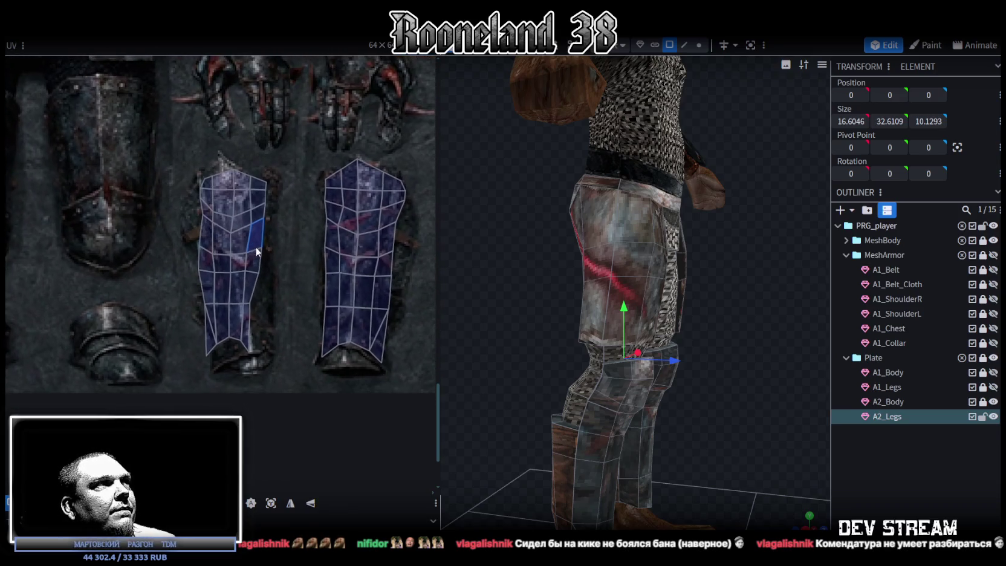
click(255, 246)
scroll(254, 206, up, 2)
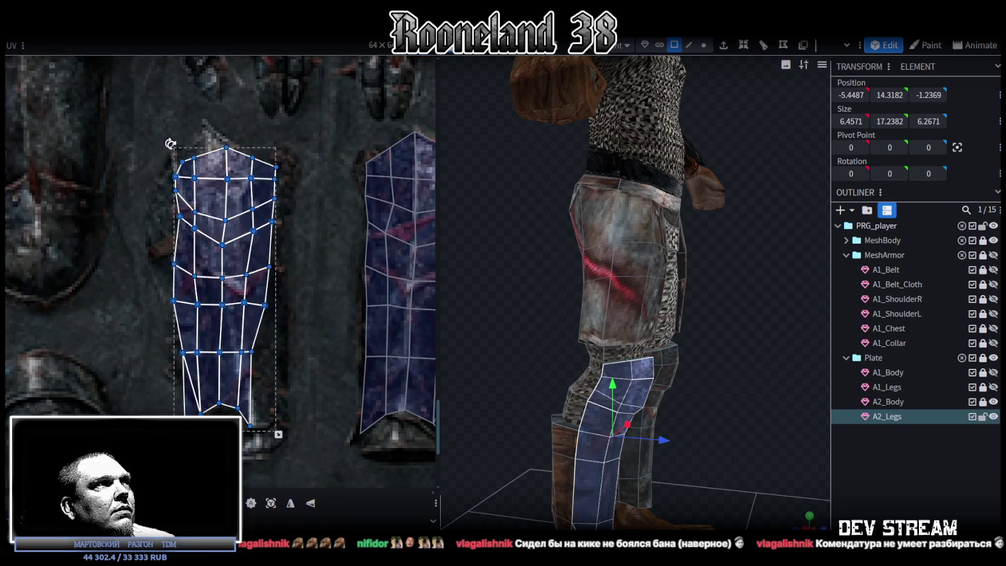
mouse_move(168, 146)
mouse_down()
mouse_move(156, 151)
mouse_move(159, 143)
mouse_up()
drag(270, 246, 264, 247)
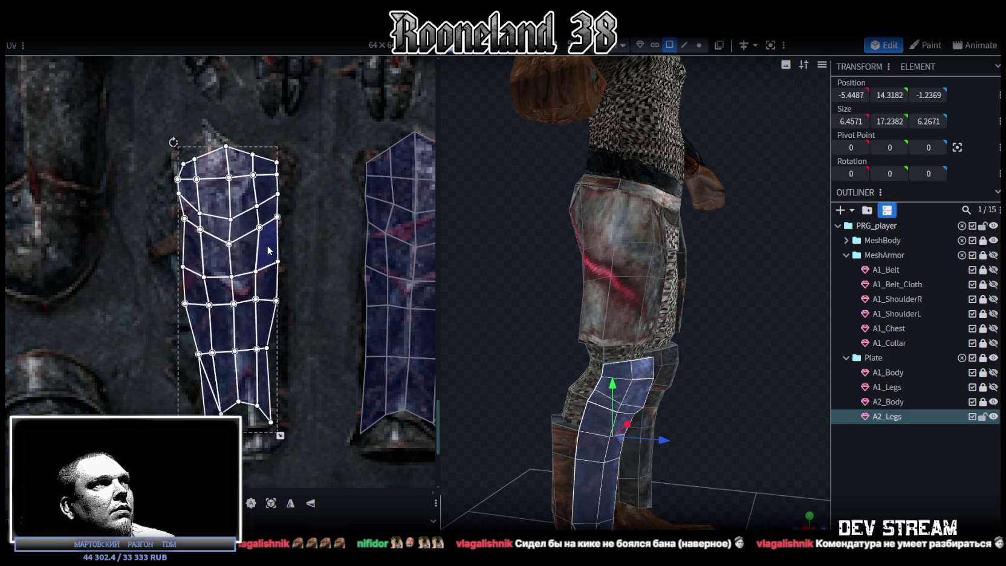
drag(280, 443, 291, 444)
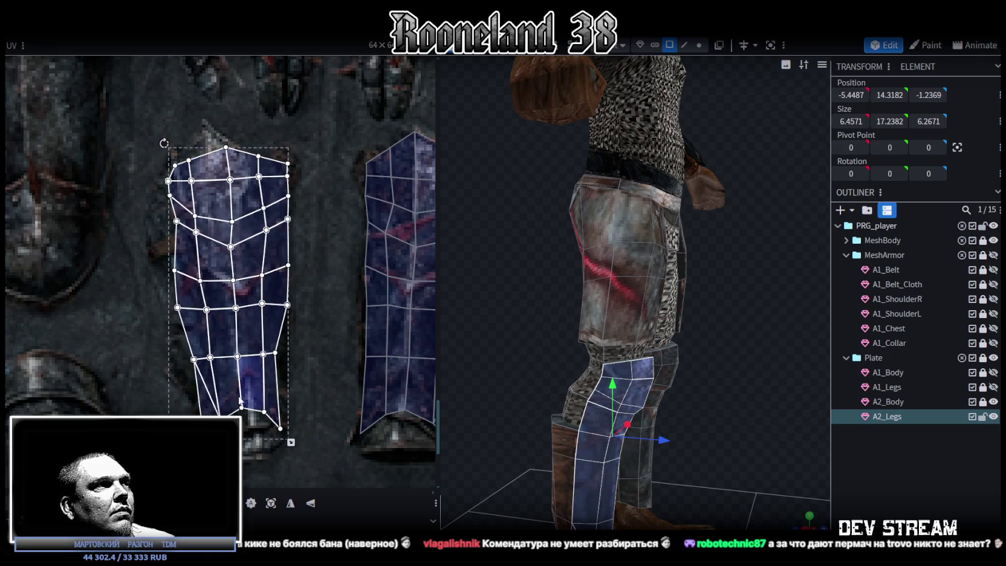
click(266, 448)
Step: Select the island's knee faces and nudge the right-column vertices slightly left
mouse_move(310, 454)
mouse_down()
mouse_move(271, 344)
mouse_move(283, 359)
mouse_up()
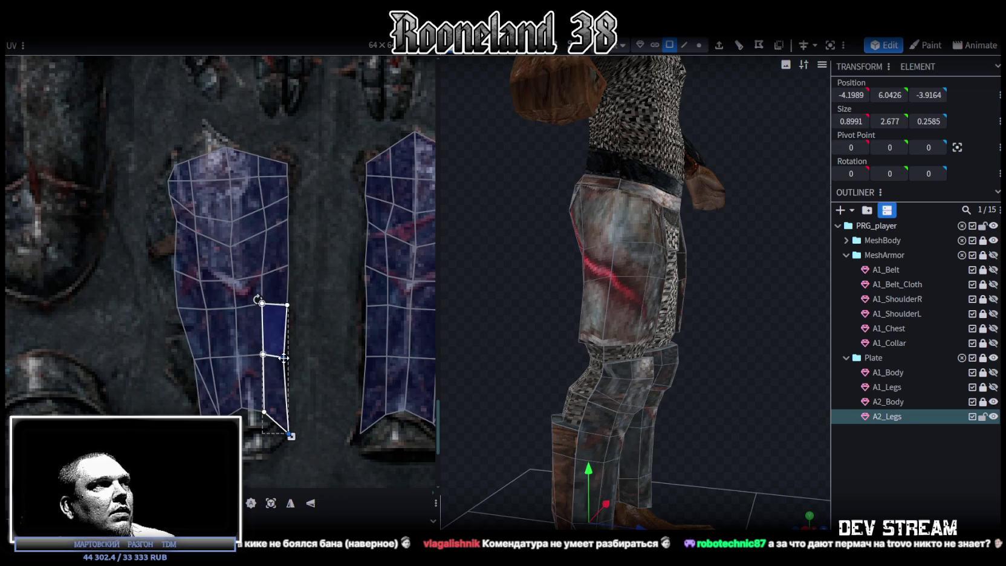
click(272, 356)
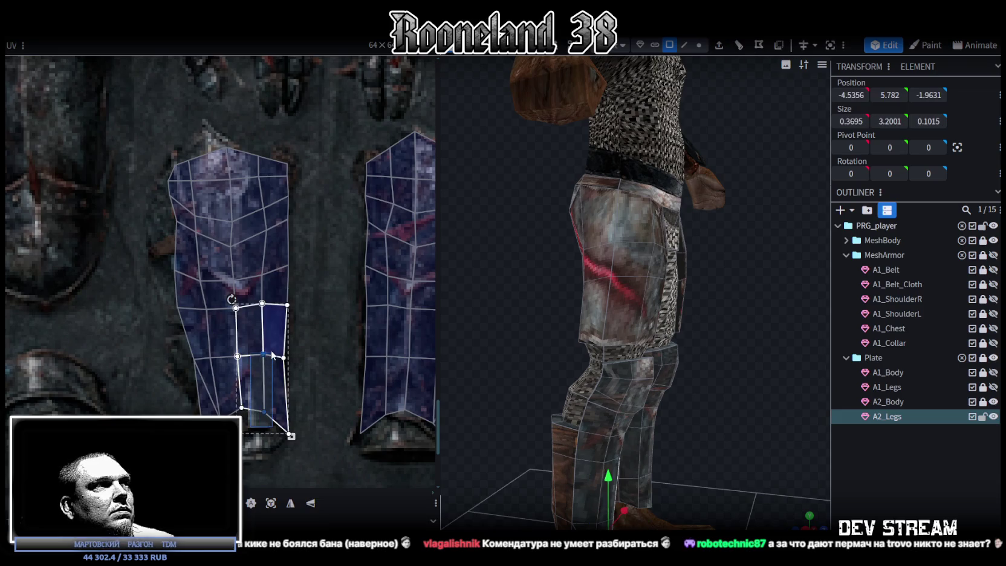
click(272, 360)
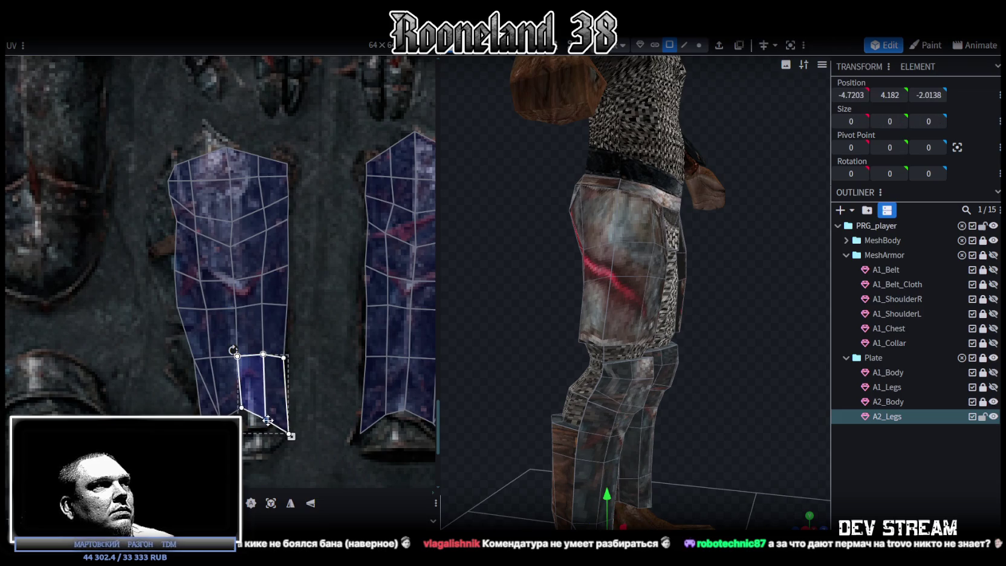
click(249, 425)
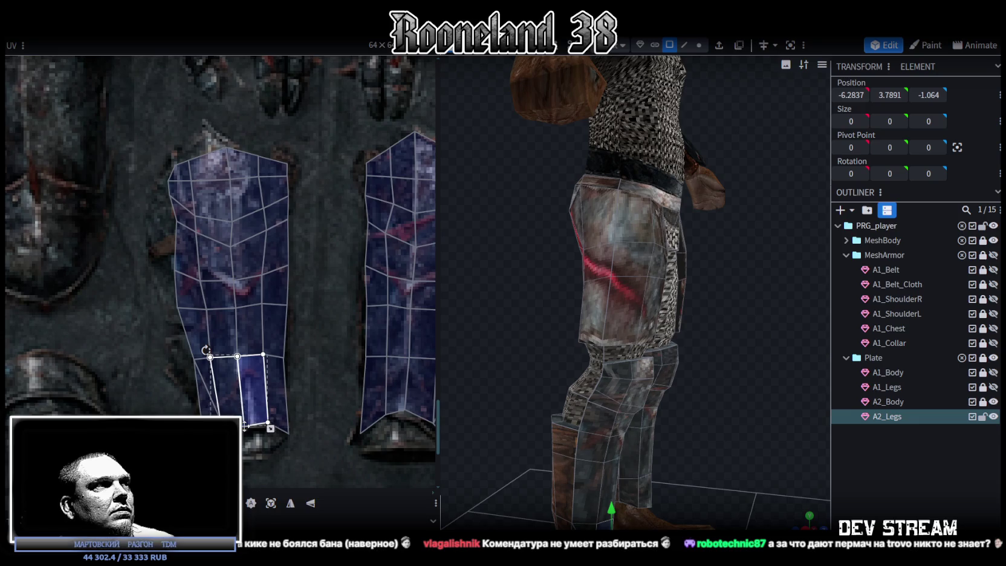
click(232, 412)
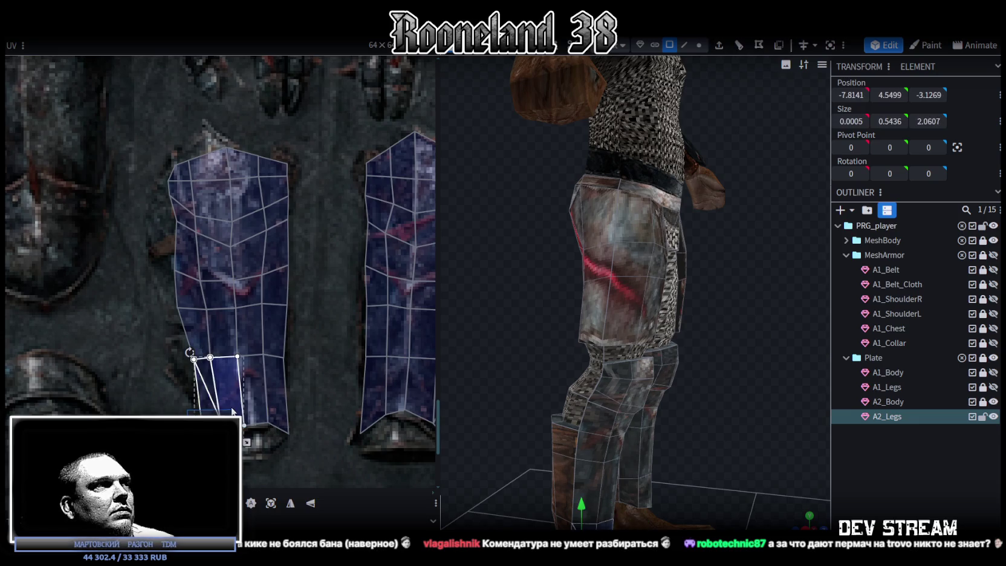
click(195, 355)
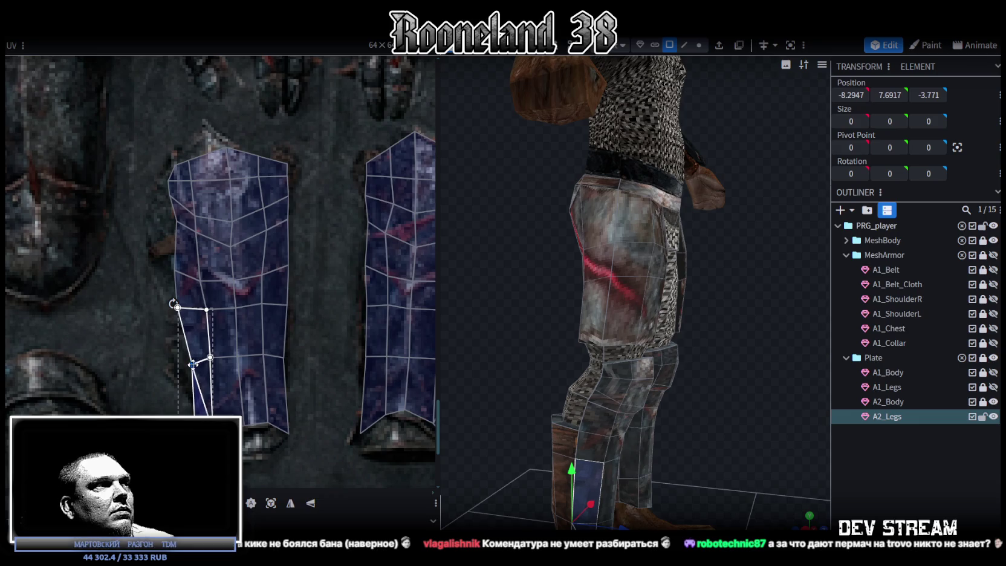
drag(165, 292, 180, 310)
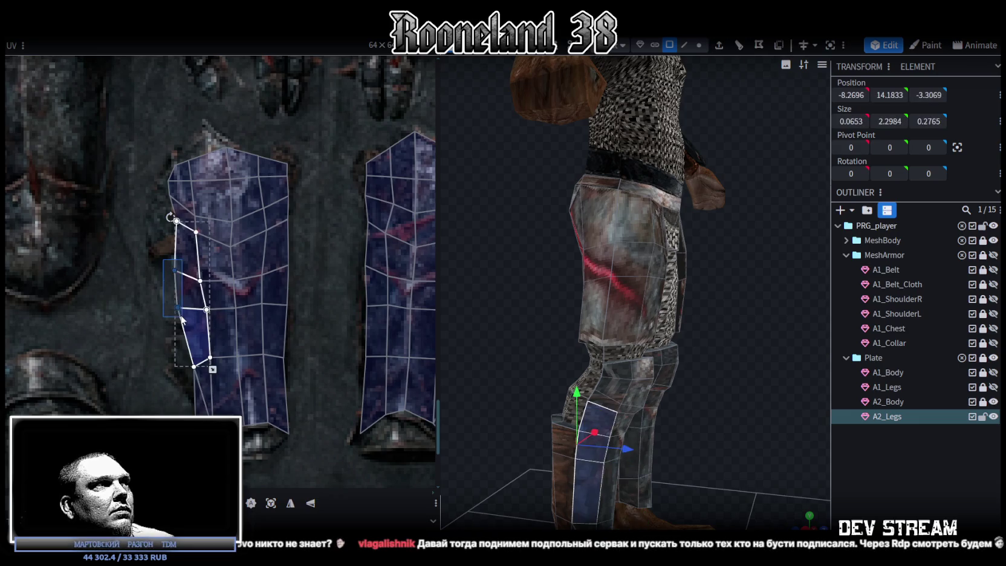
shift+click(189, 279)
scroll(190, 254, up, 2)
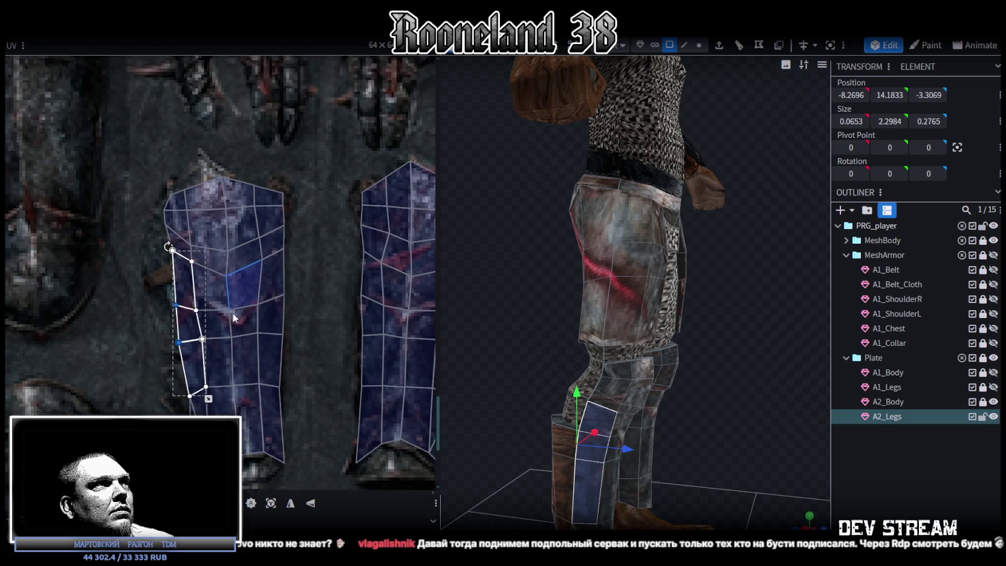
scroll(206, 229, up, 1)
scroll(254, 254, right, 1)
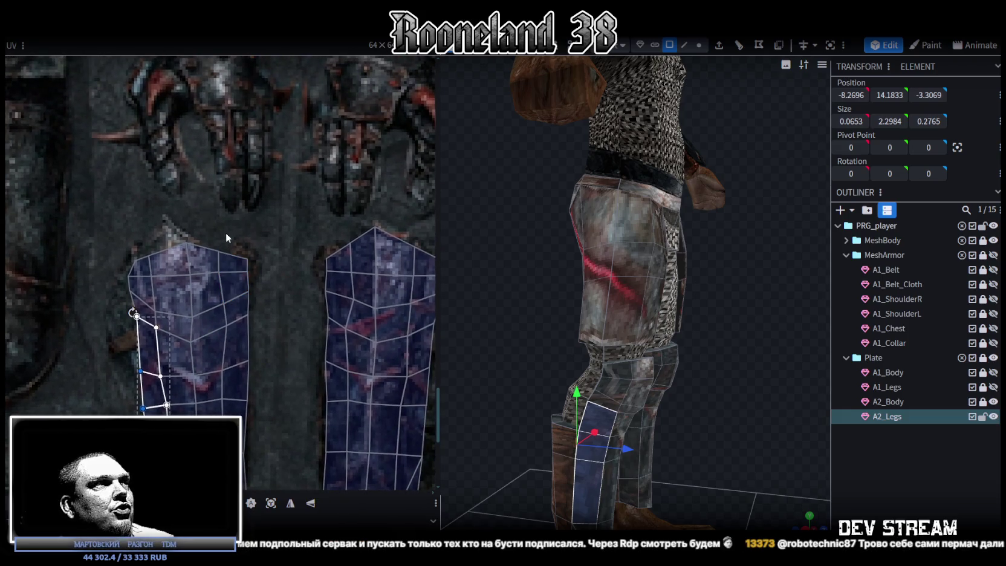
scroll(227, 237, down, 2)
drag(275, 221, 215, 338)
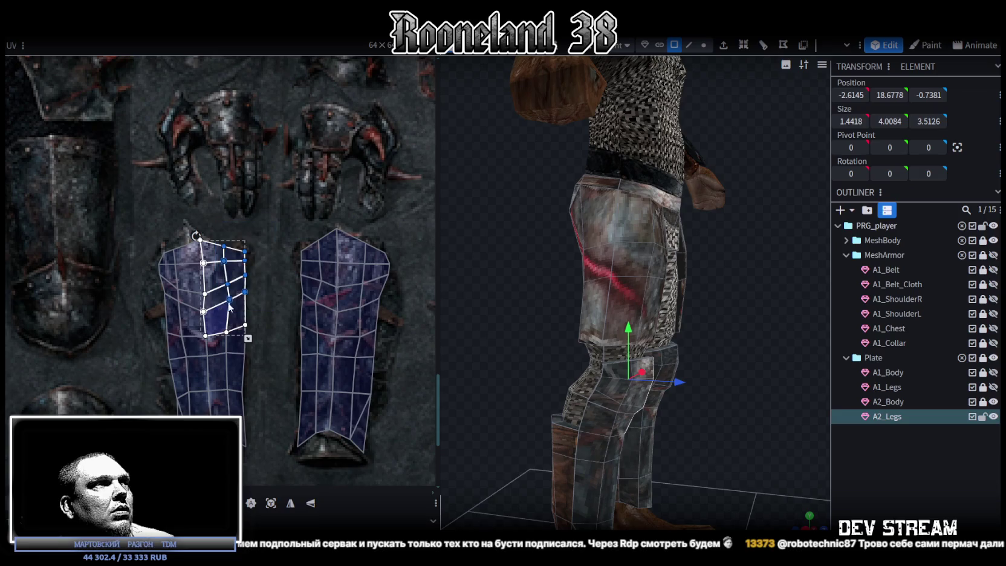
drag(231, 301, 227, 304)
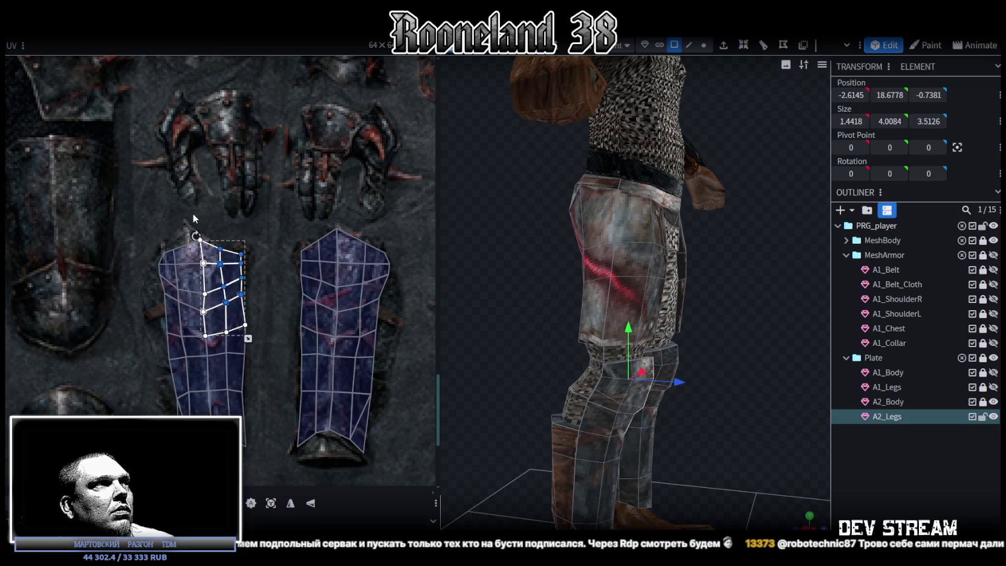
Step: Pull the island's top-left corner vertex up and left onto the greave artwork
drag(193, 218, 207, 305)
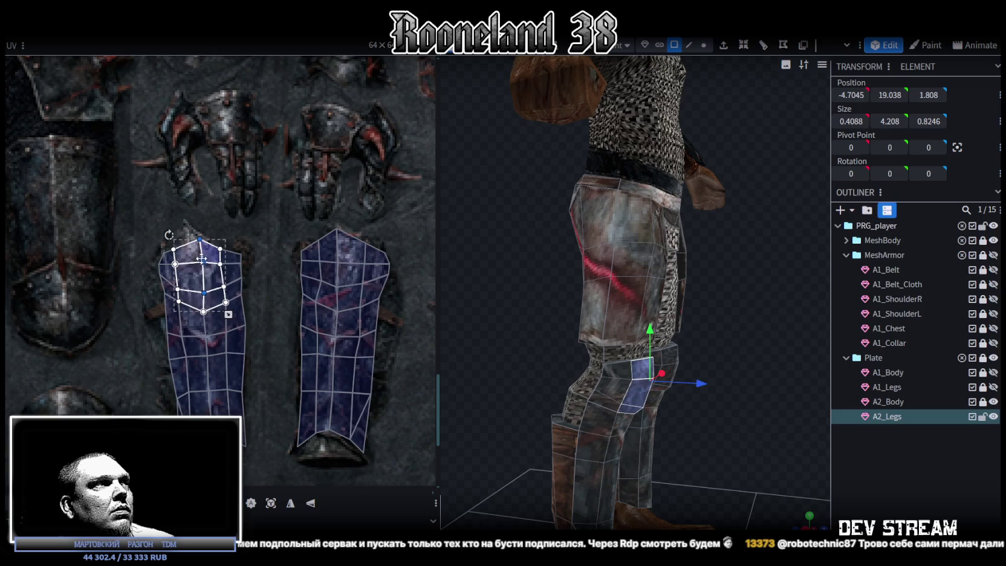
mouse_move(186, 220)
mouse_down()
mouse_move(209, 253)
mouse_move(192, 229)
mouse_move(179, 254)
mouse_up()
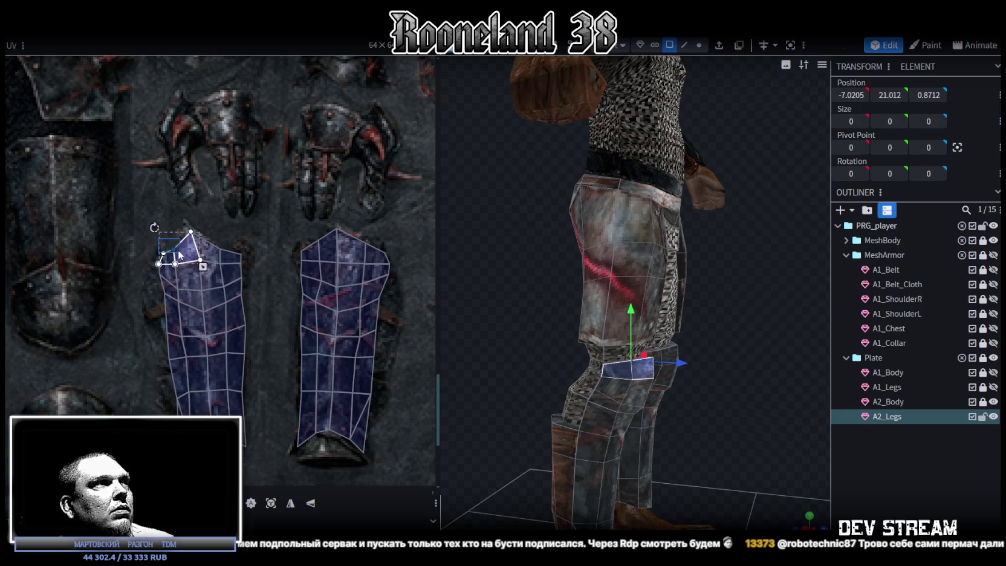
click(165, 254)
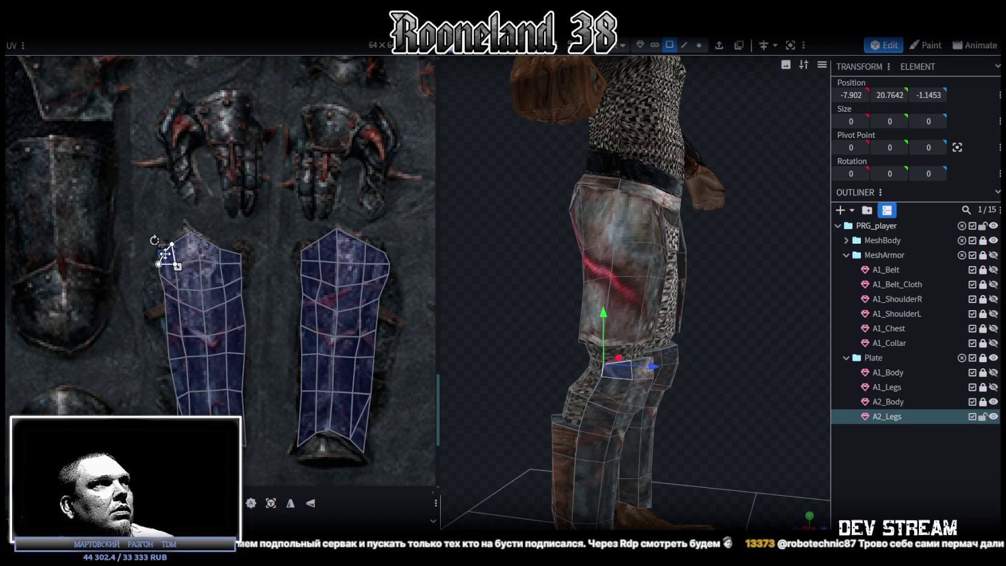
drag(165, 253, 160, 249)
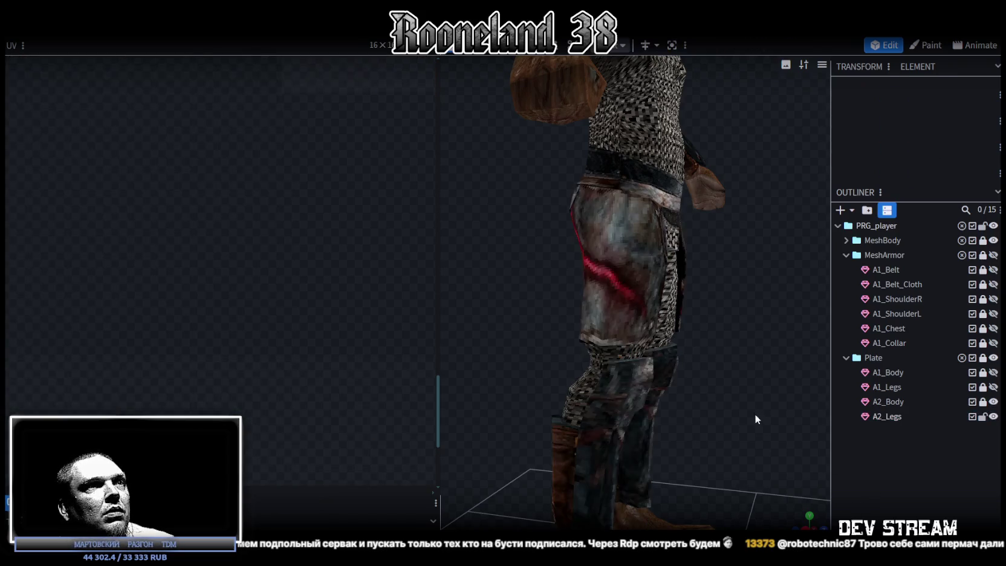
Step: Move the first knee edge slightly forward and resize it to make the knee band taller
drag(754, 414, 664, 392)
scroll(653, 391, up, 3)
scroll(672, 383, up, 3)
mouse_move(618, 285)
mouse_down()
mouse_move(746, 339)
mouse_move(751, 352)
mouse_move(675, 56)
mouse_up()
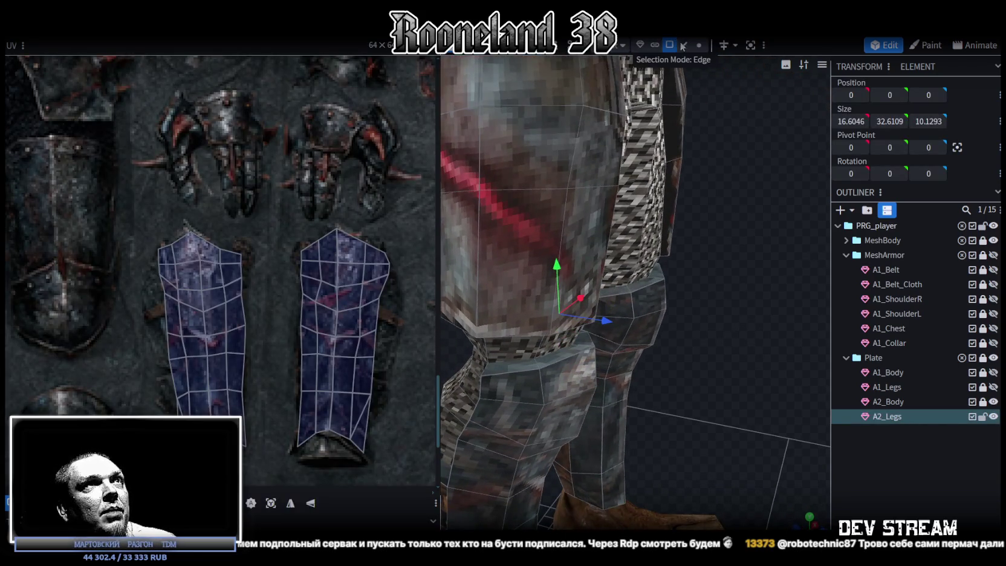
click(613, 346)
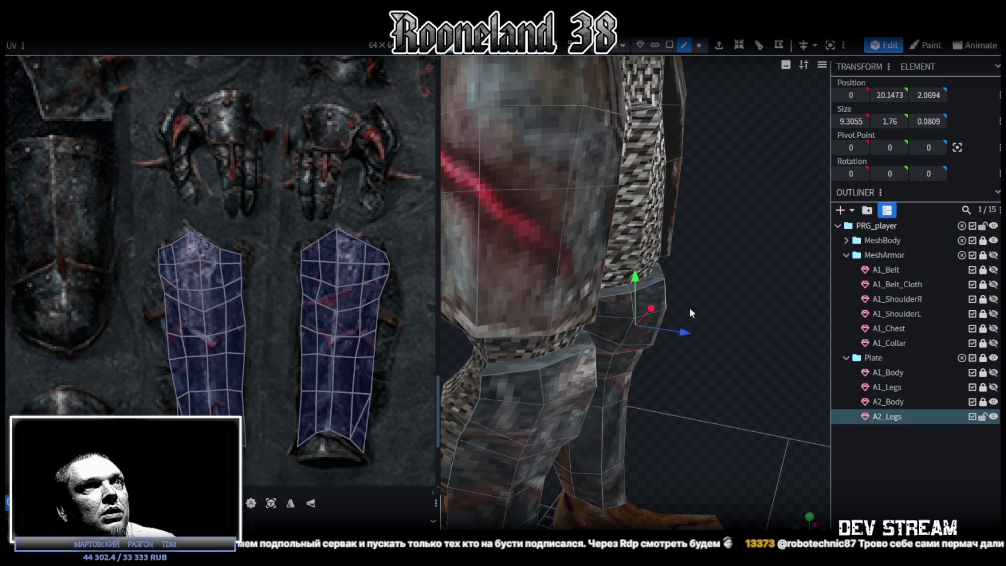
drag(690, 308, 710, 275)
key(s)
mouse_move(673, 225)
mouse_down()
mouse_move(666, 206)
mouse_move(736, 333)
mouse_up()
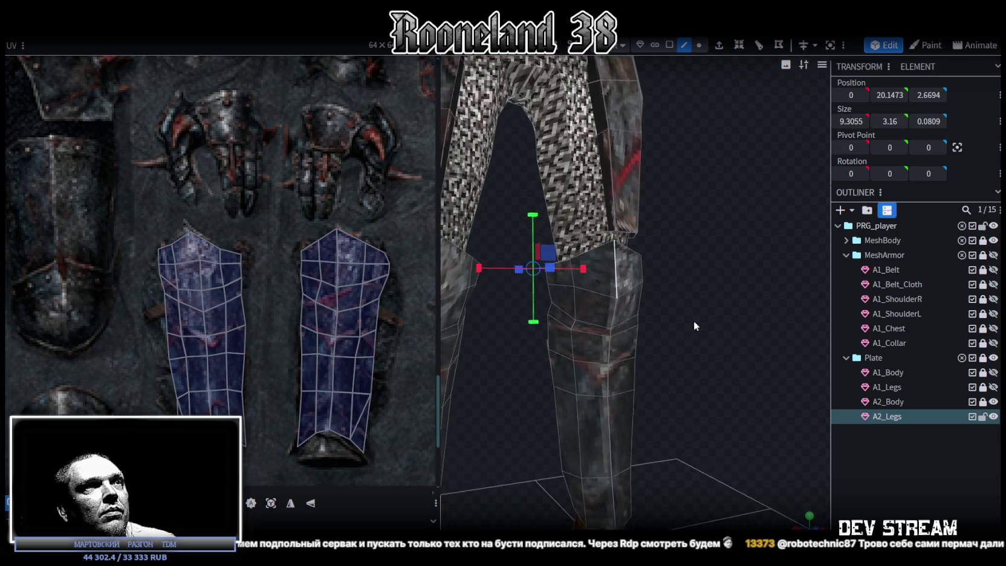
drag(807, 310, 650, 266)
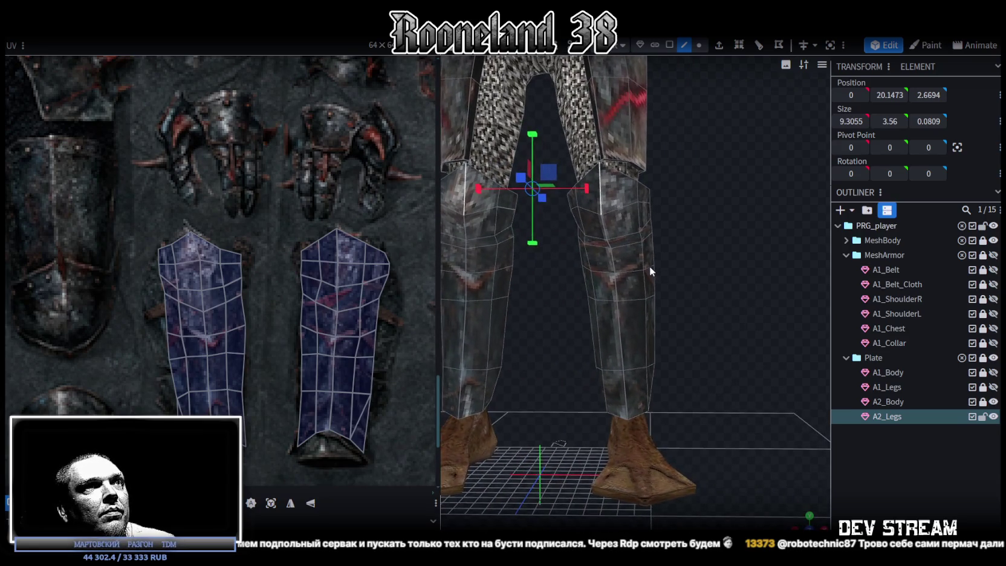
scroll(679, 317, up, 3)
drag(688, 328, 631, 238)
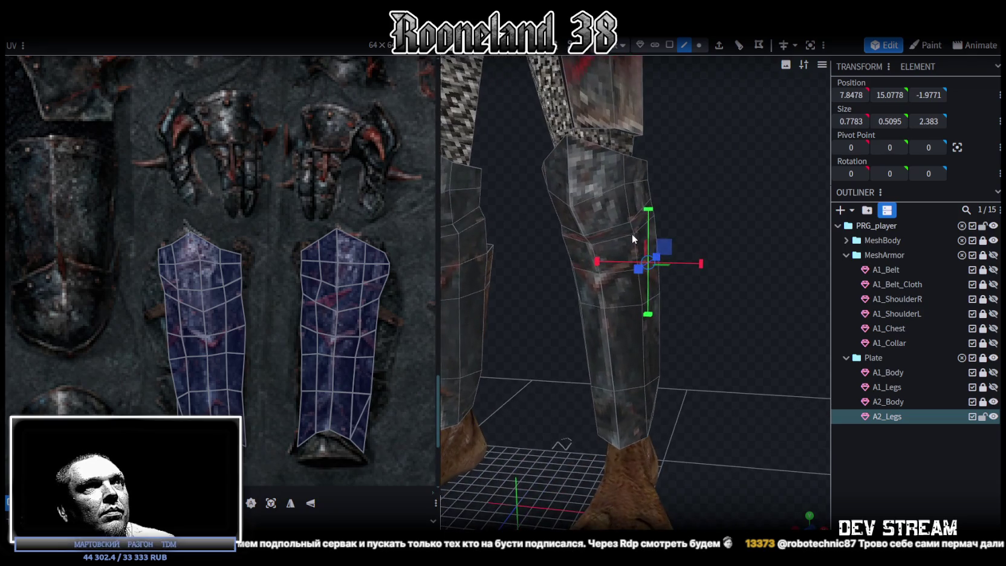
drag(664, 287, 647, 301)
mouse_move(731, 285)
mouse_down()
mouse_move(704, 285)
mouse_move(726, 285)
mouse_move(723, 272)
mouse_move(683, 228)
mouse_move(650, 221)
mouse_up()
Step: Narrow the knee edges on the right and left legs so they match
click(573, 225)
scroll(544, 355, down, 3)
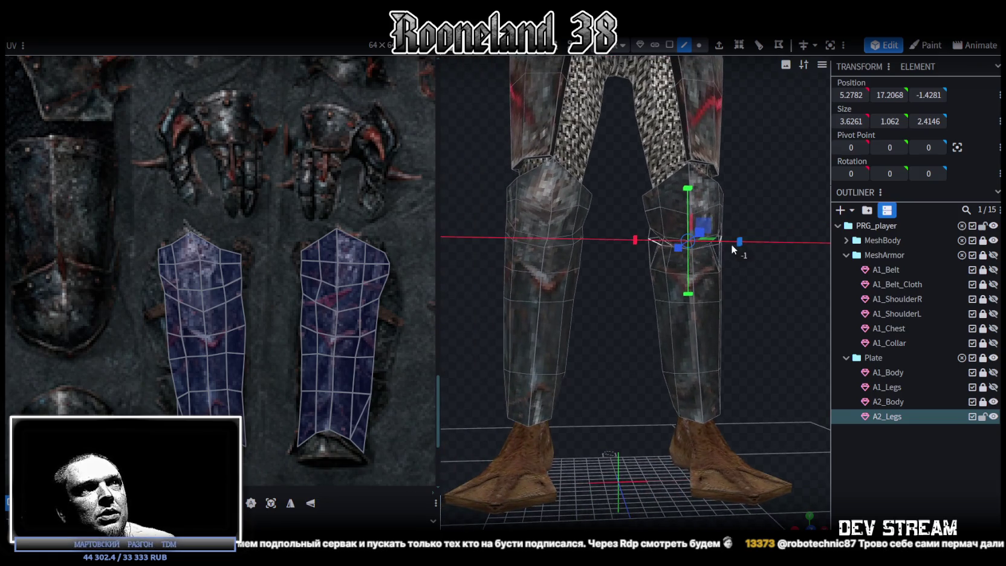
right_drag(730, 244, 671, 269)
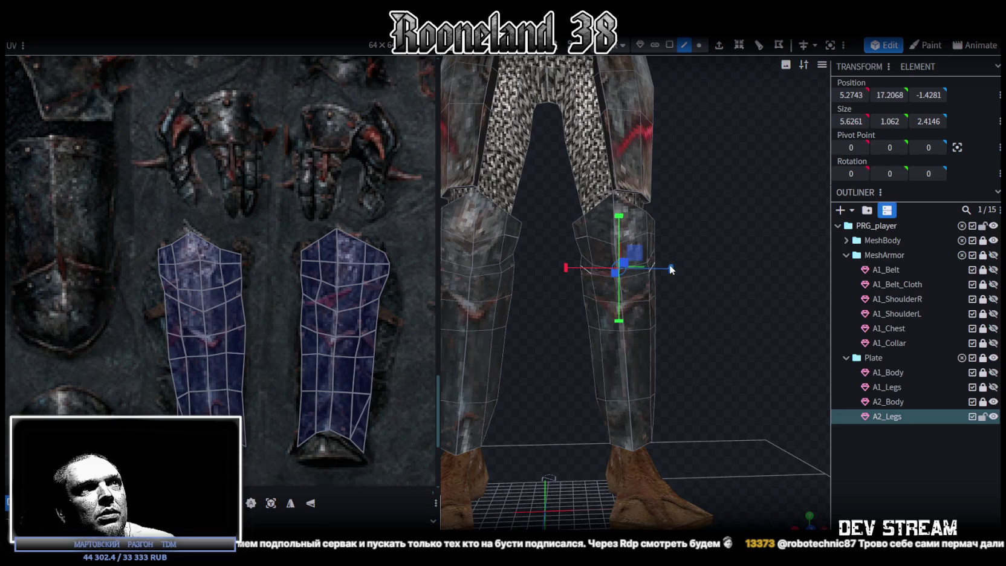
drag(665, 269, 585, 295)
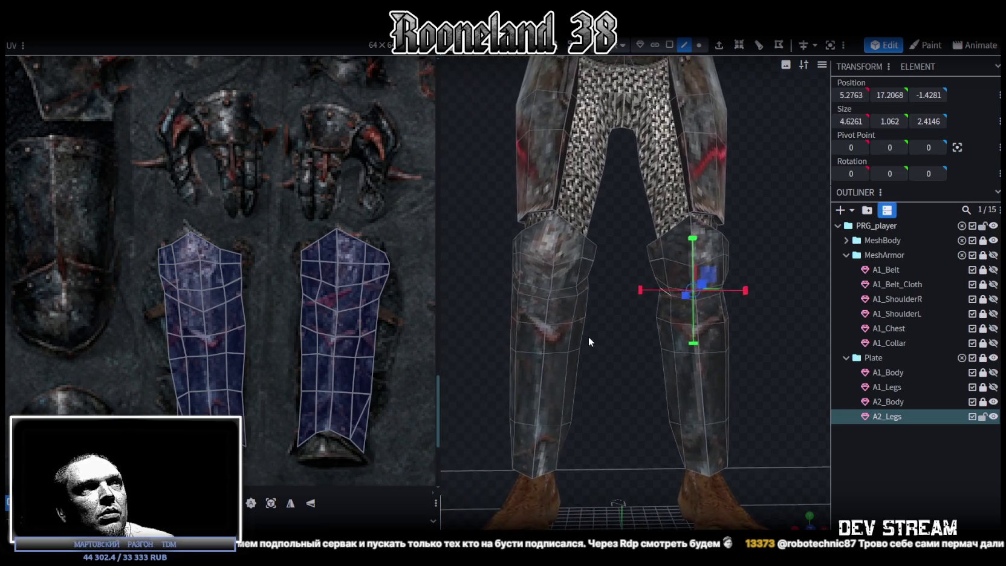
click(584, 292)
drag(611, 355, 540, 301)
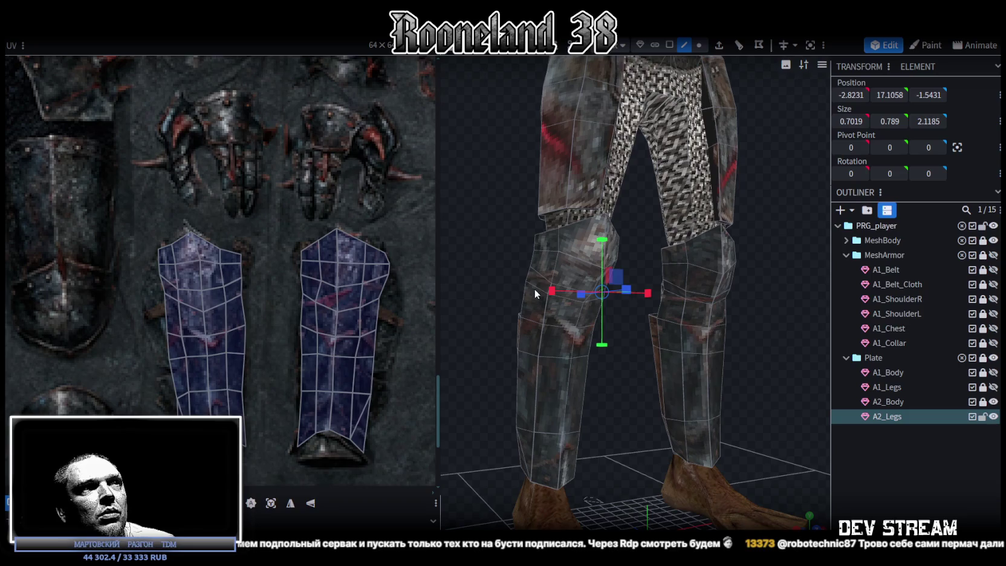
click(534, 288)
drag(503, 250, 562, 295)
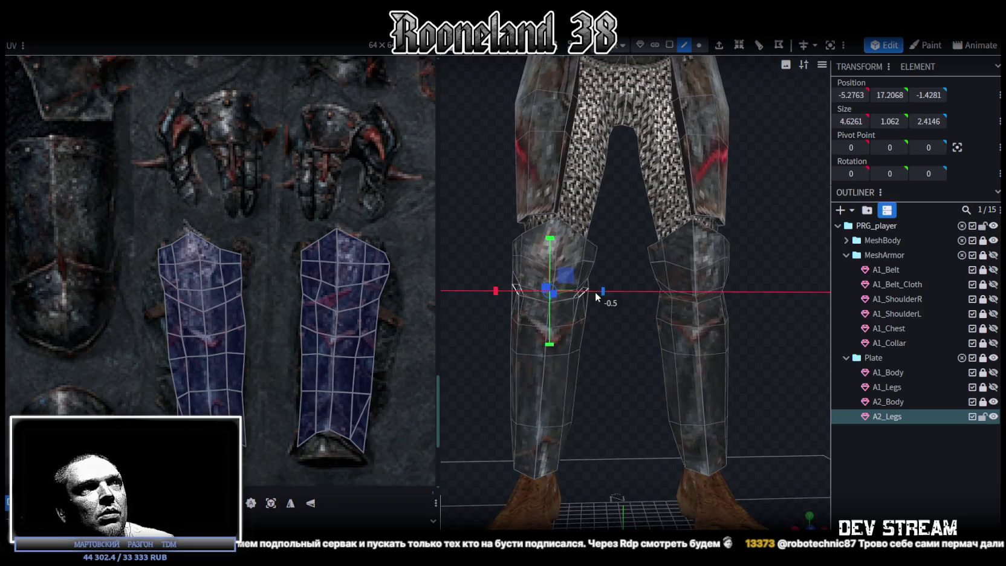
mouse_move(623, 334)
mouse_down()
mouse_move(302, 391)
mouse_move(632, 372)
mouse_up()
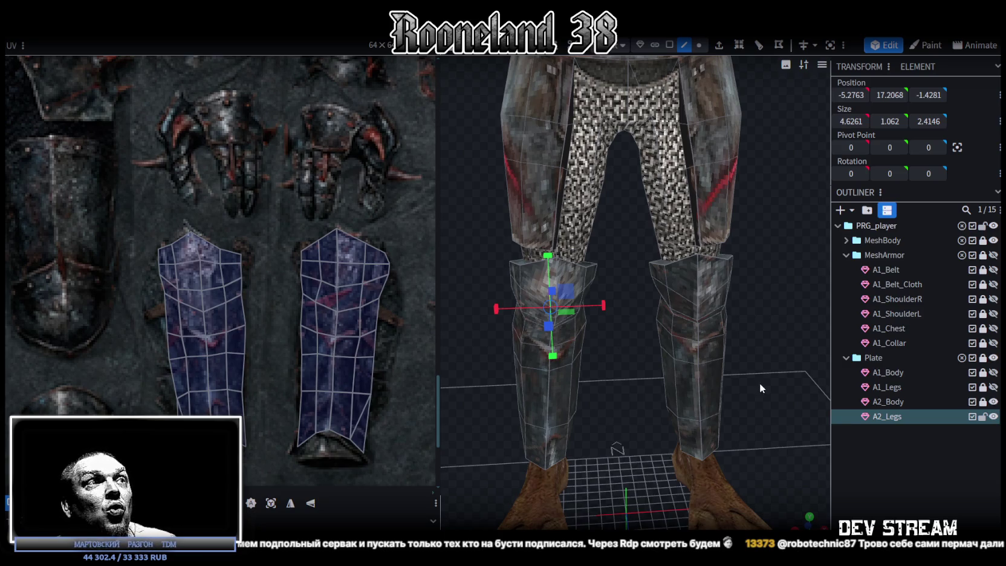
Step: In vertex mode, raise the knee vertices and resize them wider
scroll(768, 351, down, 2)
drag(782, 309, 753, 265)
scroll(755, 269, up, 2)
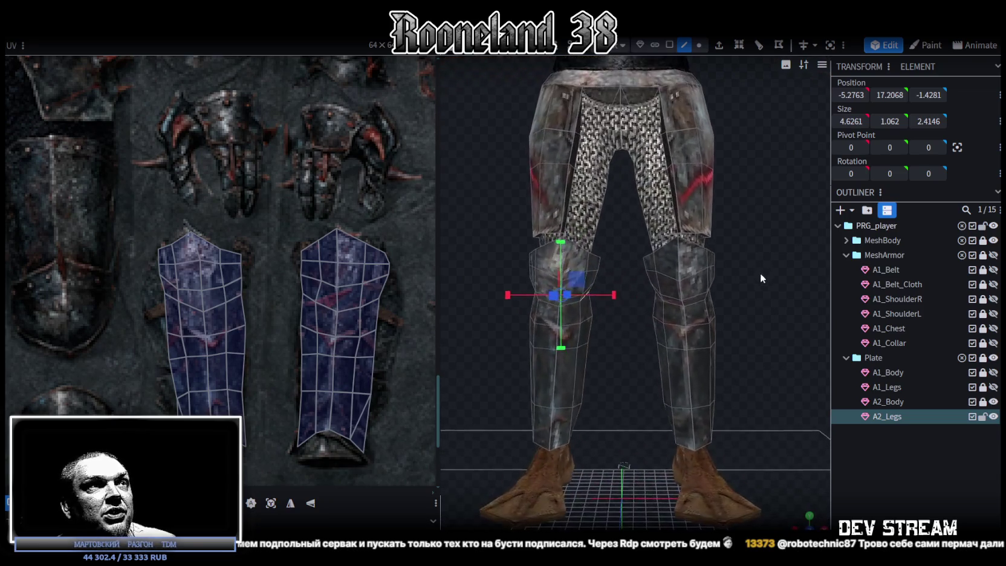
click(699, 45)
scroll(607, 260, up, 2)
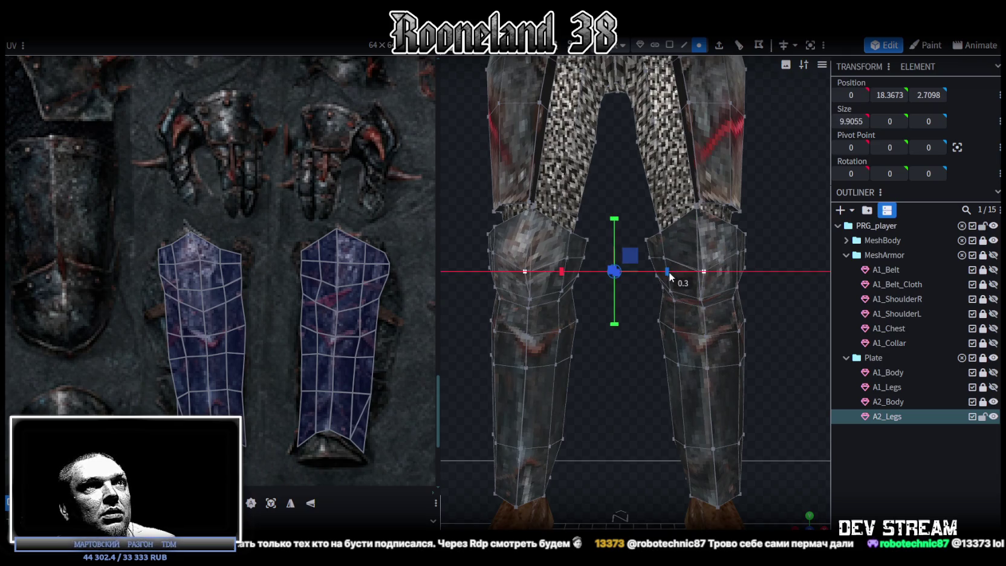
drag(614, 219, 615, 217)
mouse_move(768, 245)
mouse_down()
mouse_move(682, 255)
mouse_move(790, 262)
mouse_move(777, 248)
mouse_move(679, 257)
mouse_up()
key(s)
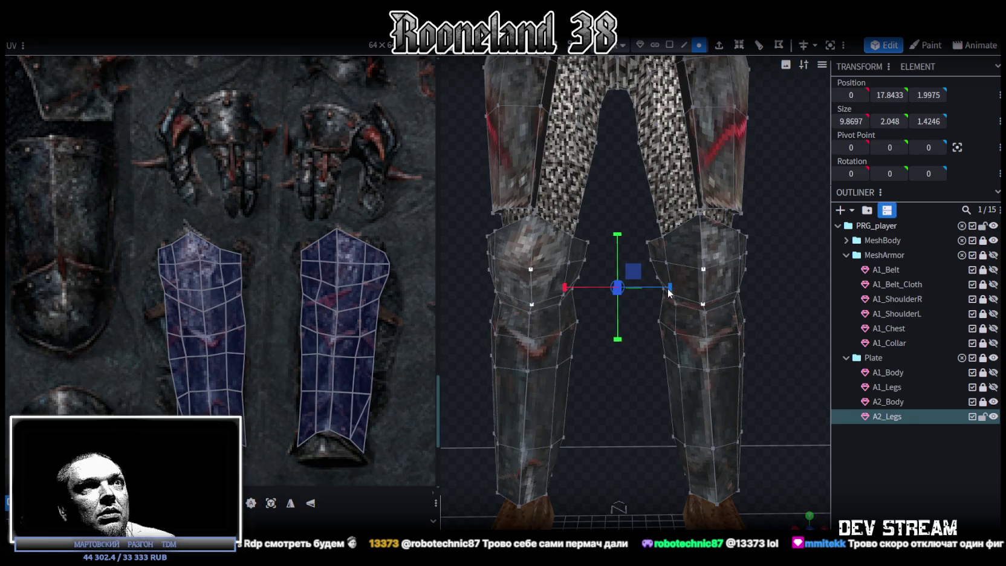
Step: Check the knee faces in the UV layout, then deselect and view the whole armoured figure
scroll(788, 266, down, 3)
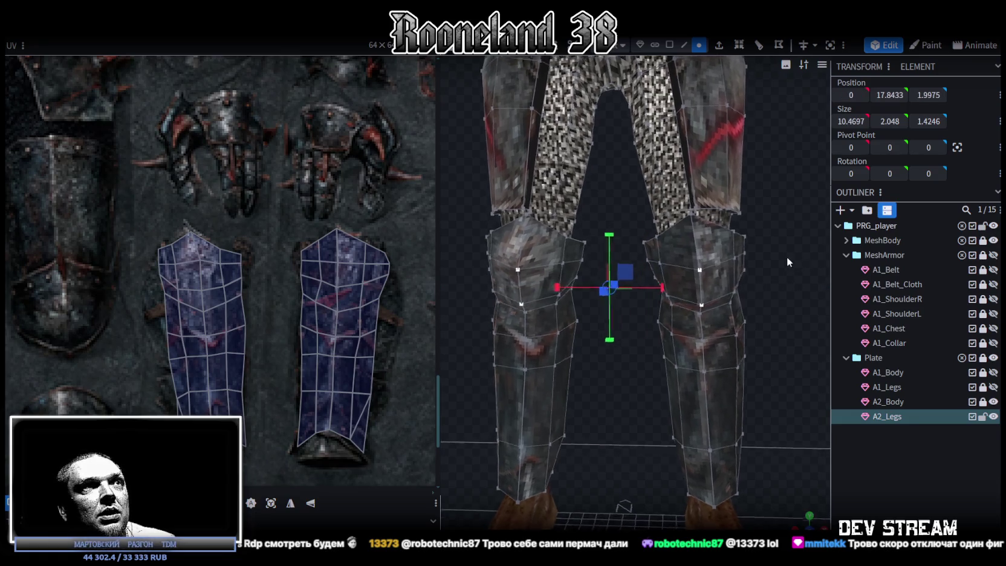
scroll(780, 254, down, 2)
scroll(191, 256, up, 3)
click(187, 242)
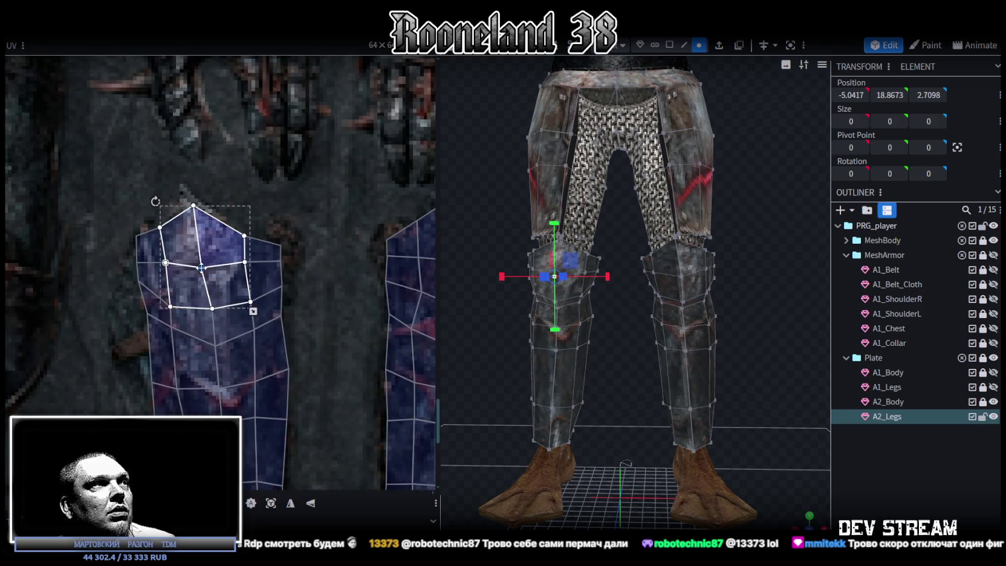
scroll(303, 281, right, 3)
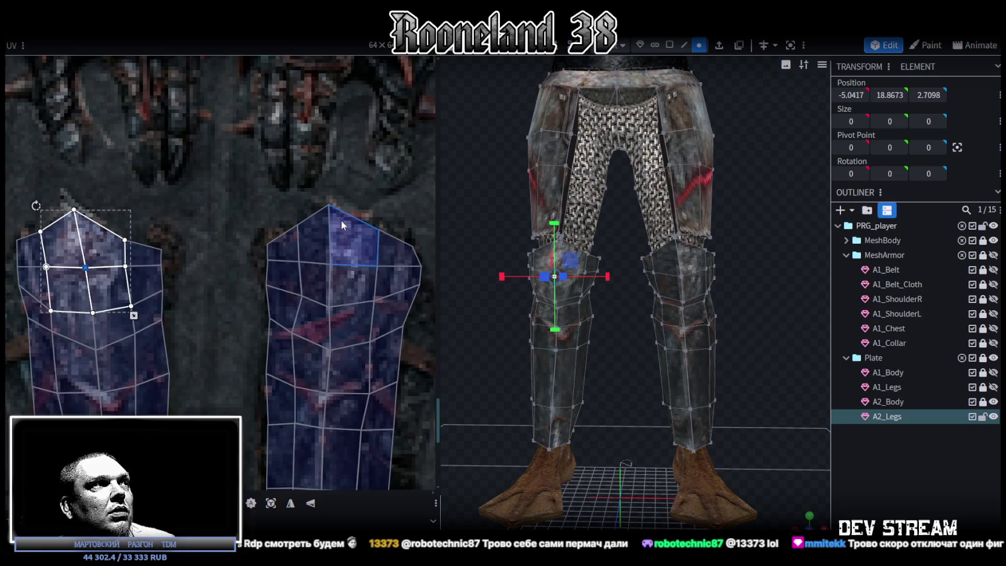
click(877, 451)
mouse_move(775, 418)
mouse_down()
mouse_move(781, 364)
mouse_move(664, 383)
mouse_move(719, 352)
mouse_up()
scroll(780, 377, up, 3)
scroll(759, 375, down, 3)
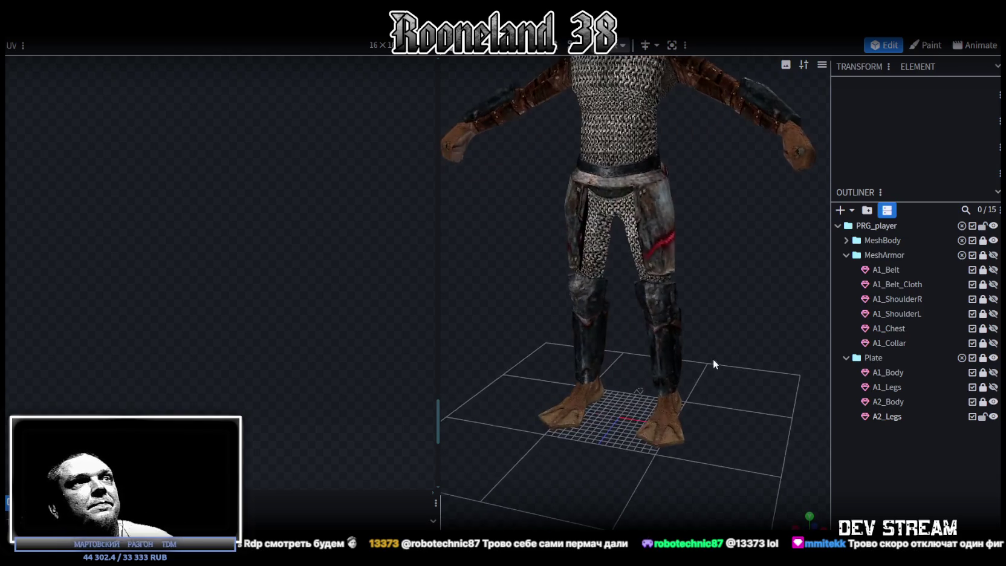
Step: Reselect the A2_Legs plates and box-select both thigh UV islands
click(597, 272)
scroll(269, 313, down, 2)
scroll(269, 313, down, 2)
scroll(270, 314, down, 2)
scroll(256, 296, down, 2)
scroll(257, 296, up, 2)
scroll(176, 273, up, 2)
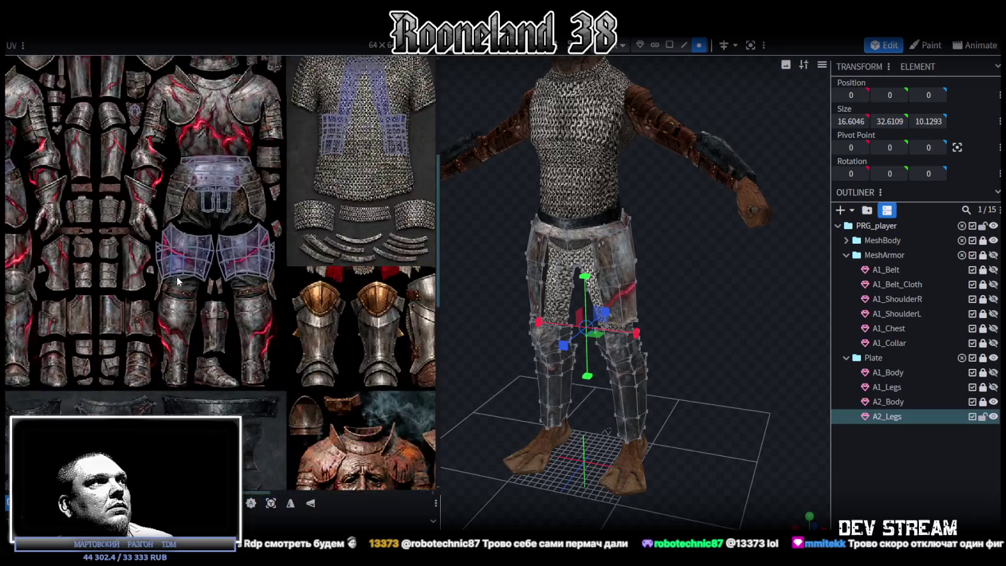
scroll(176, 273, up, 2)
drag(119, 318, 321, 210)
scroll(302, 233, down, 2)
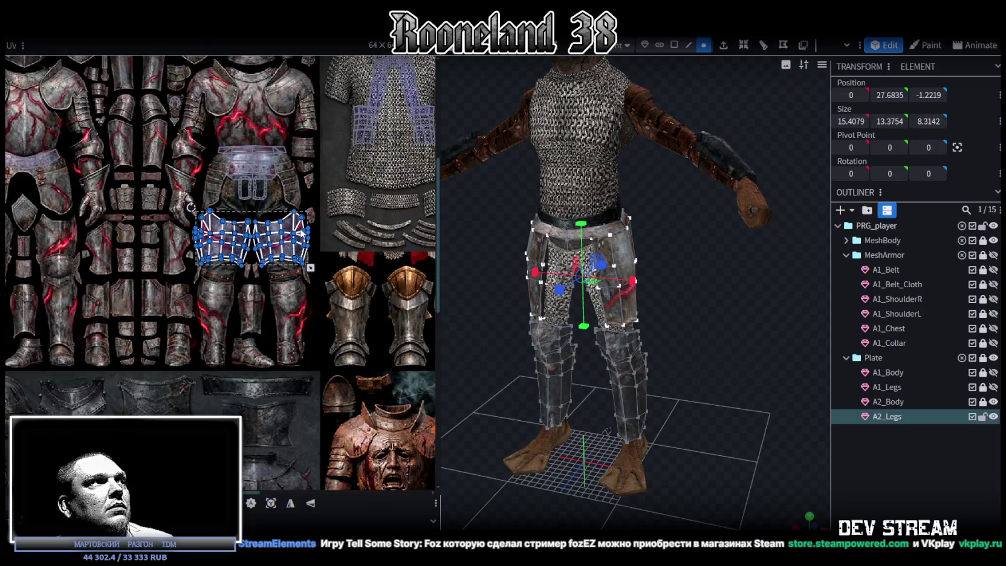
Step: Move the thigh islands onto the hip-armour plate texture and narrow them horizontally
drag(292, 241, 157, 402)
middle_drag(158, 402, 204, 172)
mouse_move(207, 172)
mouse_down()
mouse_move(279, 189)
mouse_move(204, 408)
mouse_up()
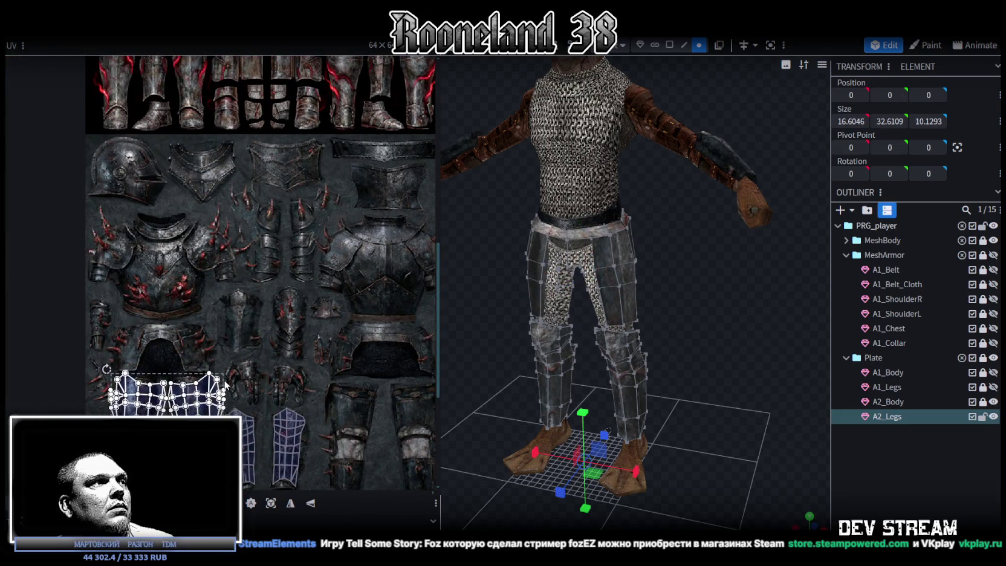
scroll(231, 385, up, 2)
middle_drag(231, 385, 354, 272)
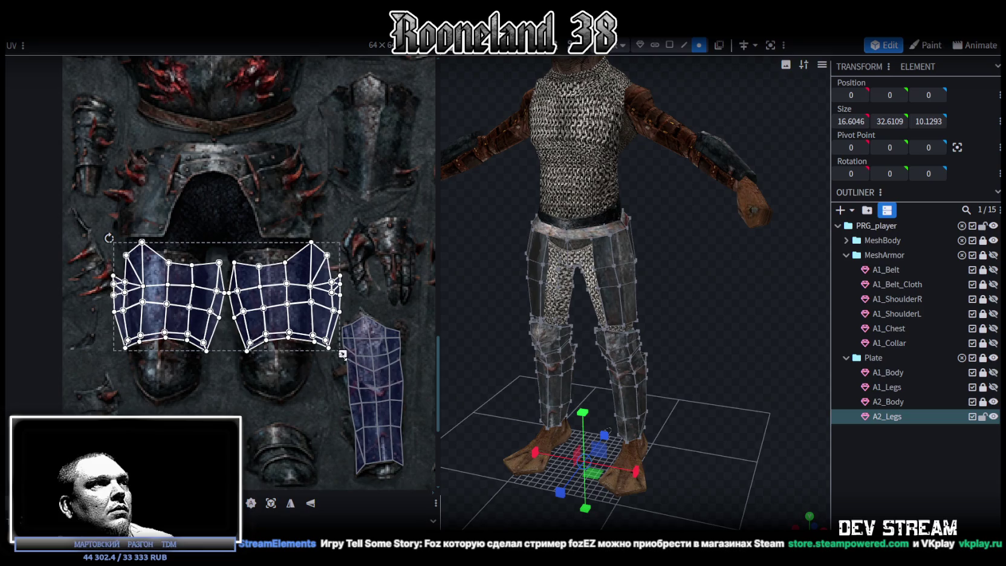
drag(343, 354, 294, 353)
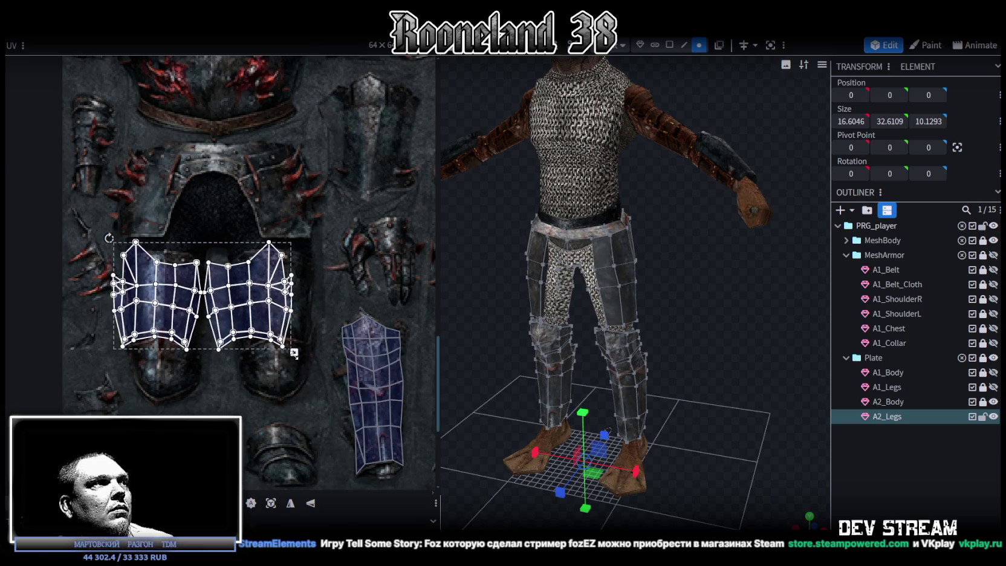
drag(188, 312, 191, 316)
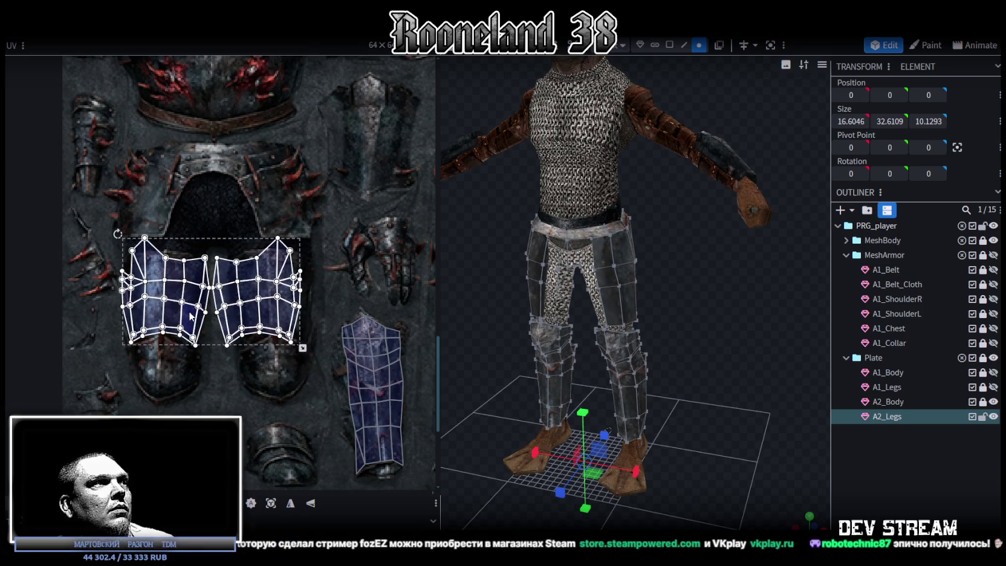
drag(189, 311, 191, 311)
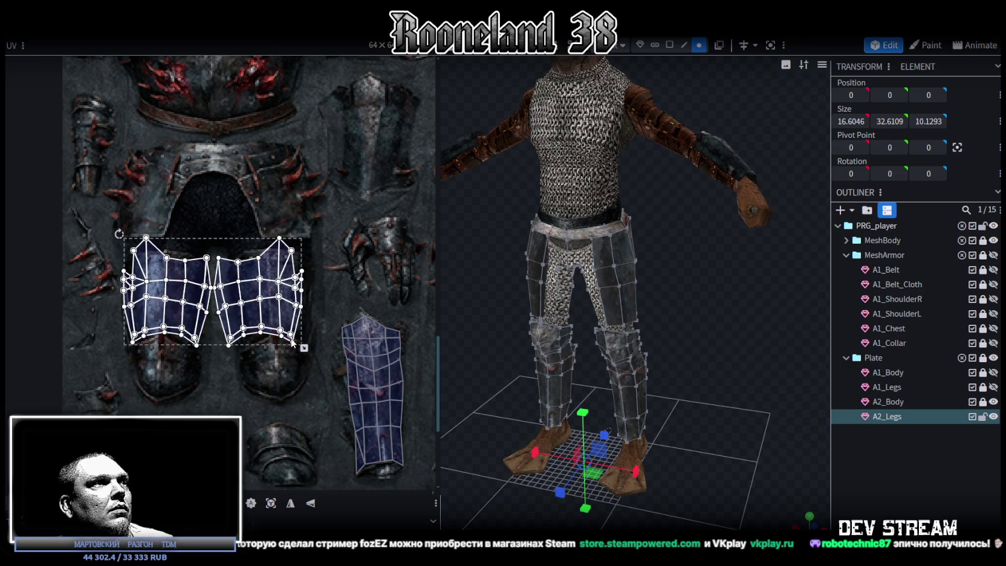
drag(304, 348, 289, 347)
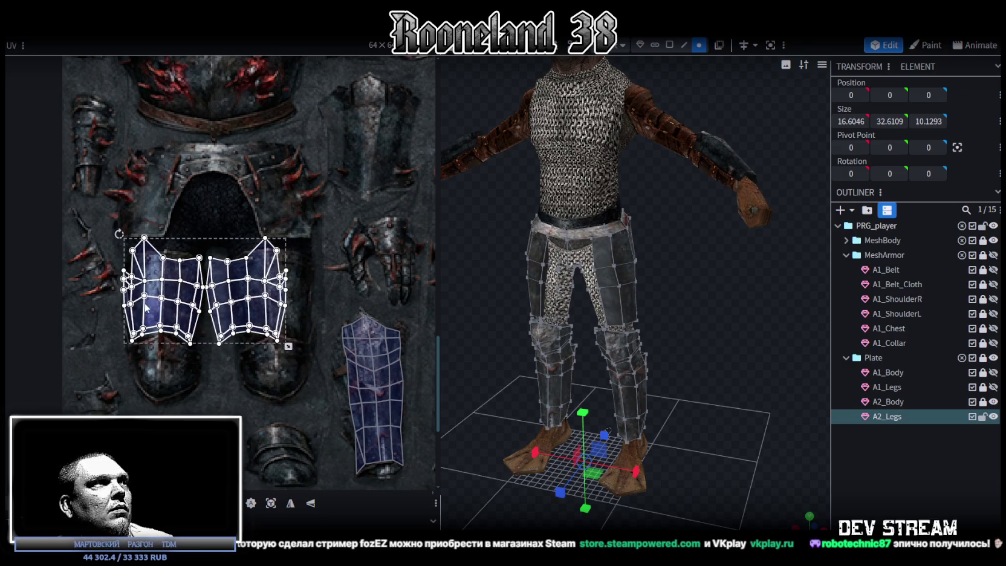
Step: Shift the right thigh island further right, apart from the left one
scroll(148, 307, up, 3)
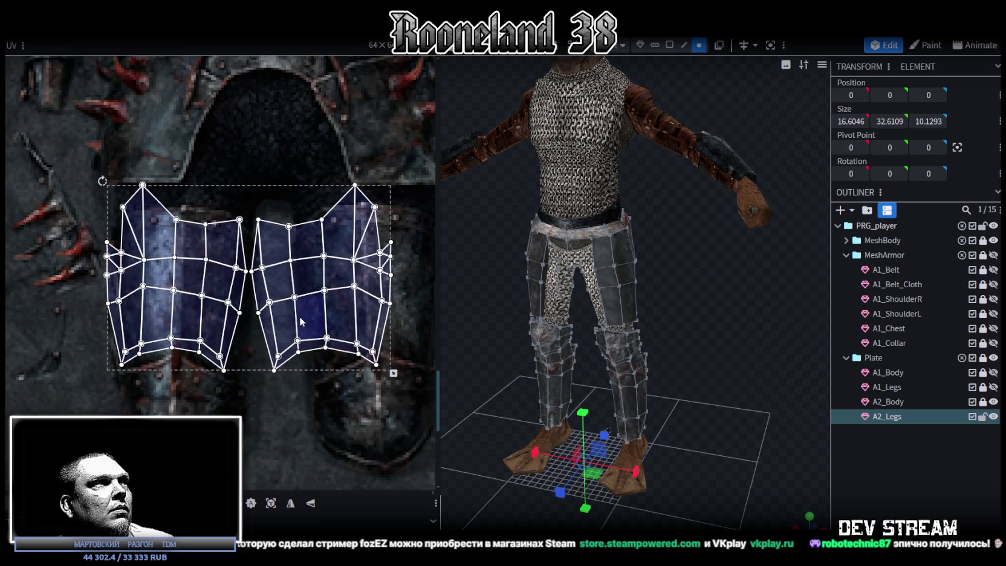
middle_drag(301, 322, 196, 368)
drag(169, 394, 293, 183)
drag(273, 288, 320, 289)
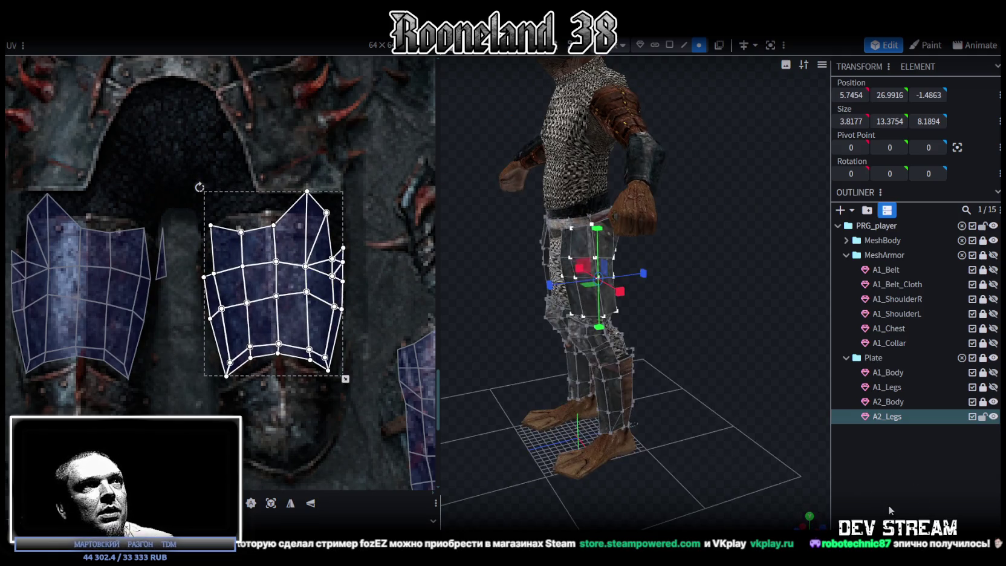
Step: Reselect the A2_Legs plates and view the legs from behind
click(888, 504)
scroll(654, 318, up, 3)
drag(670, 315, 592, 163)
click(613, 181)
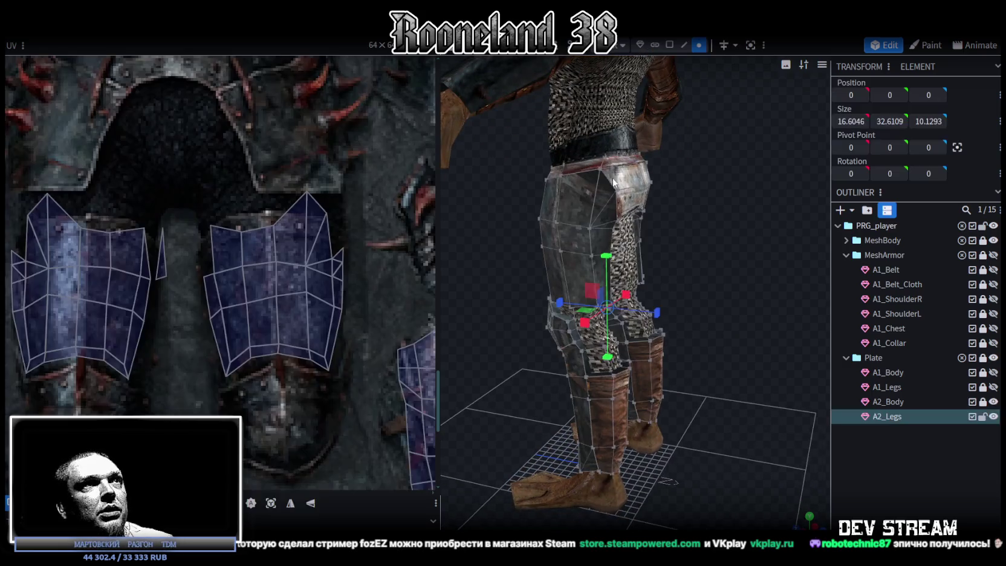
scroll(260, 243, down, 5)
drag(544, 206, 626, 216)
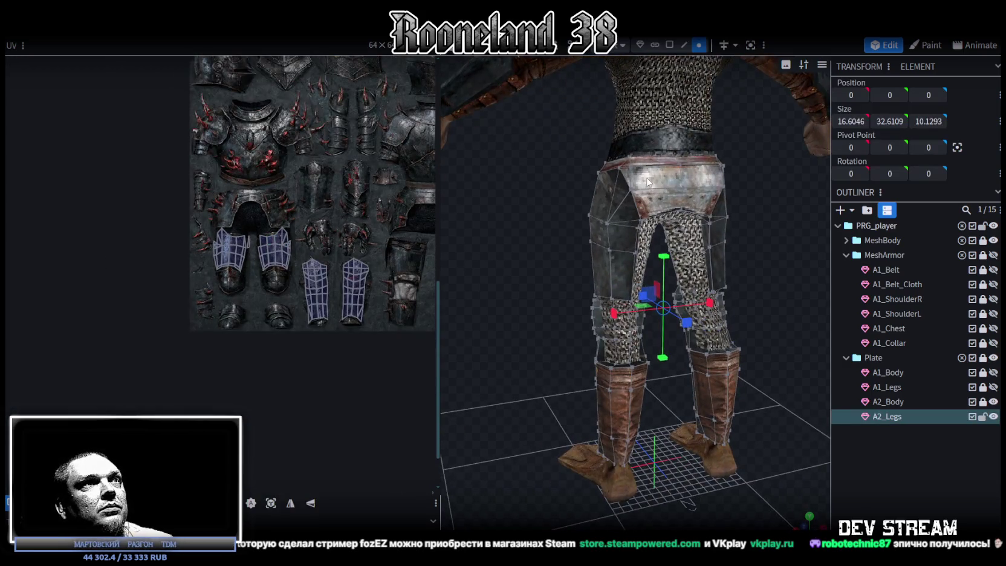
scroll(382, 208, down, 1)
scroll(325, 307, up, 3)
scroll(316, 252, up, 2)
scroll(316, 253, up, 1)
scroll(318, 161, down, 1)
scroll(230, 192, up, 3)
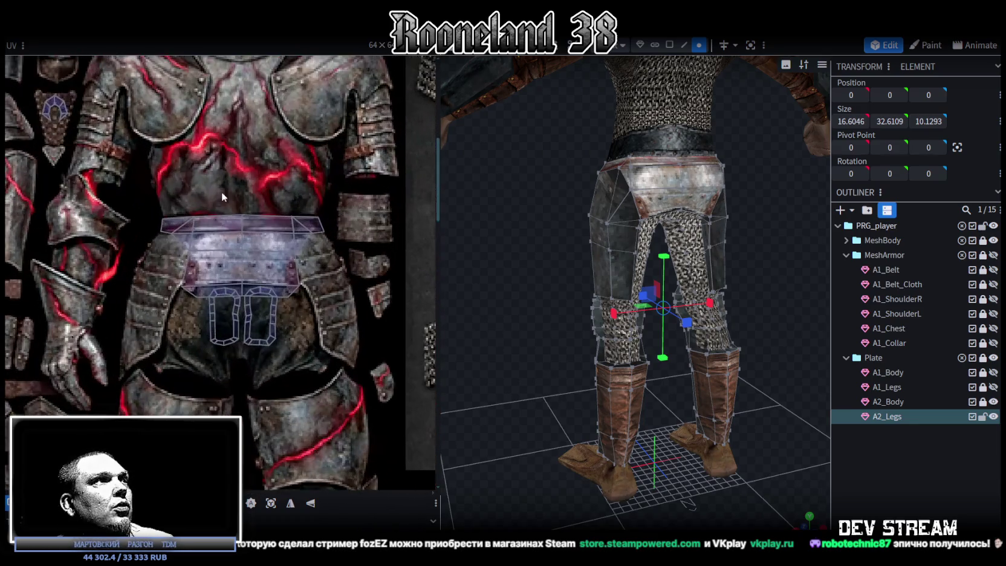
Step: Box-select the hip band faces and move them onto the breastplate's lower waist area
drag(146, 185, 323, 281)
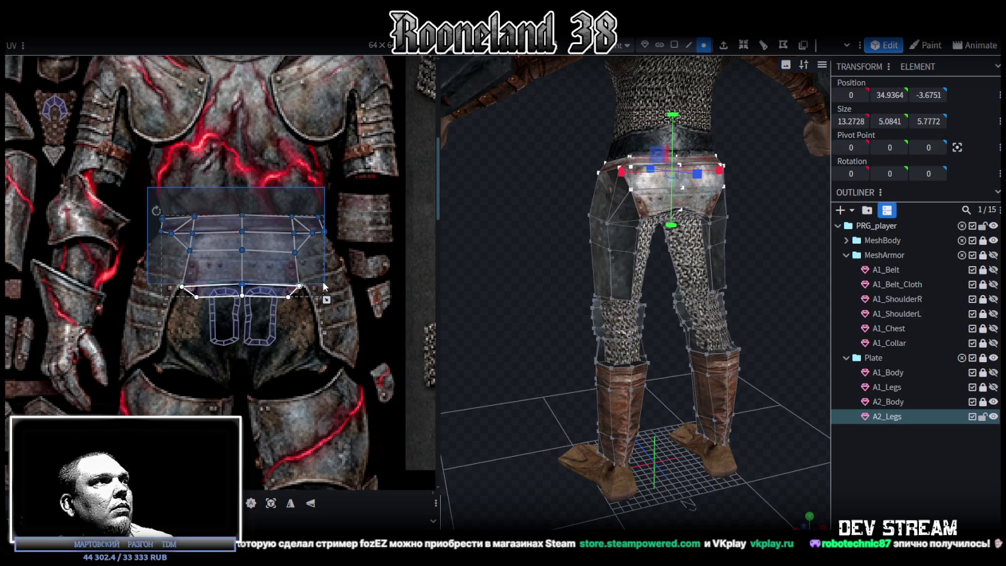
scroll(333, 328, down, 3)
scroll(333, 328, down, 3)
drag(330, 102, 320, 424)
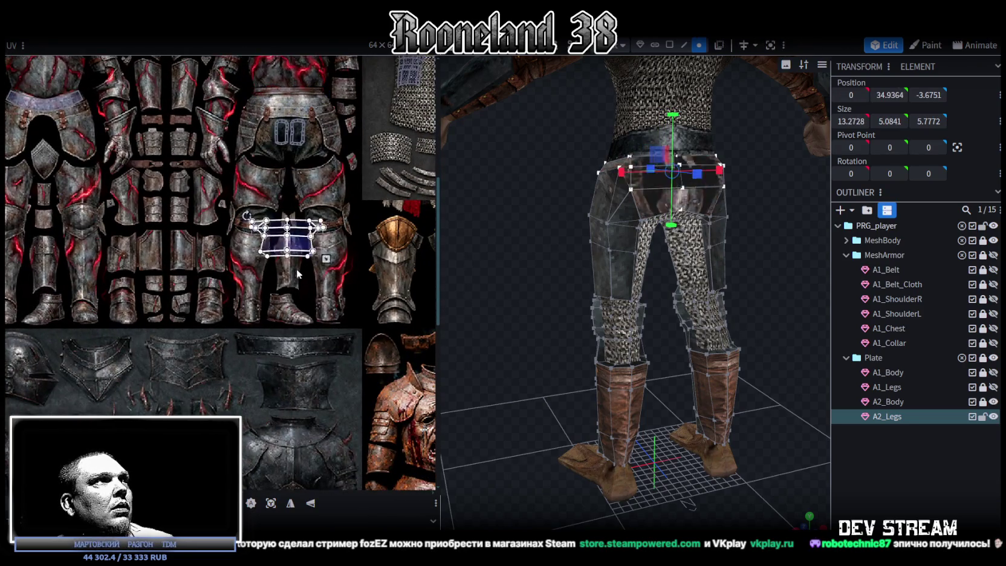
scroll(320, 423, down, 3)
drag(271, 183, 284, 327)
ctrl+scroll(286, 311, up, 3)
scroll(290, 327, up, 3)
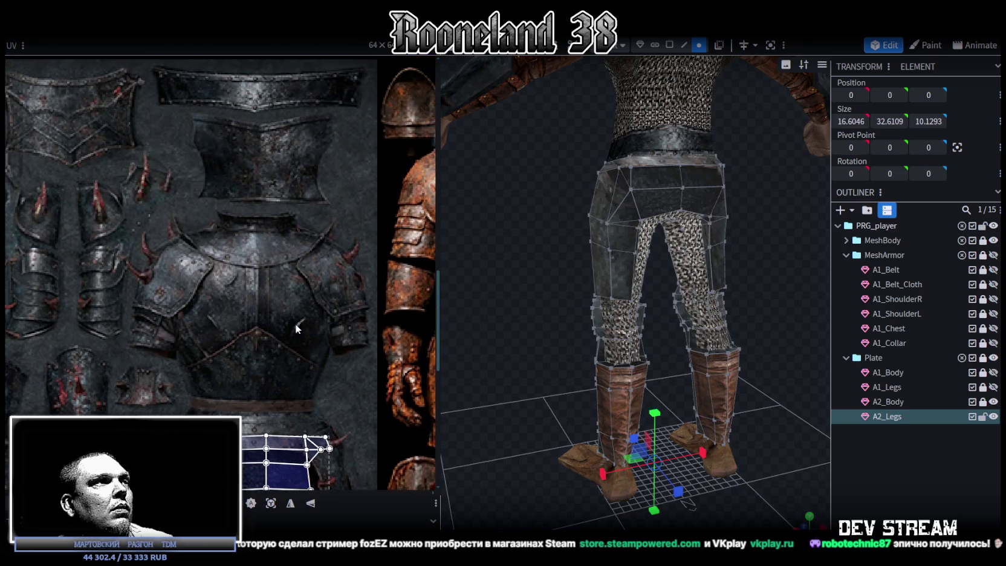
scroll(311, 350, down, 3)
ctrl+scroll(320, 331, up, 2)
scroll(332, 320, down, 1)
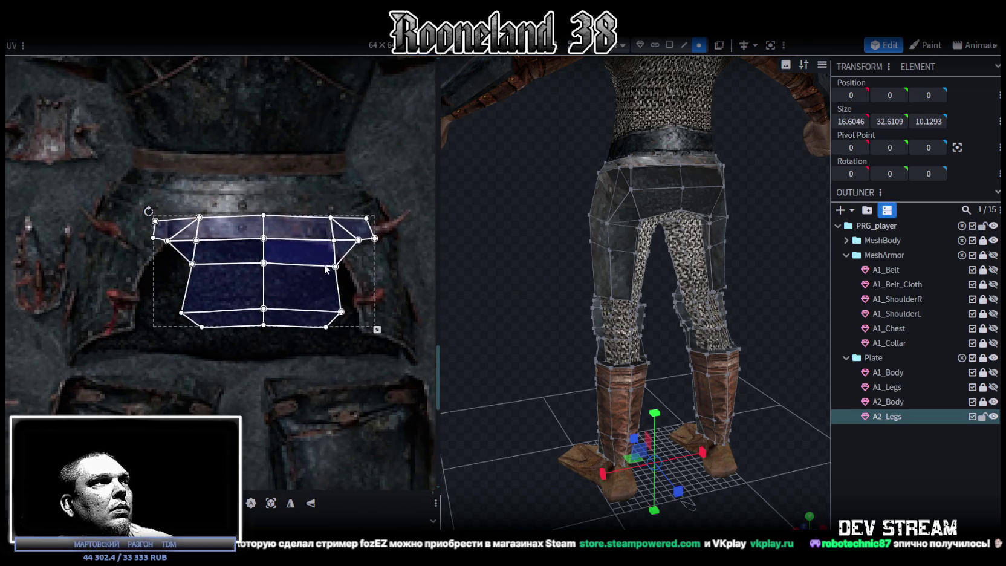
Step: Resize the hip band mapping narrower and taller, then deselect it
drag(378, 331, 348, 337)
ctrl+scroll(346, 337, up, 2)
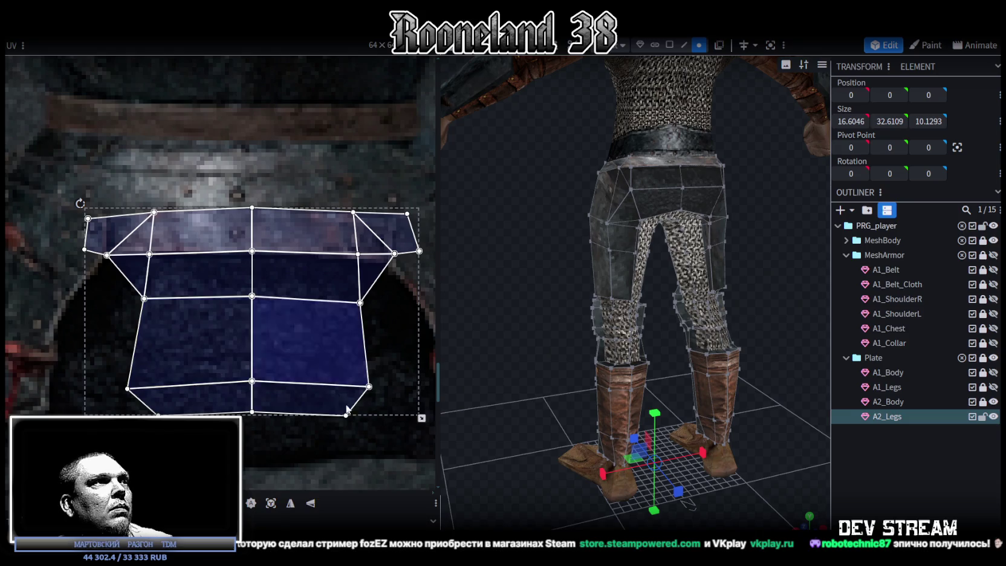
drag(422, 418, 410, 434)
drag(802, 465, 846, 450)
click(857, 448)
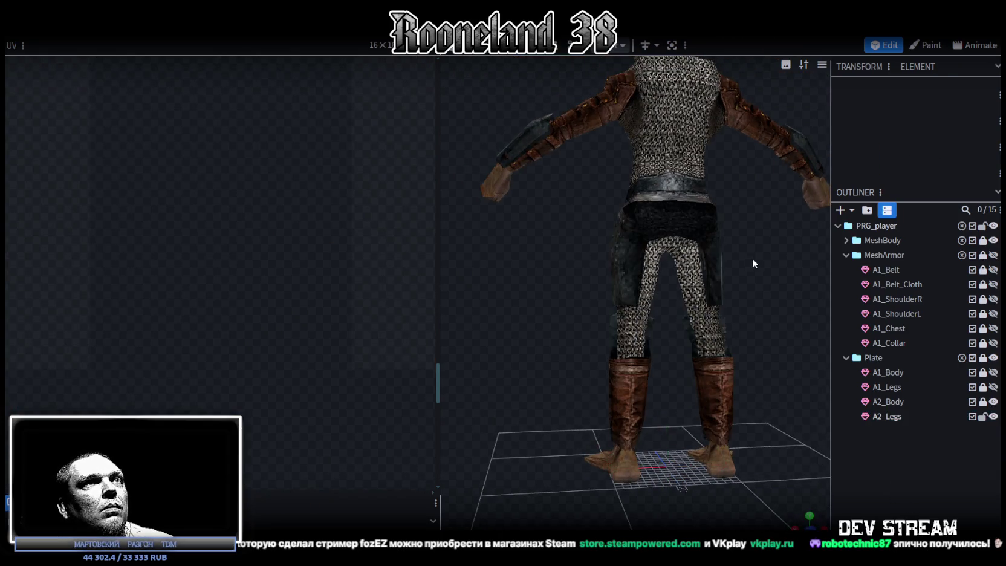
Step: Select the plate legs mesh and bring the full legs and feet into view
mouse_move(752, 257)
mouse_down()
mouse_move(628, 286)
mouse_move(594, 283)
mouse_move(727, 339)
mouse_move(686, 368)
mouse_move(592, 299)
mouse_move(589, 284)
mouse_move(491, 280)
mouse_move(400, 259)
mouse_move(381, 265)
mouse_up()
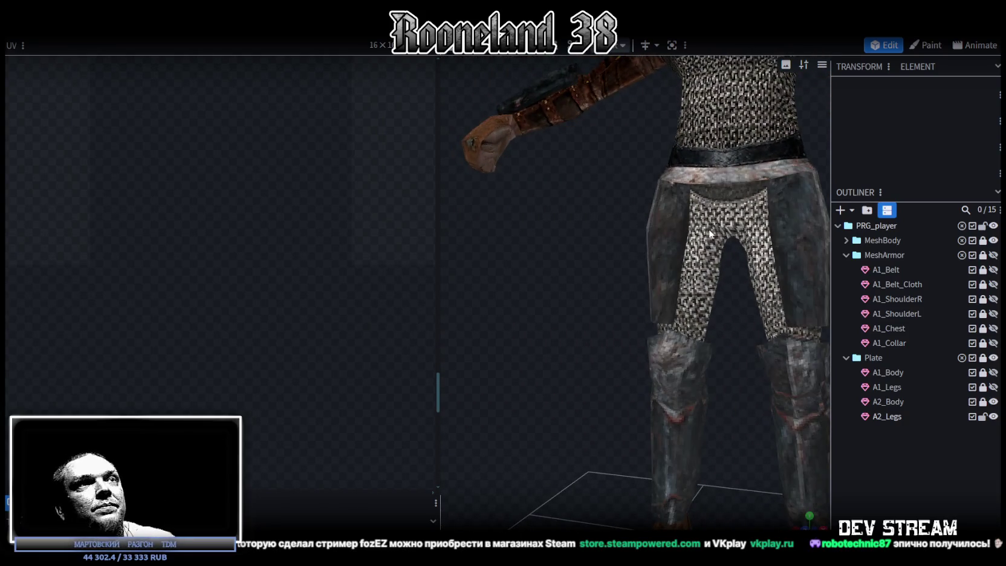
click(709, 229)
scroll(237, 271, down, 3)
scroll(237, 271, down, 3)
scroll(275, 331, up, 2)
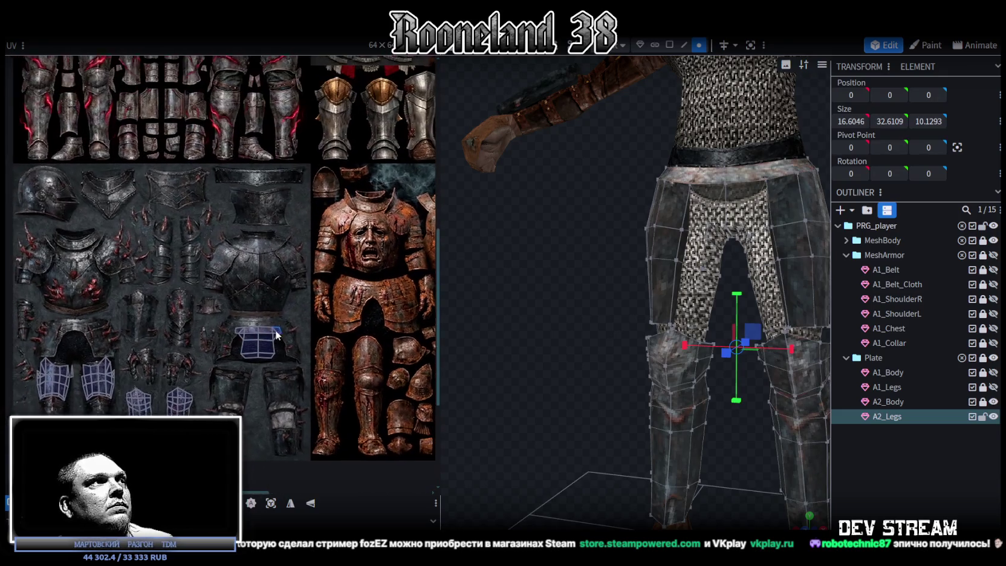
scroll(288, 313, down, 3)
scroll(282, 317, down, 1)
mouse_move(492, 358)
mouse_down()
mouse_move(522, 357)
mouse_move(545, 371)
mouse_move(543, 346)
mouse_move(529, 371)
mouse_move(503, 348)
mouse_move(517, 334)
mouse_move(573, 384)
mouse_up()
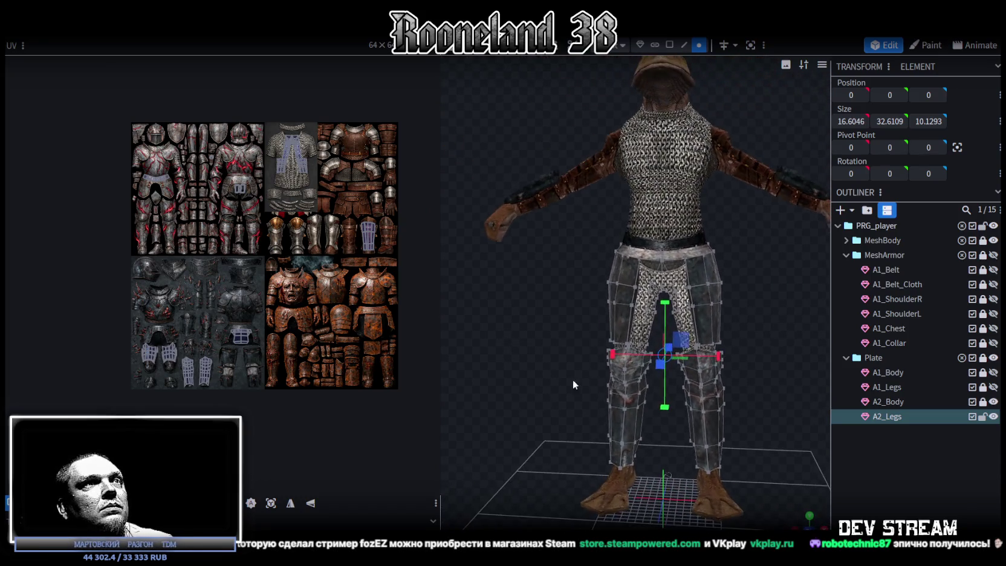
mouse_move(772, 302)
mouse_down()
mouse_move(571, 299)
mouse_move(745, 295)
mouse_move(774, 314)
mouse_up()
scroll(245, 183, up, 2)
scroll(245, 183, up, 2)
Step: Select the knee ring UV faces and try moving them onto the leg plate texture, then undo
drag(184, 131, 276, 209)
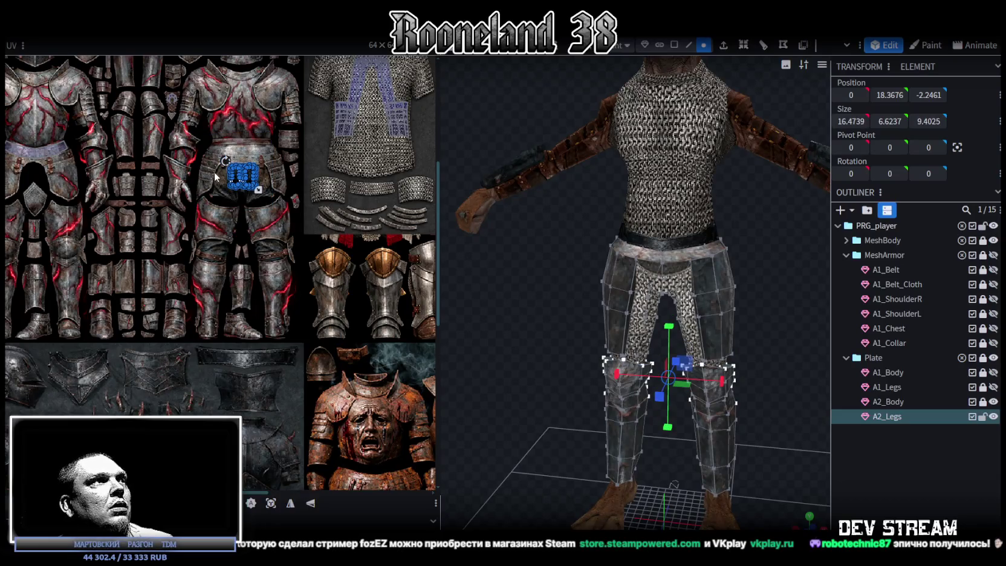
scroll(217, 178, up, 2)
scroll(250, 192, up, 2)
drag(254, 190, 242, 369)
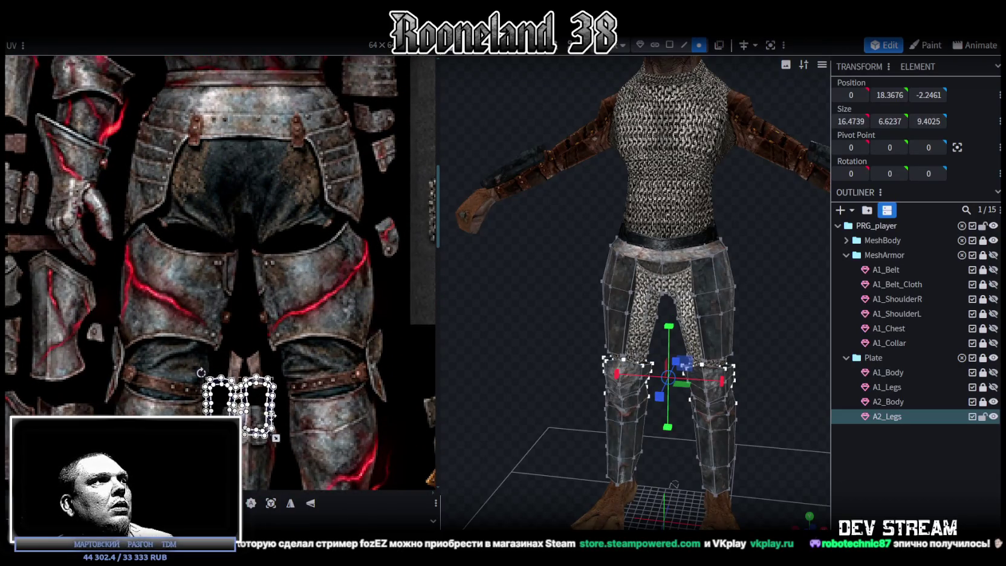
scroll(242, 362, down, 2)
scroll(280, 122, down, 2)
scroll(271, 185, down, 2)
scroll(271, 185, down, 2)
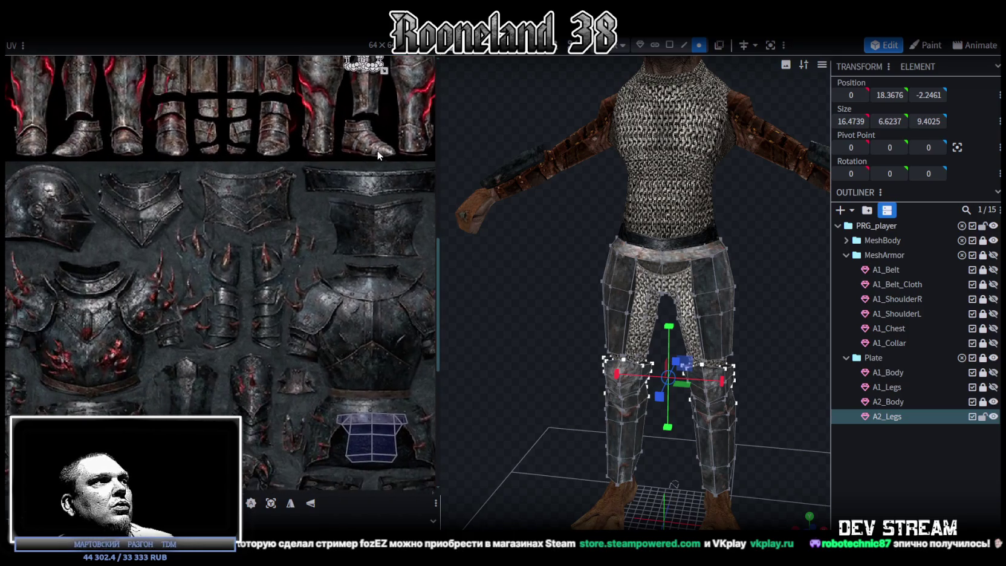
scroll(363, 149, down, 2)
scroll(339, 161, down, 2)
scroll(322, 178, up, 2)
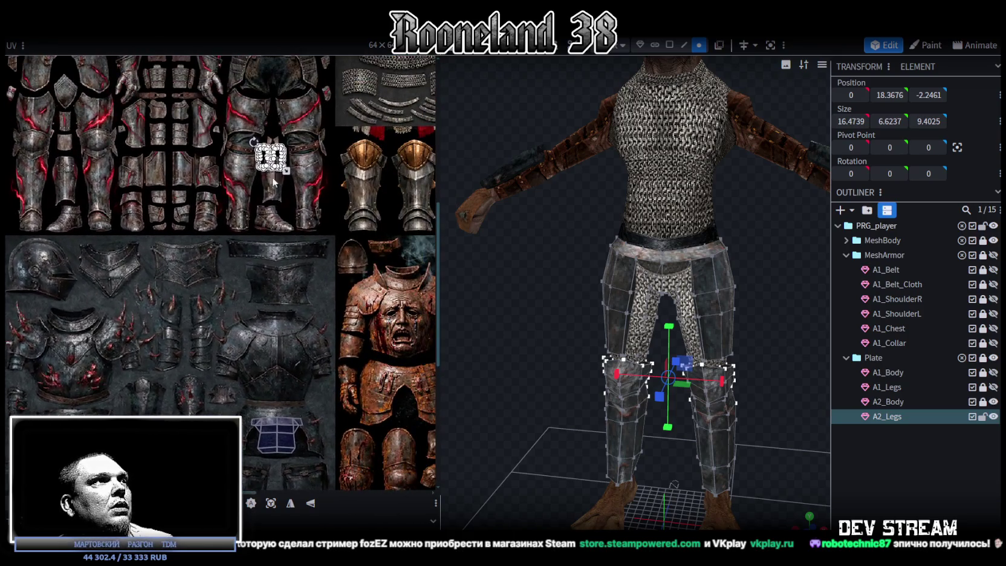
scroll(321, 178, up, 1)
key(ctrl+z)
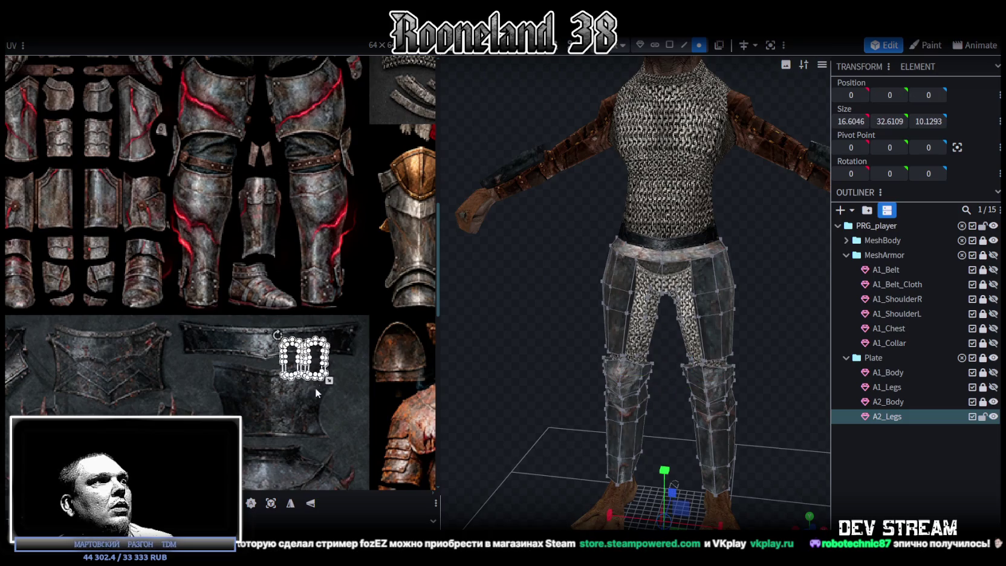
scroll(374, 435, up, 1)
scroll(374, 362, up, 1)
scroll(370, 314, up, 1)
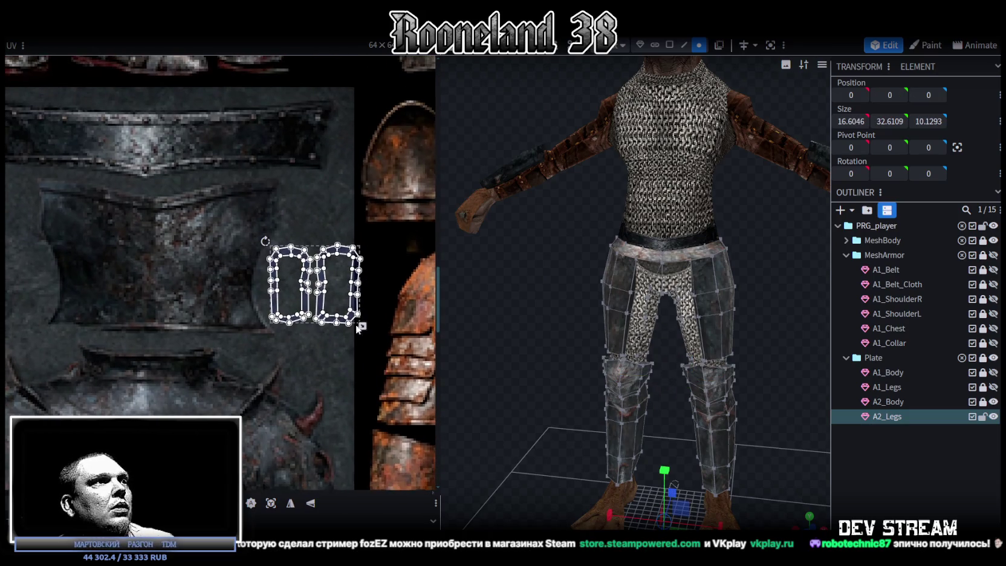
Step: Shrink the knee ring UV mapping
drag(359, 325, 343, 317)
scroll(365, 230, down, 3)
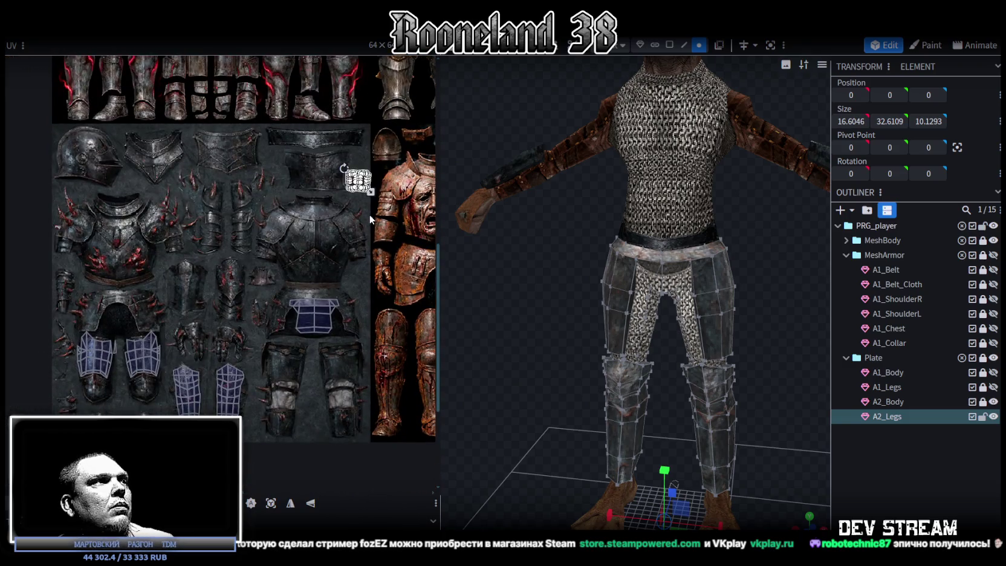
middle_drag(369, 214, 373, 210)
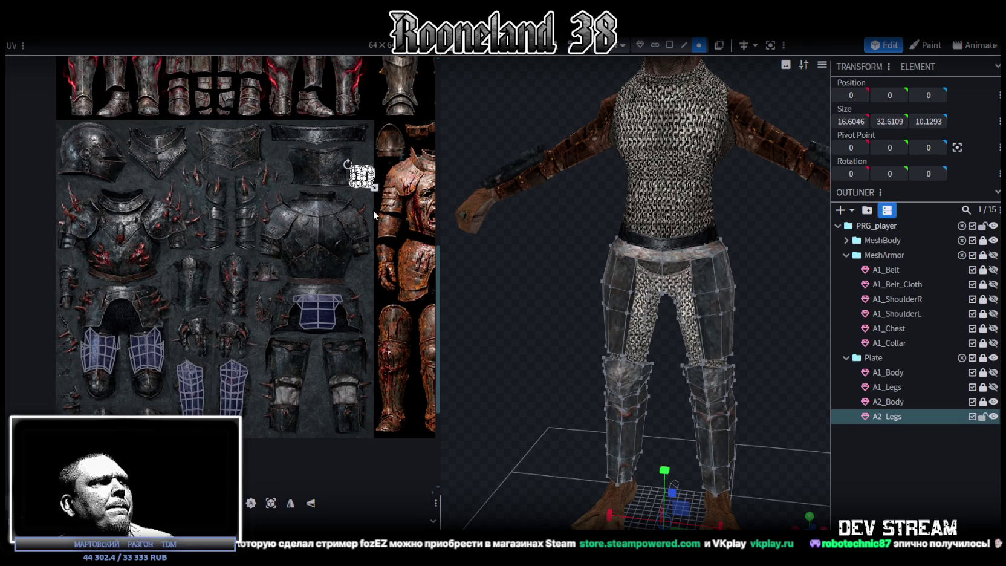
scroll(369, 206, up, 2)
scroll(362, 203, up, 1)
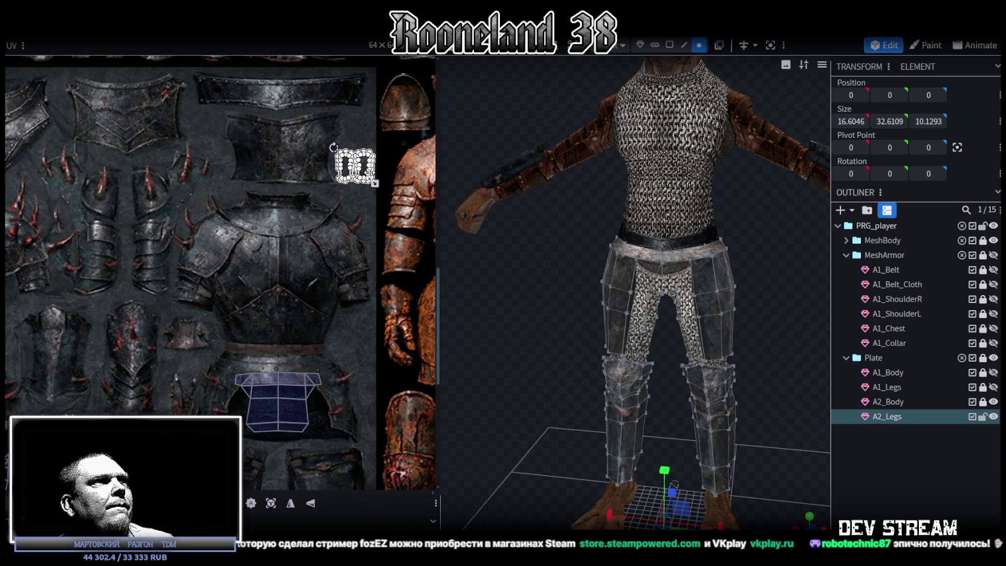
scroll(226, 327, down, 1)
scroll(153, 273, up, 2)
scroll(154, 272, down, 1)
scroll(212, 225, down, 1)
scroll(269, 233, up, 3)
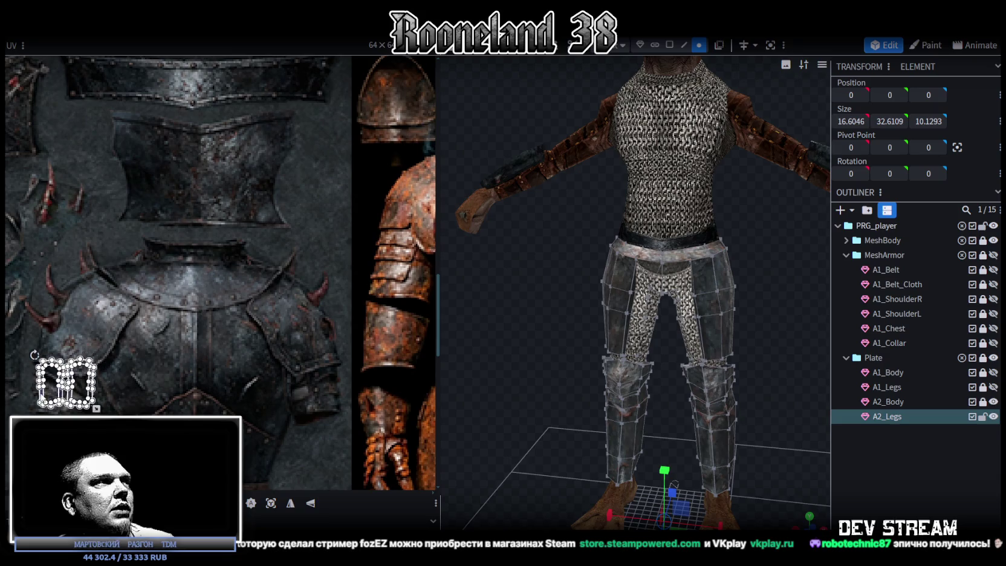
scroll(355, 234, down, 1)
scroll(349, 269, up, 1)
scroll(349, 269, down, 1)
scroll(341, 219, up, 1)
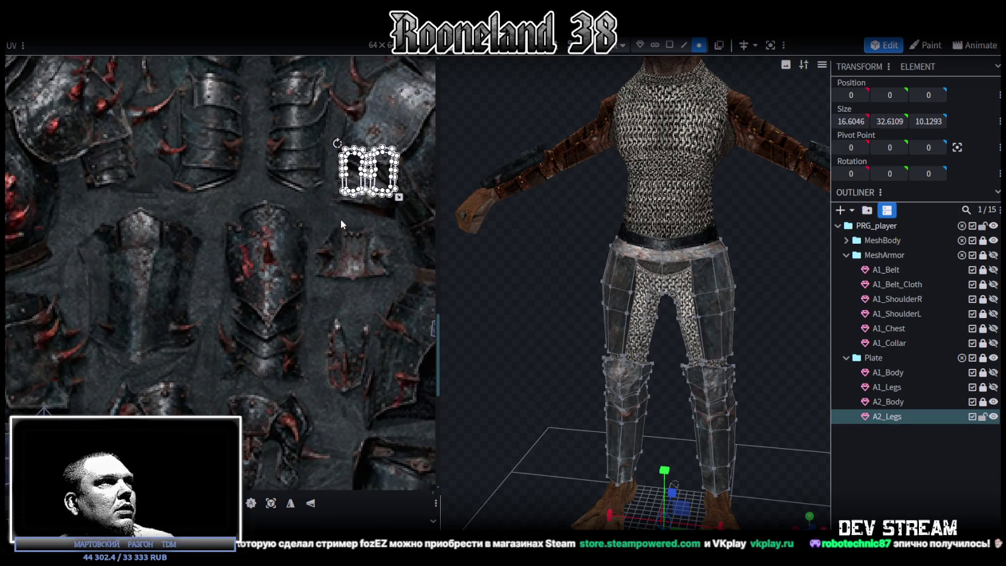
Step: Move the knee rings onto a dark armor plate piece and enlarge them to fit
mouse_move(345, 182)
mouse_down()
mouse_move(260, 264)
mouse_move(115, 296)
mouse_up()
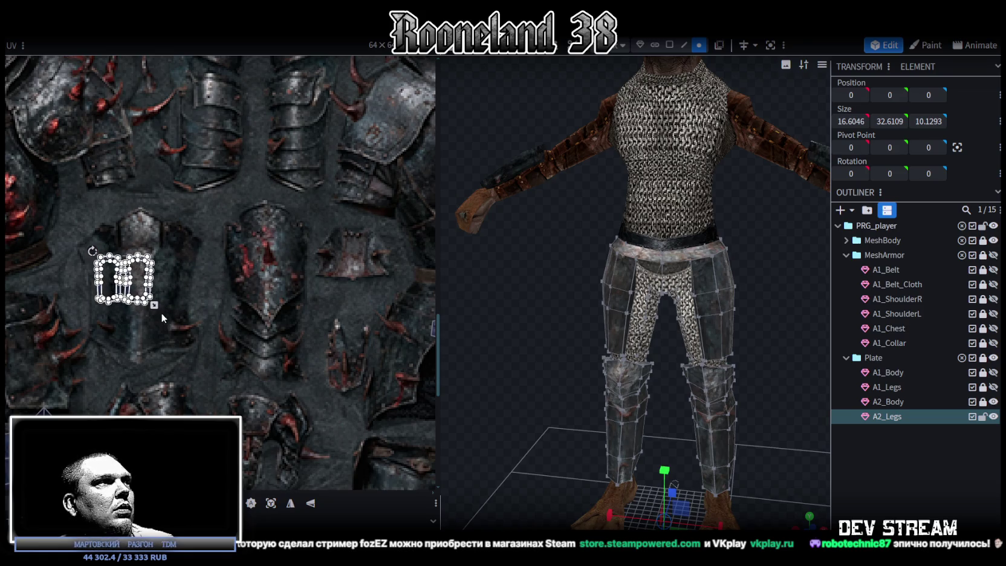
drag(167, 312, 195, 320)
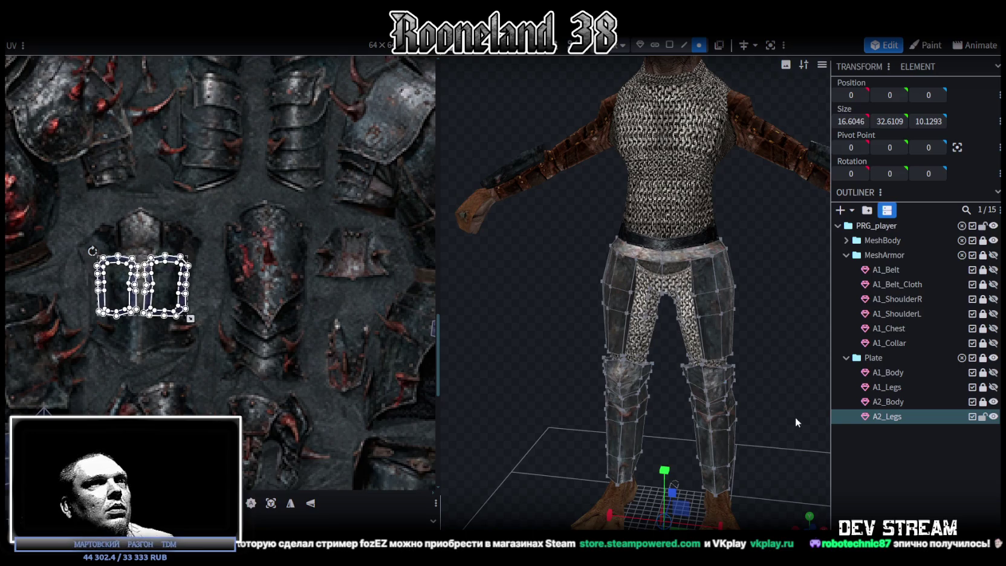
mouse_move(795, 422)
mouse_down()
mouse_move(818, 460)
mouse_move(726, 364)
mouse_move(623, 369)
mouse_move(541, 340)
mouse_move(511, 353)
mouse_move(807, 352)
mouse_move(790, 336)
mouse_up()
click(817, 460)
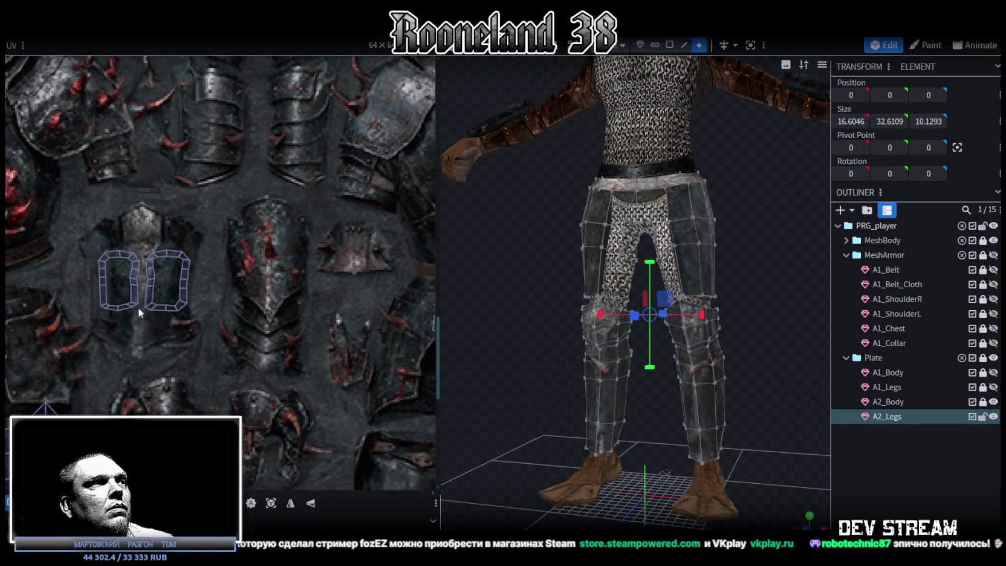
scroll(138, 307, up, 5)
scroll(256, 181, up, 2)
Step: Move, rotate and scale the upper knee UV faces onto the knee pad
click(295, 248)
mouse_move(297, 249)
mouse_down()
mouse_move(290, 279)
mouse_move(72, 323)
mouse_move(51, 314)
mouse_up()
middle_drag(51, 315, 160, 302)
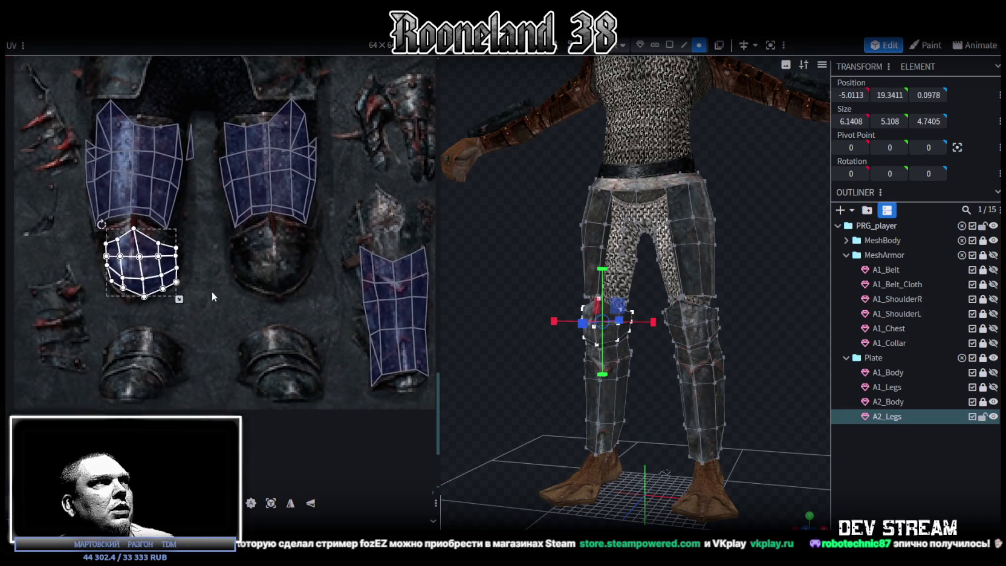
scroll(151, 302, up, 3)
drag(154, 289, 145, 280)
drag(69, 213, 71, 210)
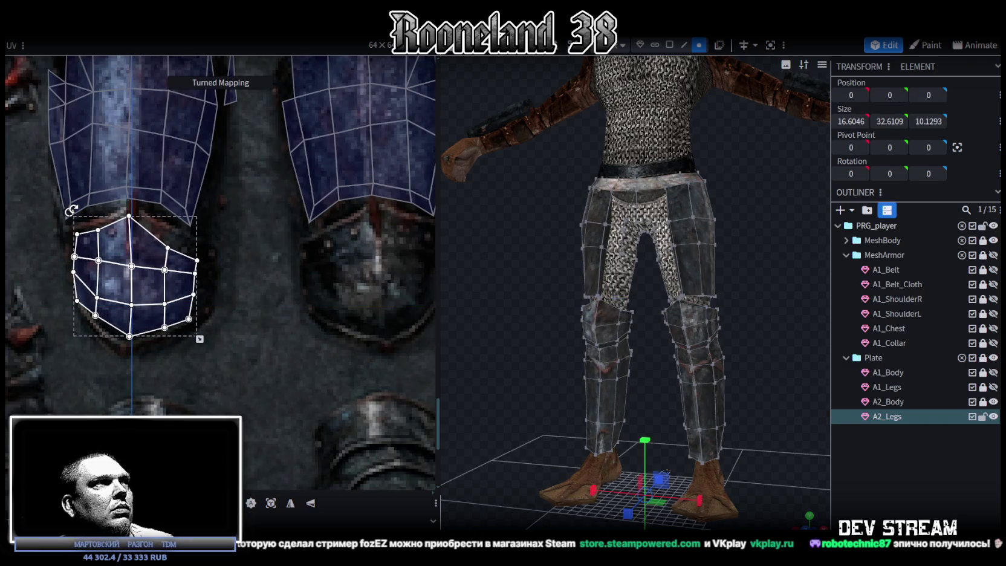
mouse_move(199, 340)
mouse_down()
mouse_move(214, 349)
mouse_move(192, 350)
mouse_up()
drag(149, 327, 147, 327)
drag(197, 349, 200, 351)
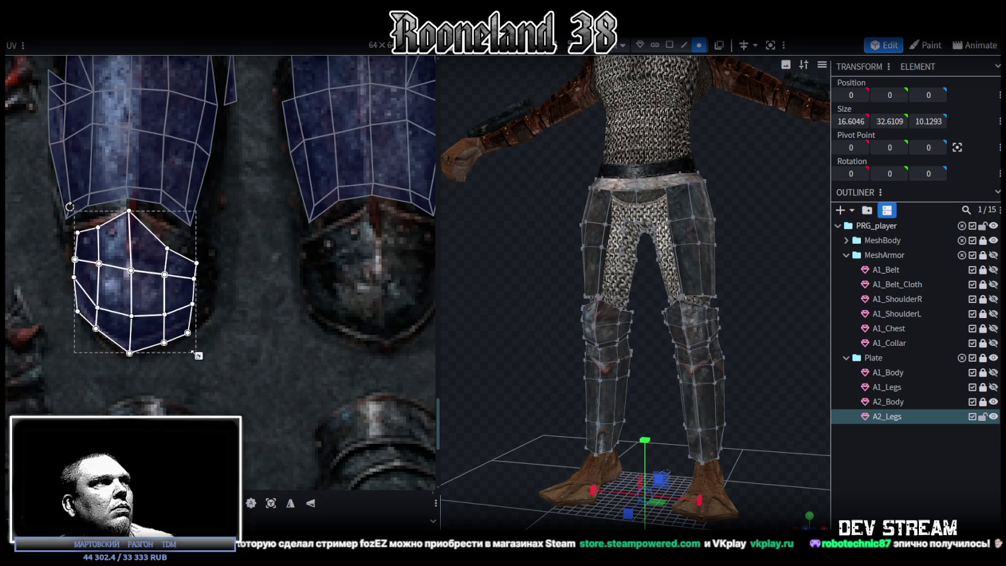
Step: Widen the knee piece's right edge by shifting its right-strip UV vertices
click(163, 243)
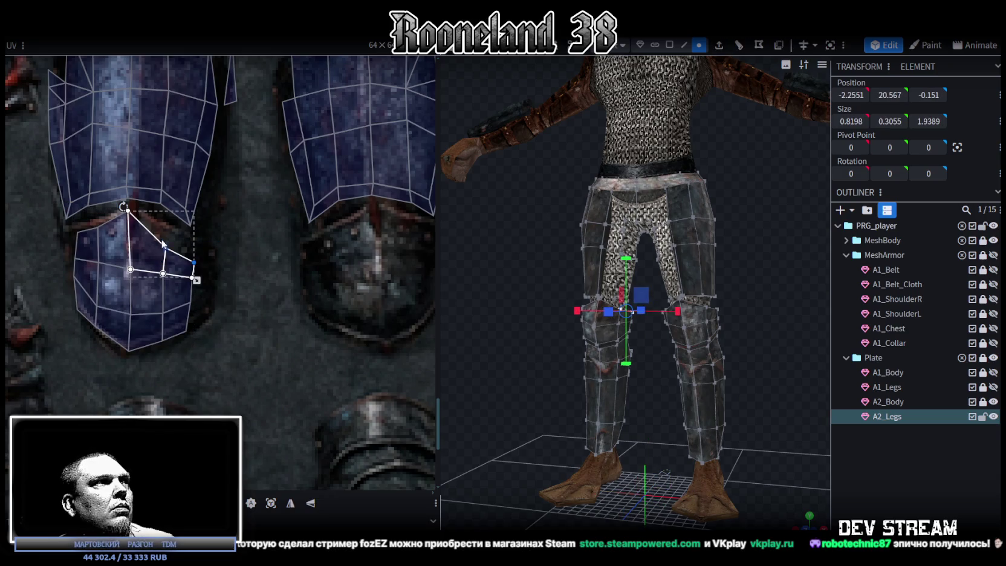
mouse_move(209, 362)
mouse_down()
mouse_move(166, 235)
mouse_move(210, 246)
mouse_up()
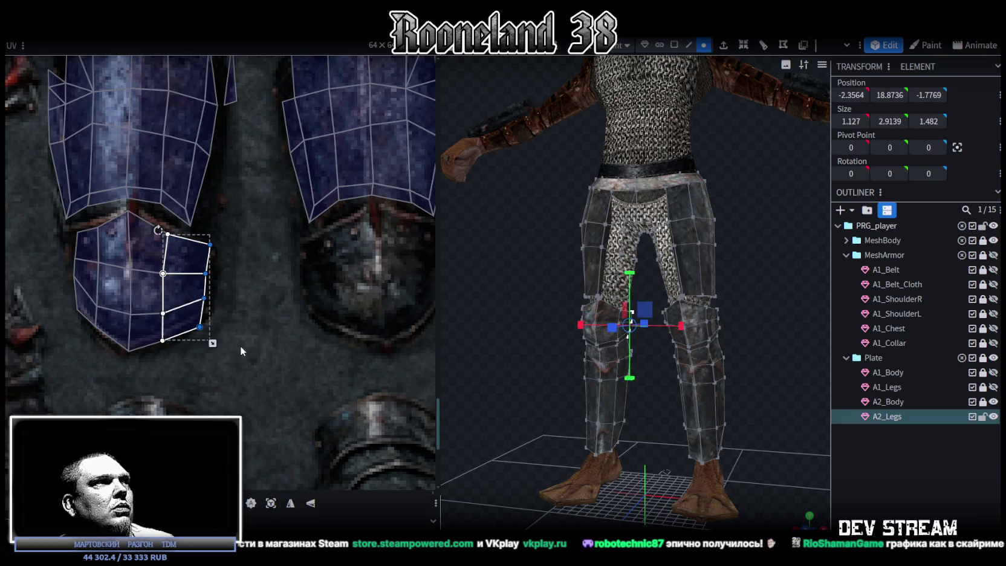
click(197, 287)
drag(207, 293, 210, 292)
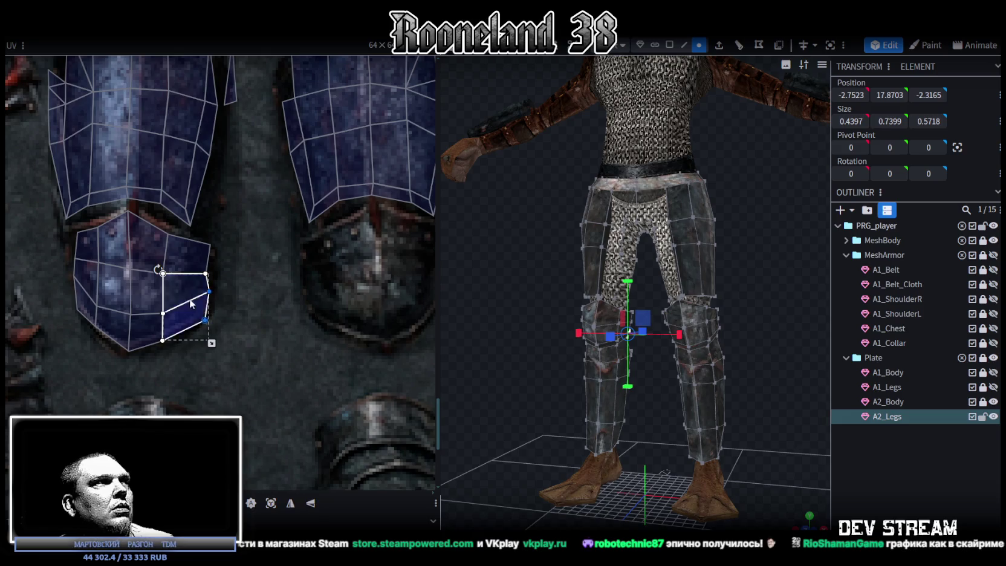
mouse_move(65, 233)
mouse_down()
mouse_move(83, 261)
mouse_move(77, 275)
mouse_up()
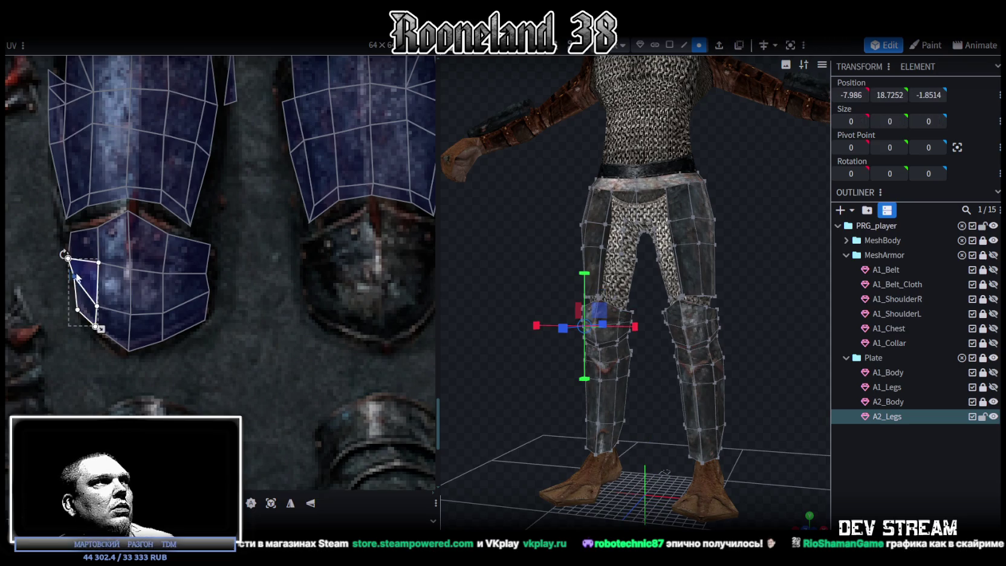
Step: Nudge the round knee-cap UV island and enlarge it over the knee texture
scroll(226, 295, down, 5)
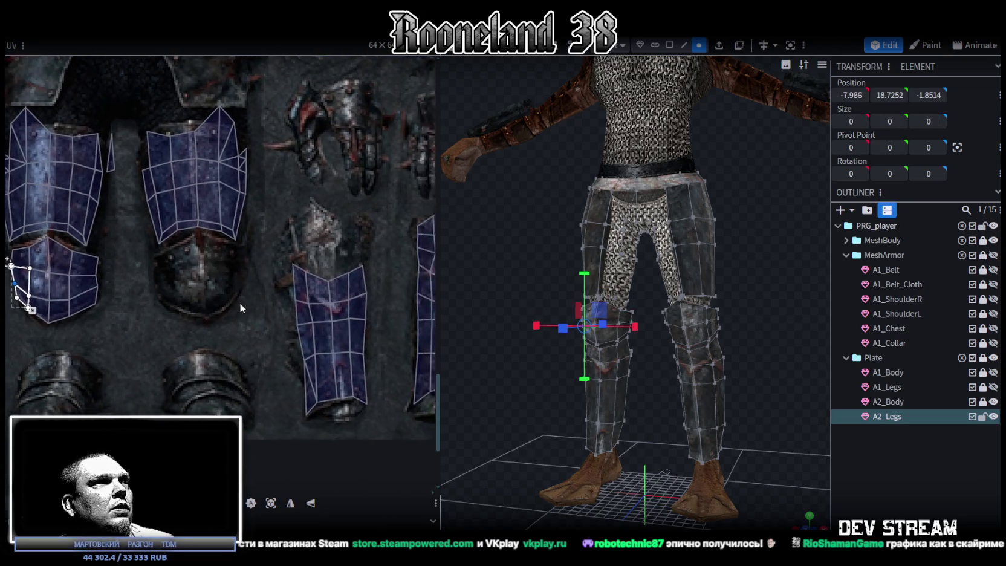
mouse_move(242, 226)
mouse_down()
mouse_move(331, 279)
mouse_move(348, 315)
mouse_move(101, 330)
mouse_up()
scroll(121, 328, down, 2)
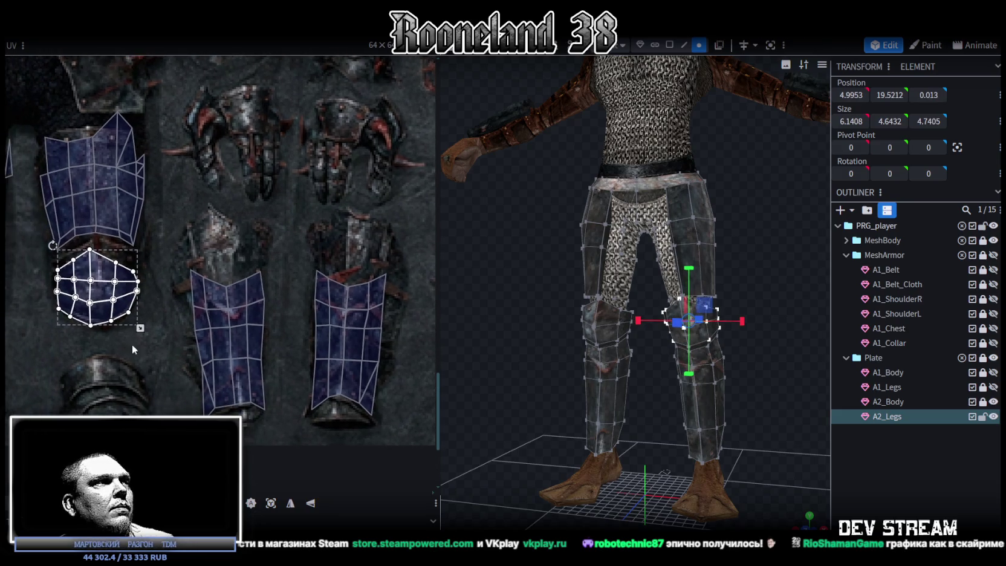
scroll(156, 358, up, 3)
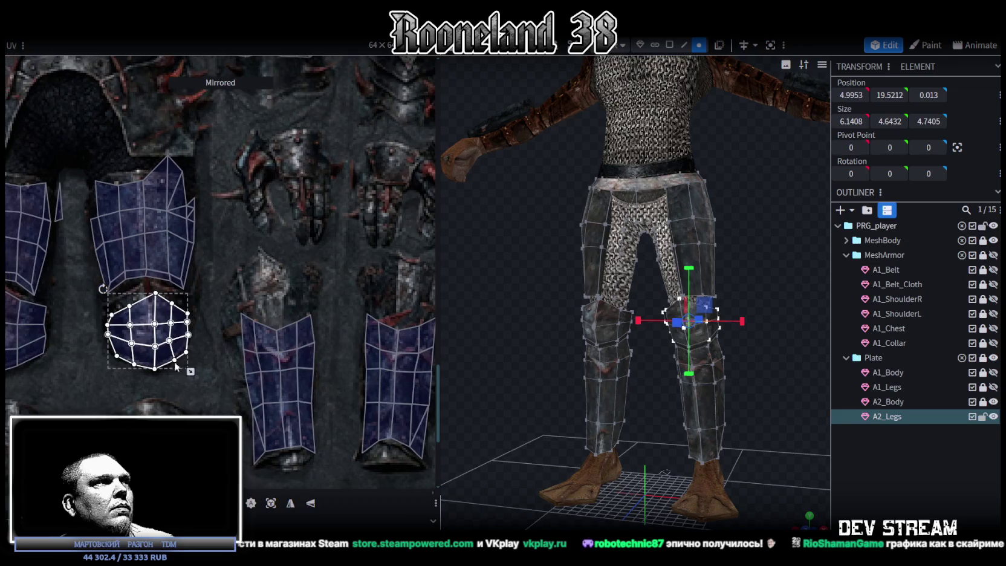
click(150, 287)
drag(151, 283, 152, 281)
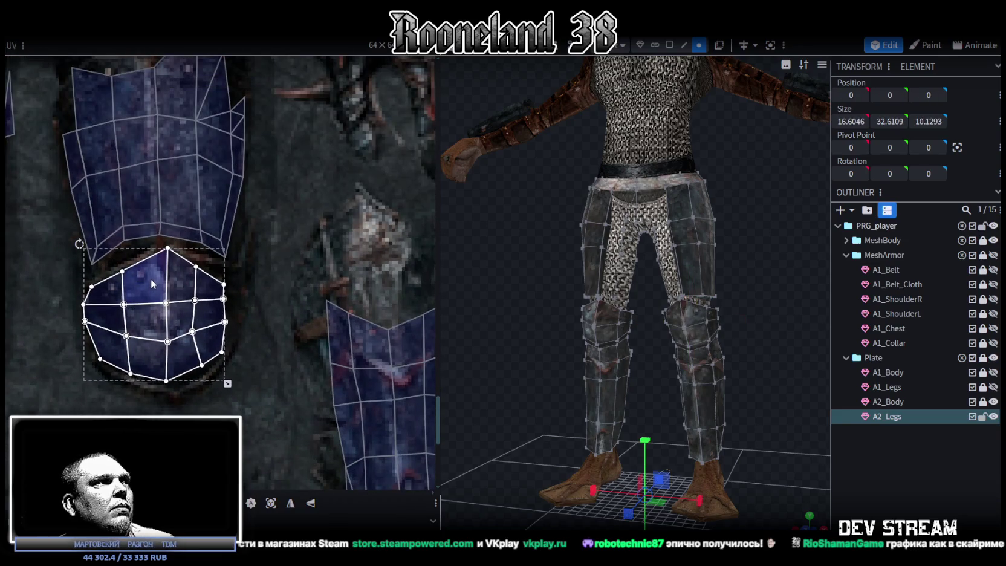
scroll(183, 351, up, 1)
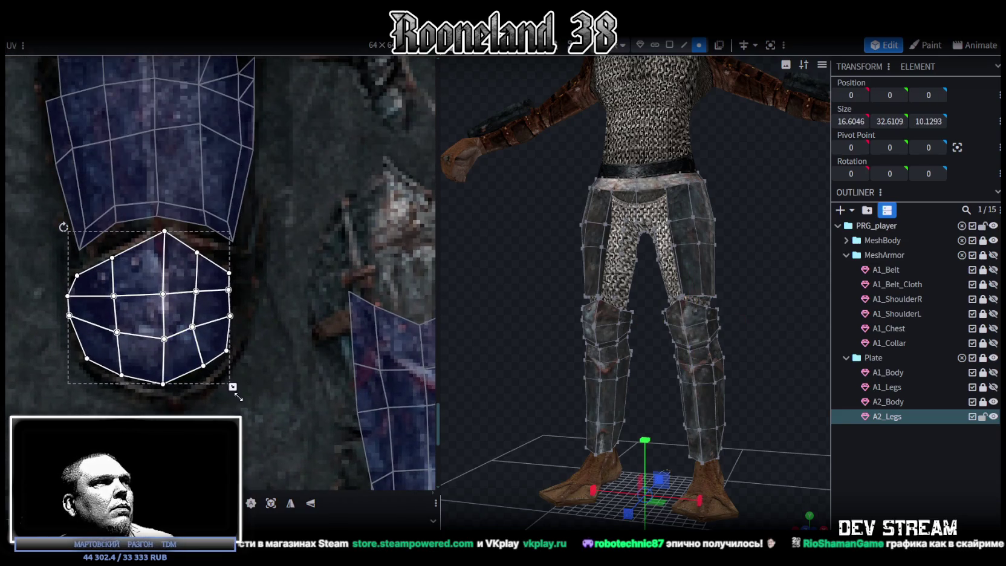
drag(233, 387, 237, 402)
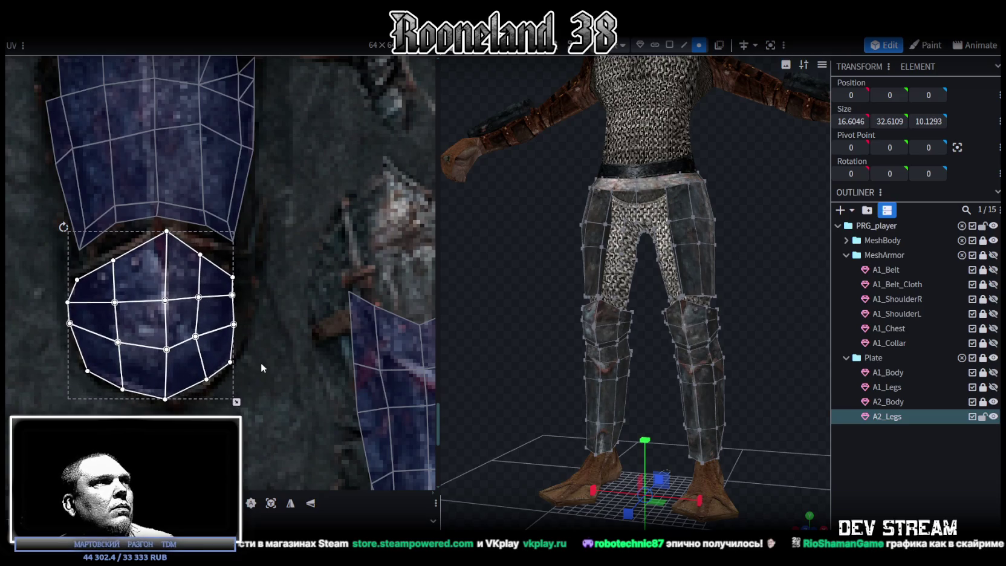
Step: Select the right-column and lower knee-cap faces for adjustment
click(217, 279)
drag(244, 267, 220, 277)
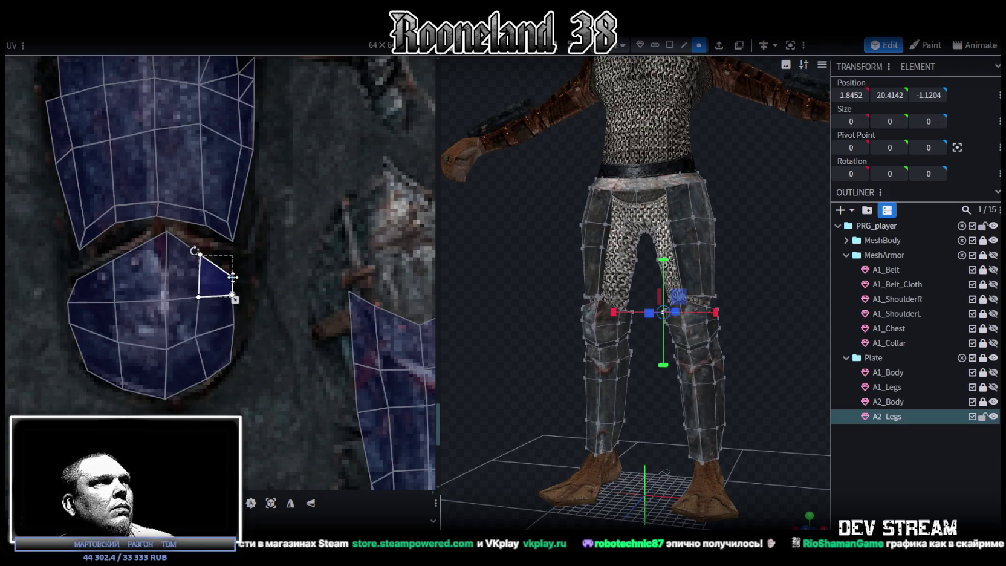
shift+click(201, 253)
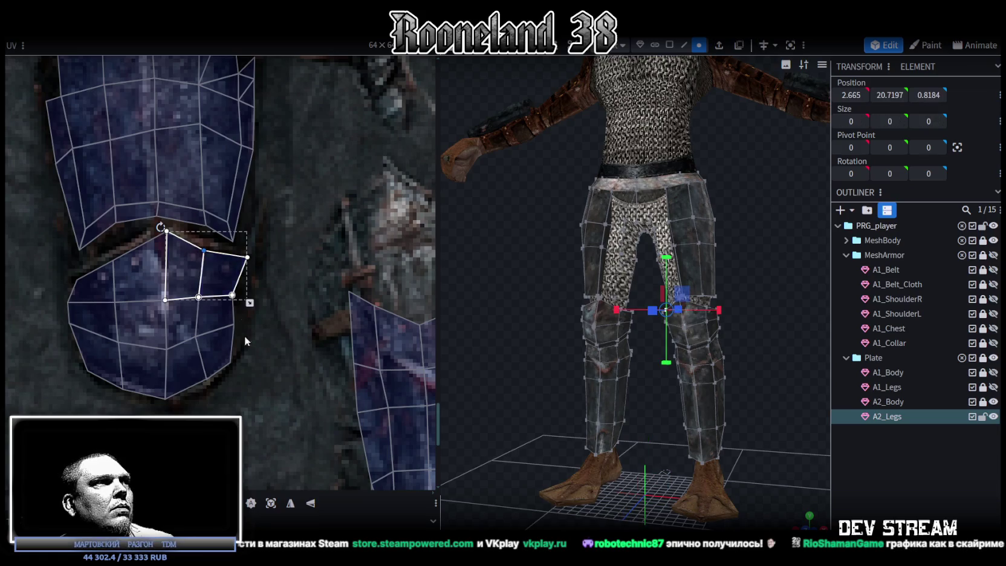
click(229, 332)
shift+click(223, 284)
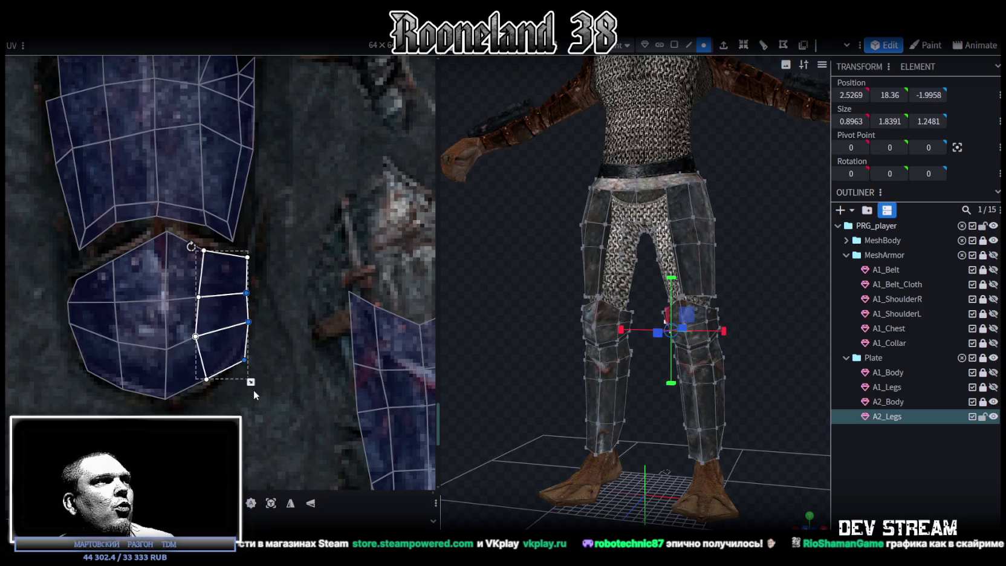
click(235, 357)
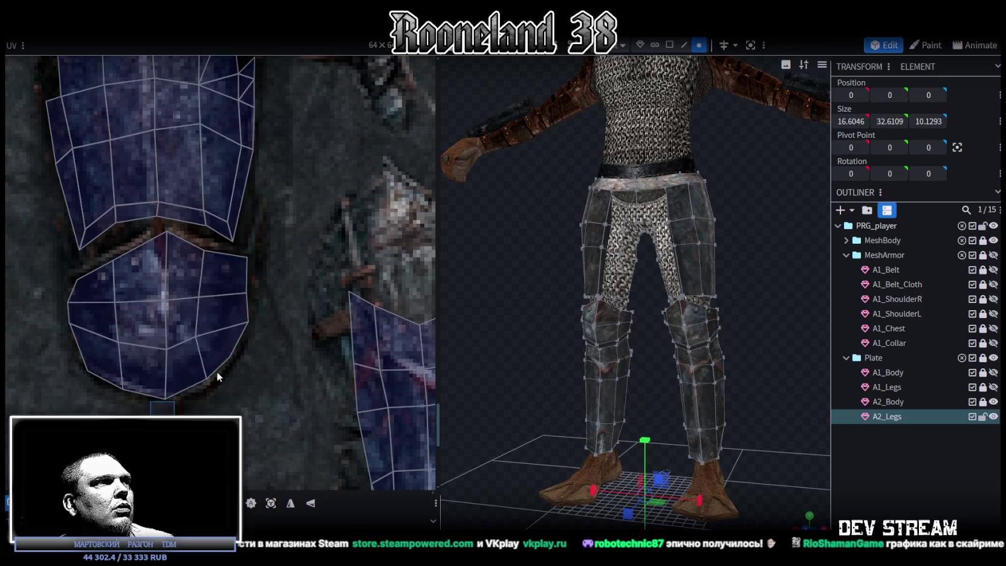
shift+click(192, 370)
shift+click(145, 370)
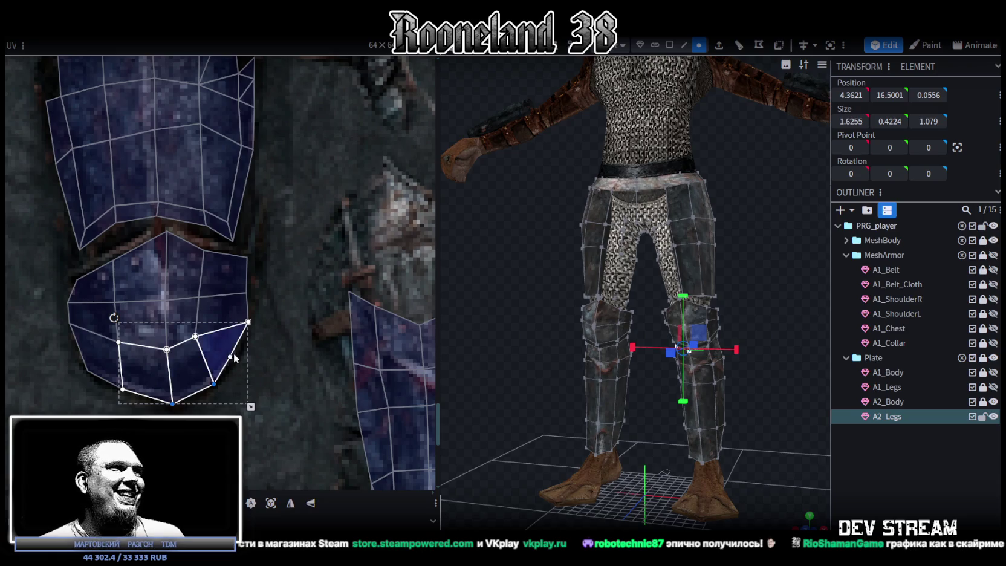
Step: Reselect the lower-right and upper knee-cap faces, then deselect everything
click(234, 359)
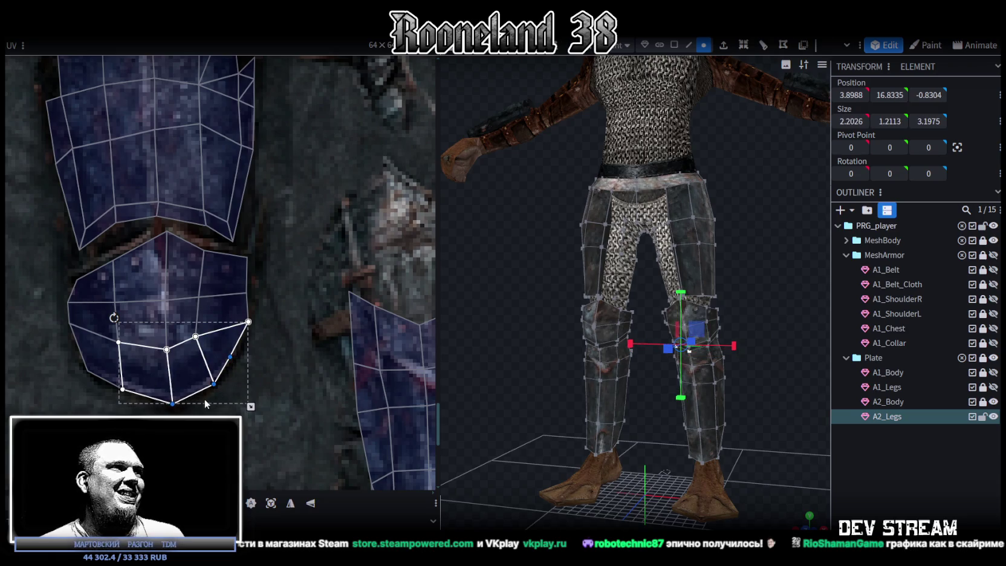
click(229, 354)
click(231, 352)
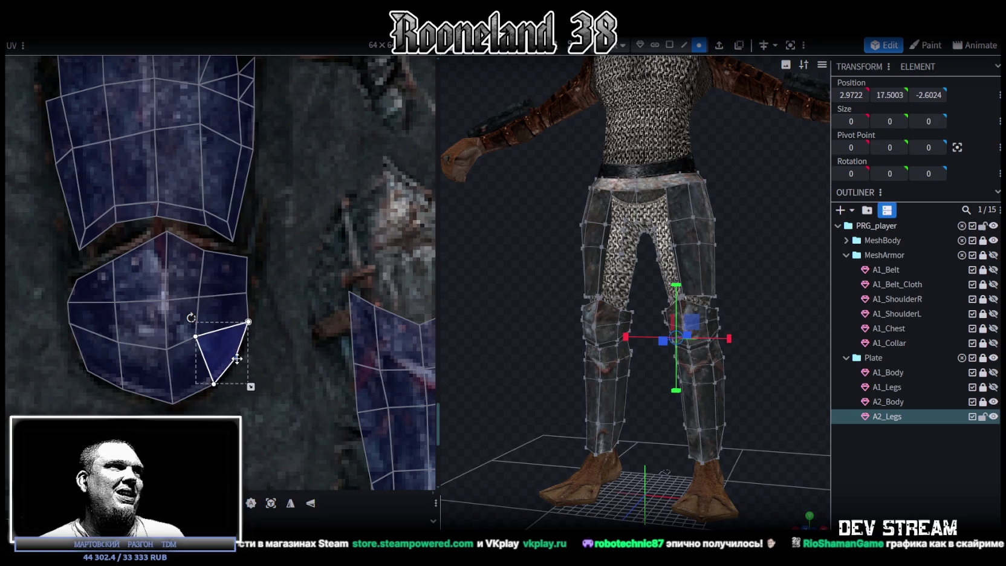
shift+click(182, 324)
shift+click(191, 371)
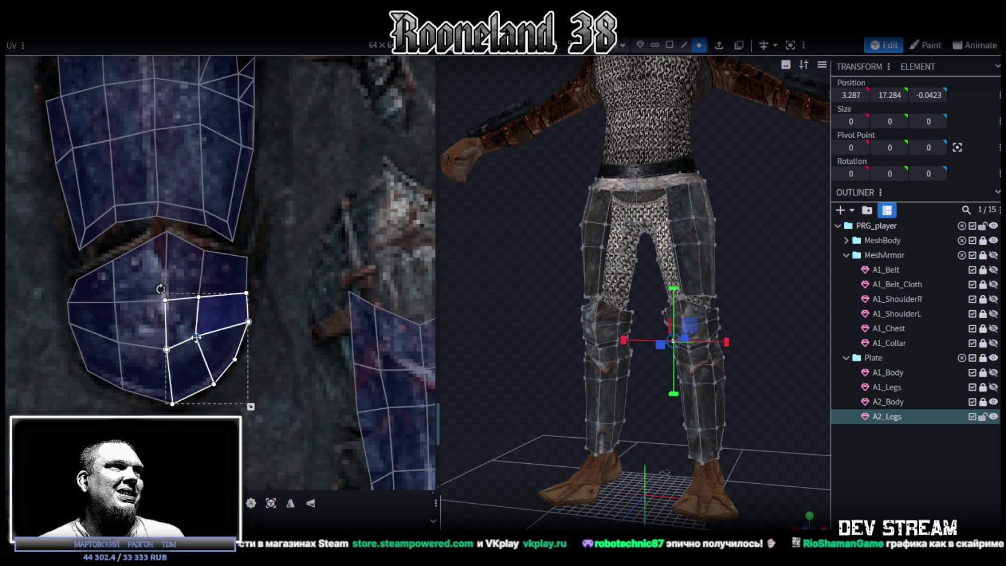
click(187, 253)
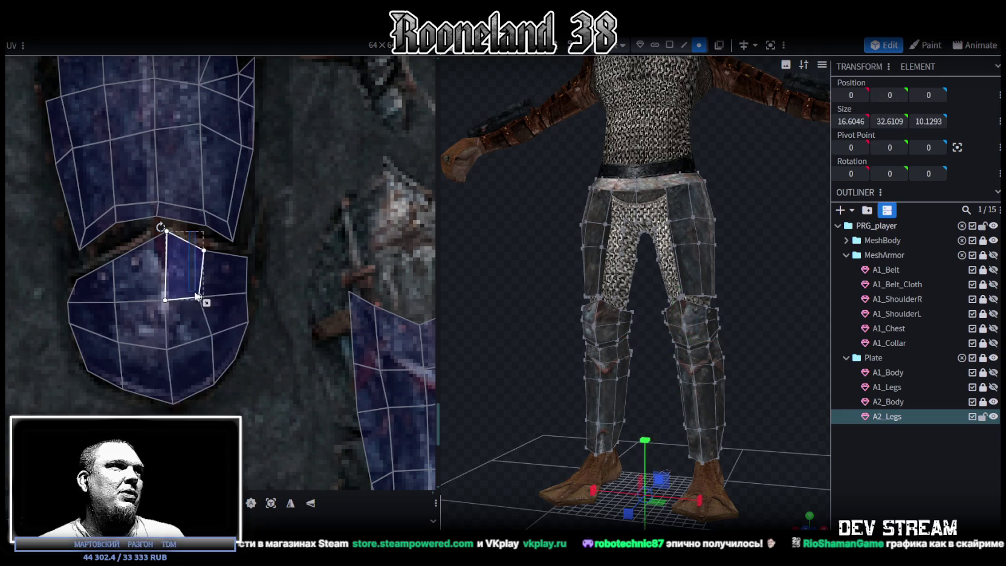
shift+click(199, 300)
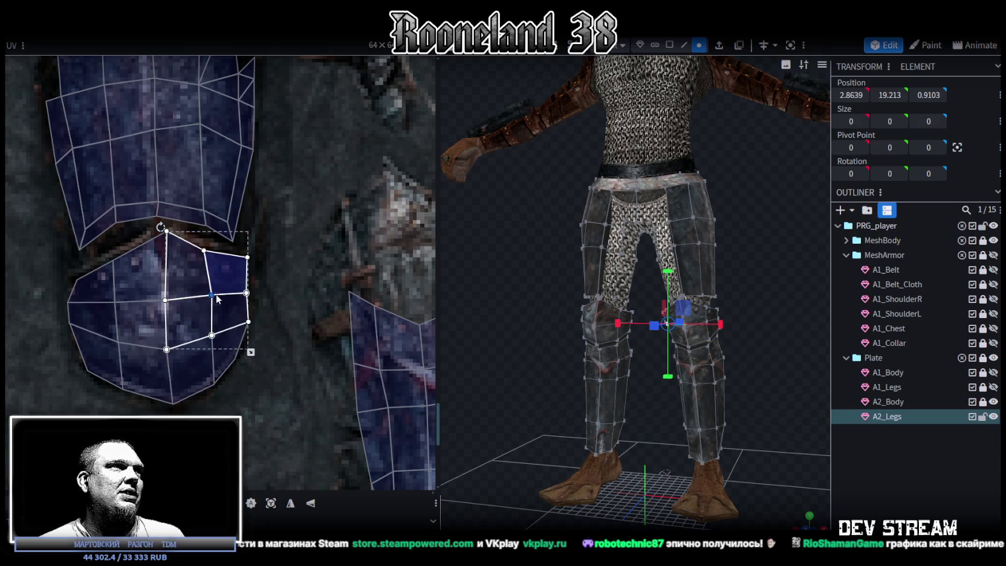
click(201, 246)
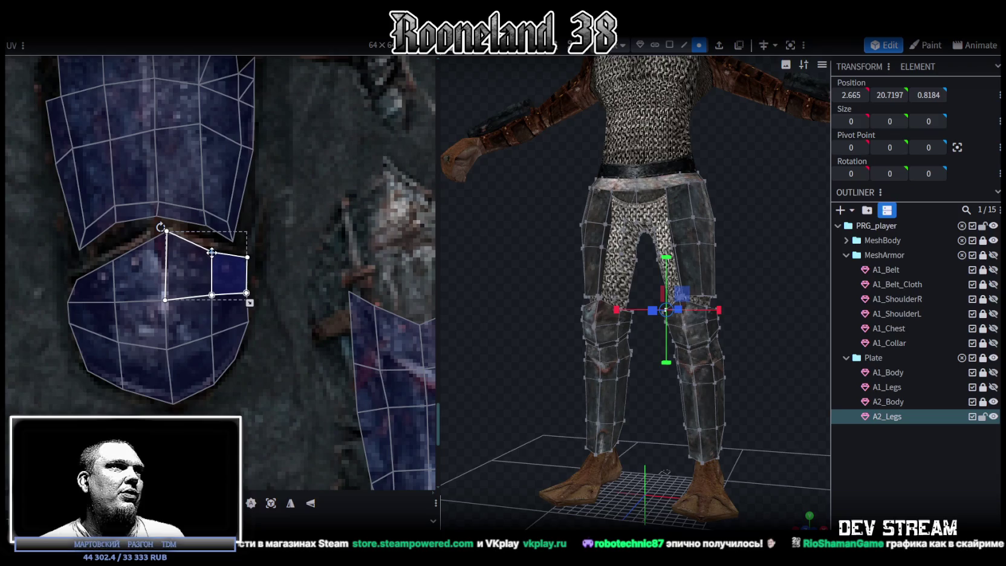
click(573, 396)
Step: Select the bottom edge loop of the A2_Legs upper plates on both legs
scroll(577, 360, up, 3)
scroll(558, 363, up, 3)
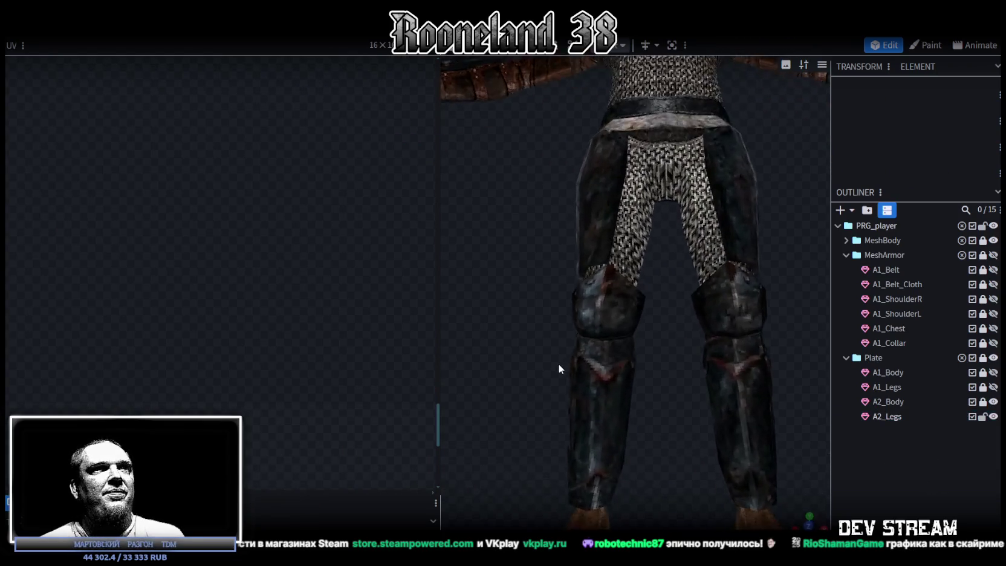
click(707, 356)
scroll(641, 399, down, 3)
click(715, 381)
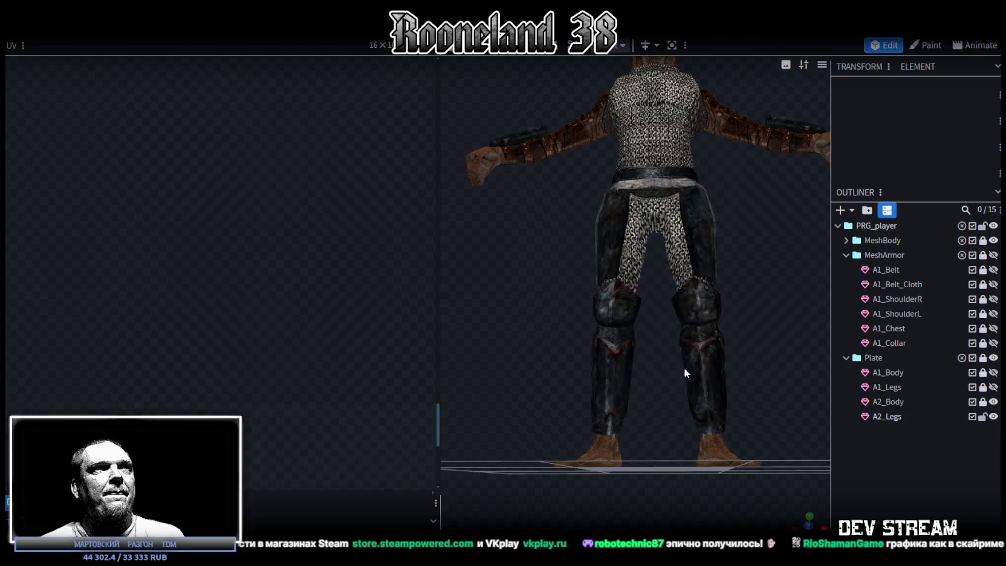
scroll(776, 296, up, 2)
scroll(778, 347, up, 2)
scroll(758, 349, up, 2)
click(674, 357)
mouse_move(674, 357)
mouse_down()
mouse_move(486, 298)
mouse_move(632, 276)
mouse_move(684, 290)
mouse_up()
click(717, 311)
shift+click(745, 299)
shift+click(789, 302)
mouse_move(620, 277)
mouse_down()
mouse_move(469, 273)
mouse_move(581, 269)
mouse_up()
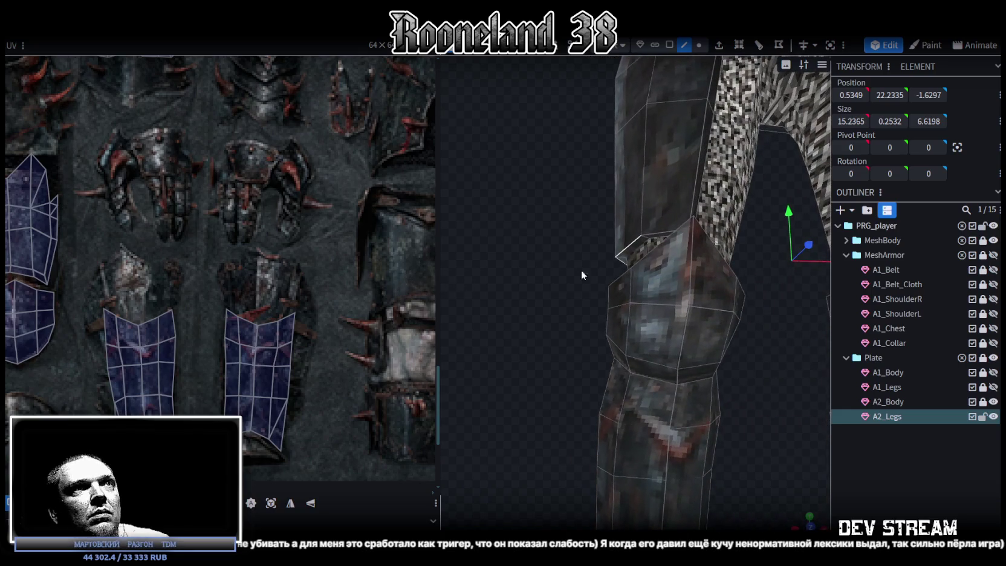
click(659, 232)
mouse_move(659, 233)
mouse_down()
mouse_move(701, 354)
mouse_move(680, 294)
mouse_move(661, 290)
mouse_move(668, 343)
mouse_move(658, 393)
mouse_move(685, 351)
mouse_up()
Step: Widen the edge loop by one unit, deepen it from 6.6198 to 7.6198, and shift it forward
key(s)
mouse_move(714, 332)
mouse_down()
mouse_move(777, 328)
mouse_move(753, 335)
mouse_up()
key(ctrl+z)
drag(692, 354, 715, 354)
mouse_move(791, 342)
mouse_down()
mouse_move(774, 320)
mouse_move(726, 326)
mouse_move(767, 320)
mouse_move(723, 308)
mouse_up()
drag(653, 305, 716, 295)
key(v)
mouse_move(653, 305)
mouse_down()
mouse_move(749, 300)
mouse_move(592, 311)
mouse_move(709, 349)
mouse_up()
Step: Save the model as RPGchars.bbmodel
scroll(710, 349, down, 2)
click(855, 471)
mouse_move(786, 387)
mouse_down()
mouse_move(731, 324)
mouse_move(772, 354)
mouse_up()
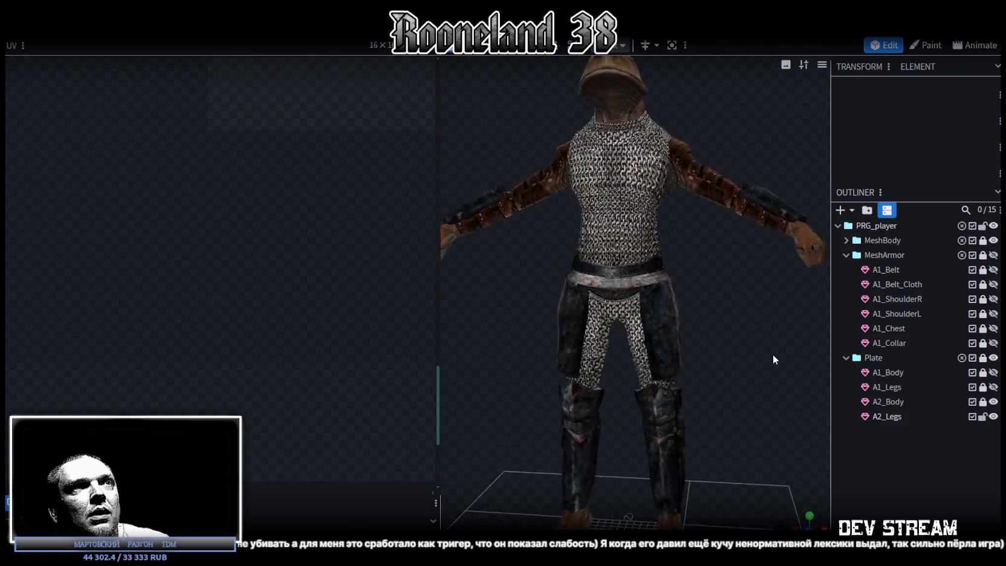
scroll(712, 317, down, 3)
key(ctrl+s)
click(642, 291)
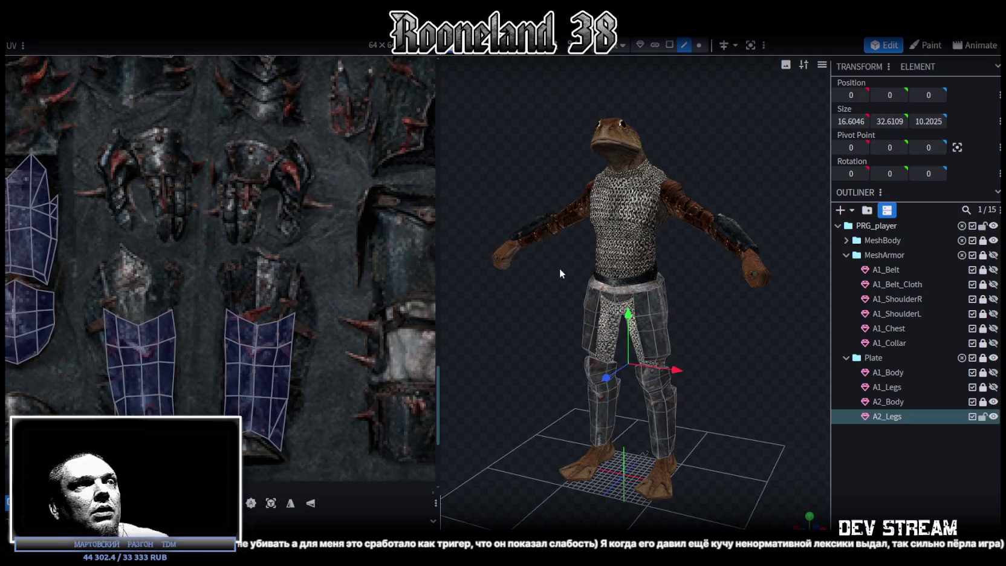
Step: Select the hip band's UV vertices and drag the strip onto the breastplate's lower curved band
scroll(560, 268, up, 3)
click(608, 280)
scroll(216, 257, down, 2)
scroll(272, 397, down, 2)
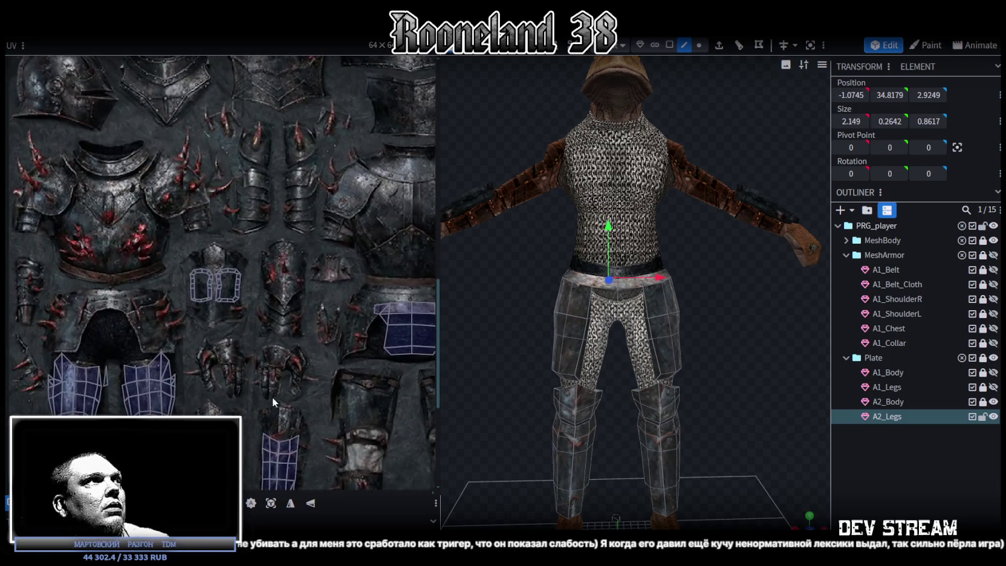
scroll(303, 231, down, 2)
scroll(267, 366, down, 1)
scroll(254, 254, up, 2)
scroll(242, 229, up, 2)
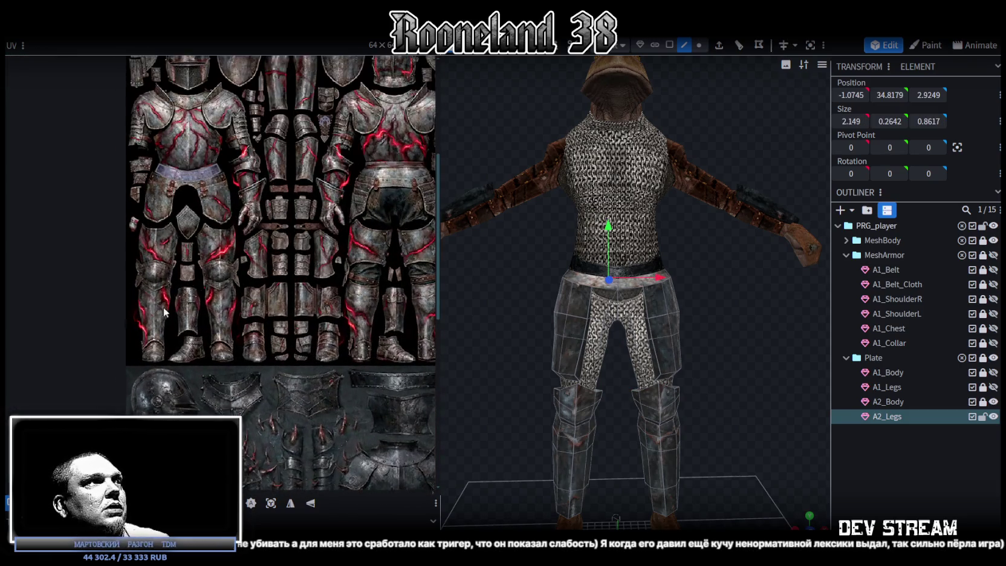
scroll(229, 212, down, 1)
mouse_move(97, 274)
mouse_down()
mouse_move(225, 198)
mouse_move(320, 422)
mouse_up()
scroll(225, 198, up, 1)
middle_drag(320, 422, 277, 206)
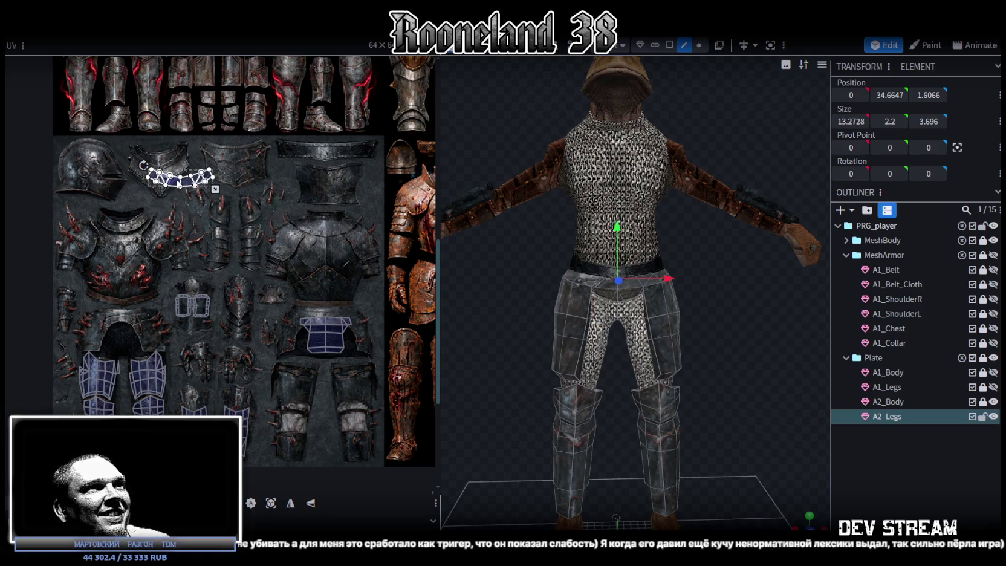
drag(191, 189, 128, 297)
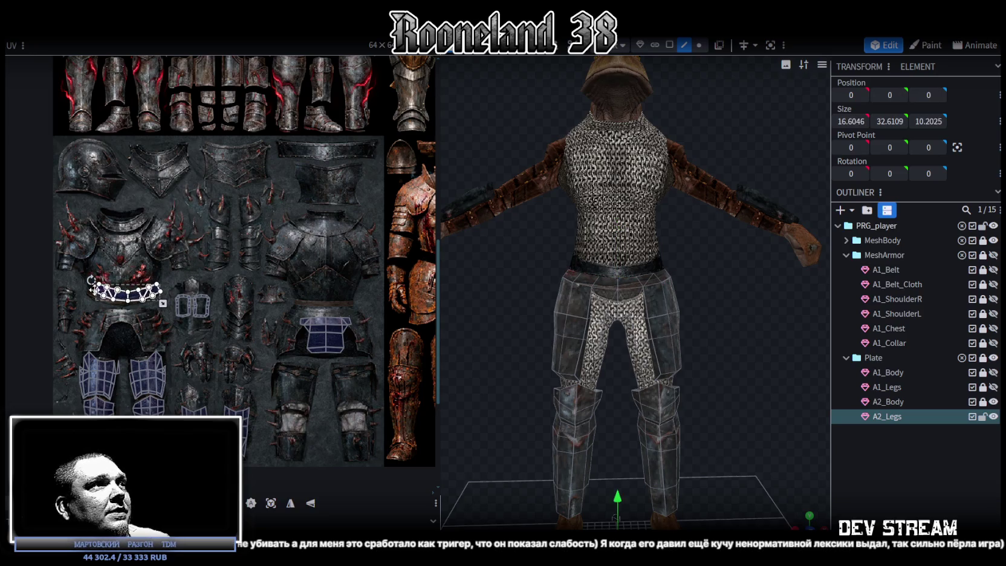
scroll(128, 297, up, 3)
scroll(121, 293, up, 3)
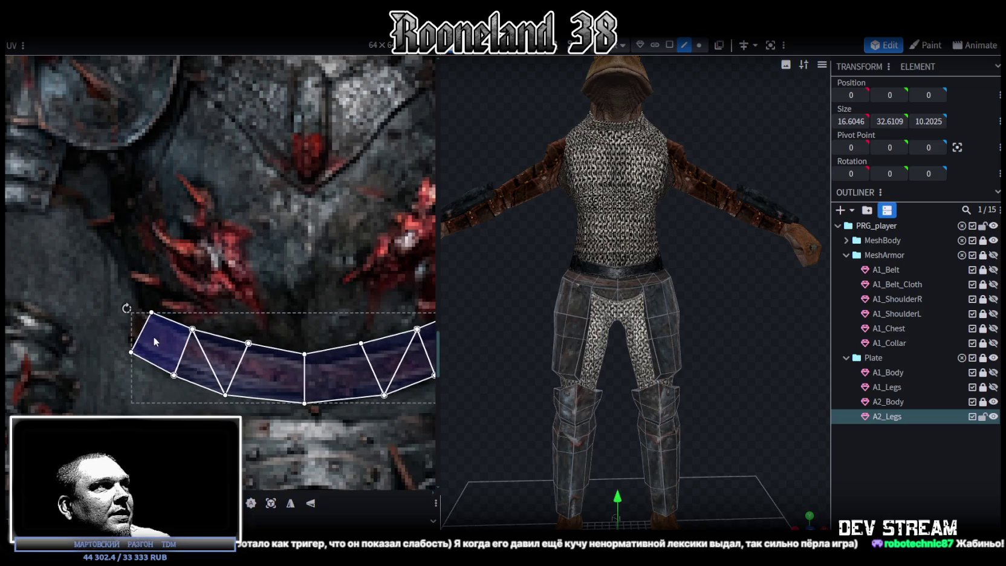
Step: Nudge the hip band UV strip left and make it wider and flatter
drag(181, 337, 155, 336)
scroll(196, 361, down, 1)
scroll(197, 361, down, 2)
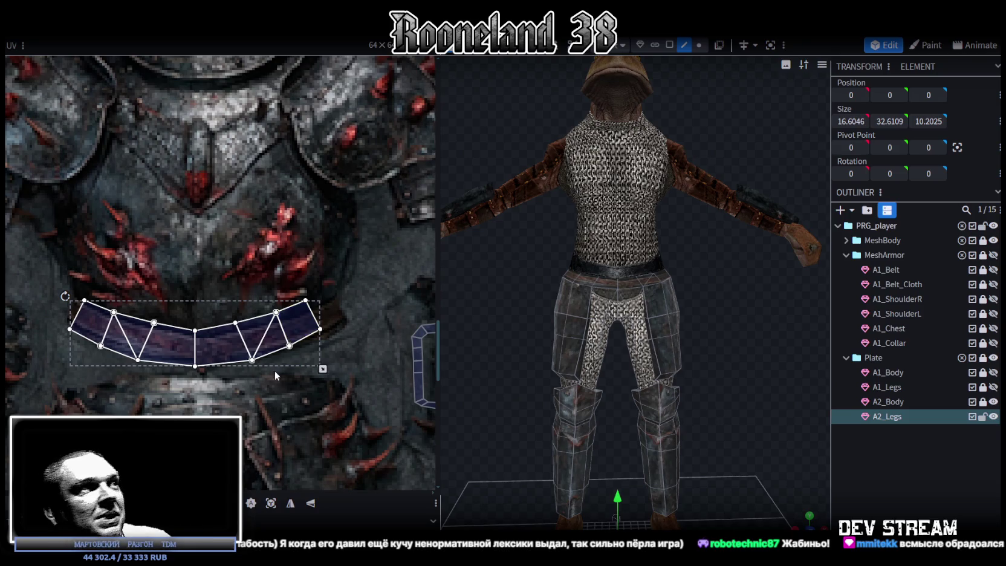
drag(322, 366, 345, 348)
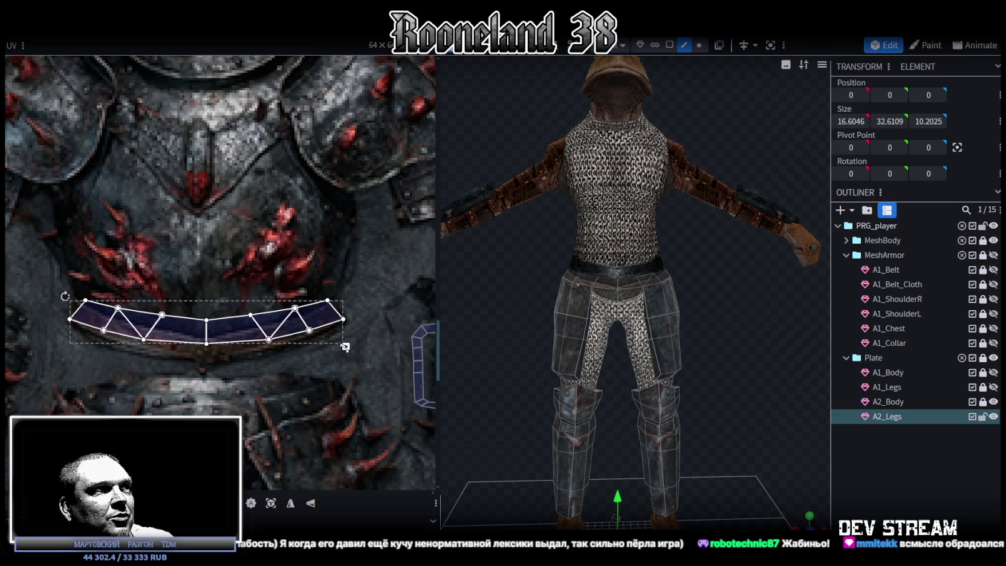
scroll(181, 290, up, 1)
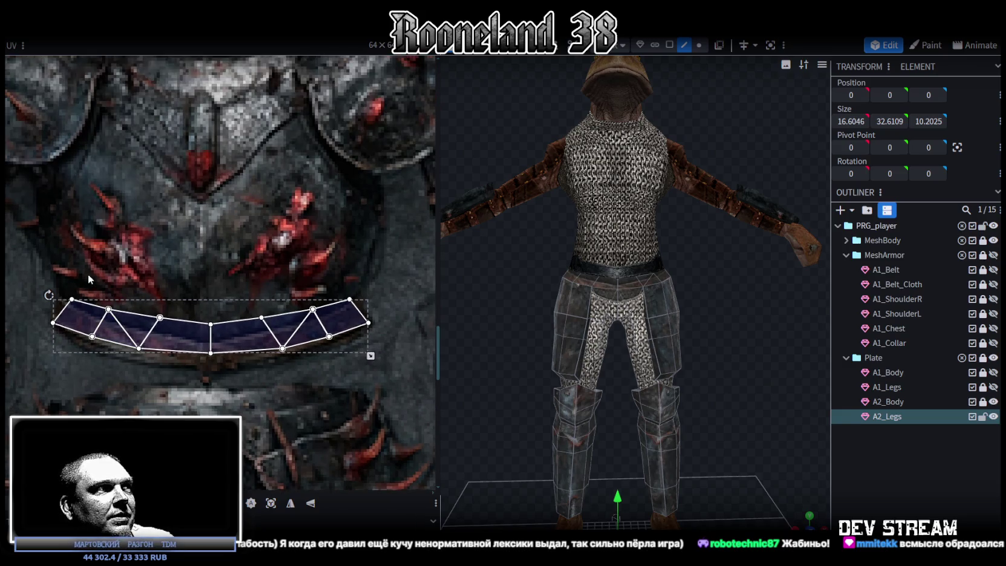
Step: Select the whole hip band UV strip and bend its inner vertices downward
click(66, 287)
click(77, 304)
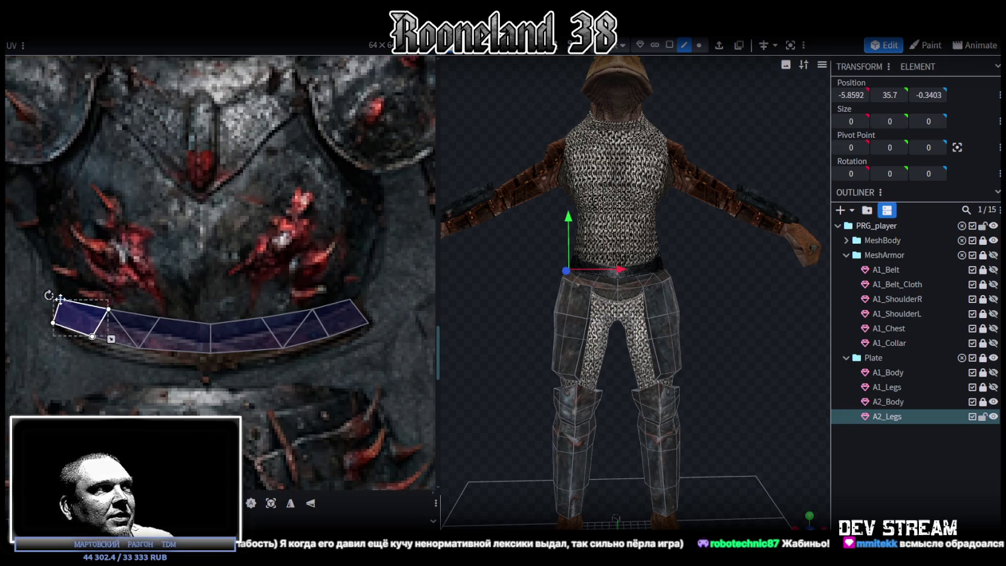
click(358, 310)
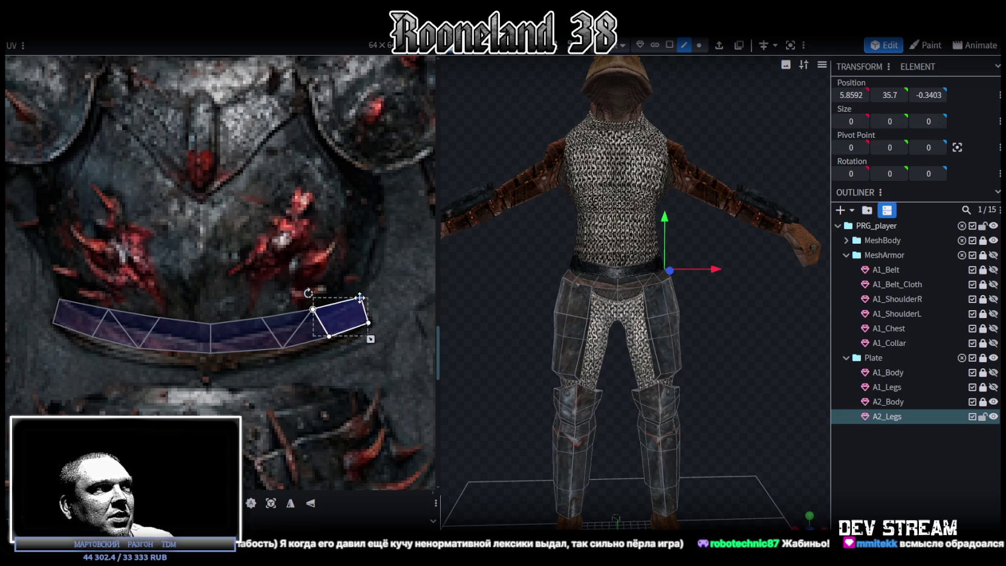
drag(91, 288, 331, 326)
drag(210, 323, 183, 359)
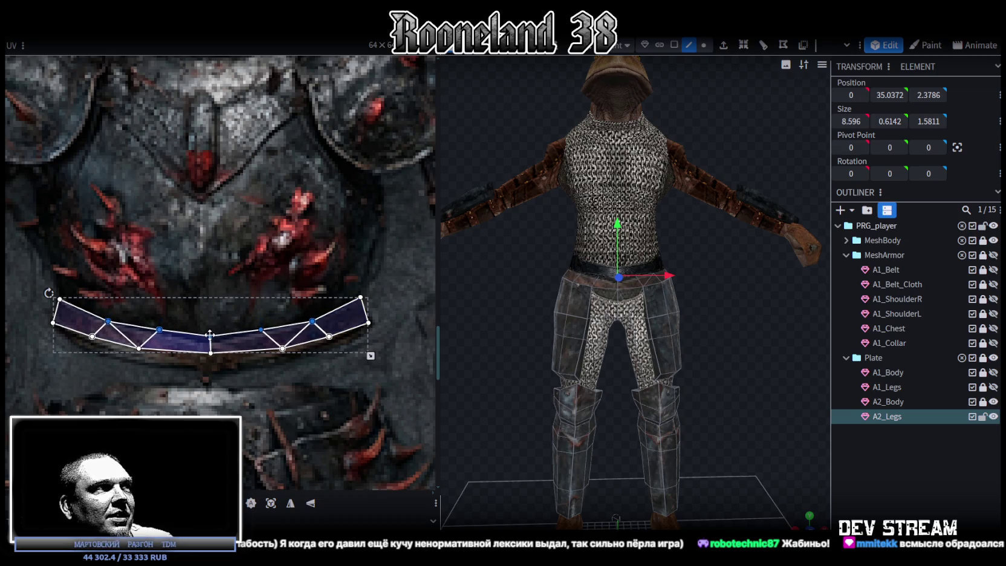
Step: Lower the strip's left and middle sections to deepen the sagging curve
drag(66, 363, 214, 318)
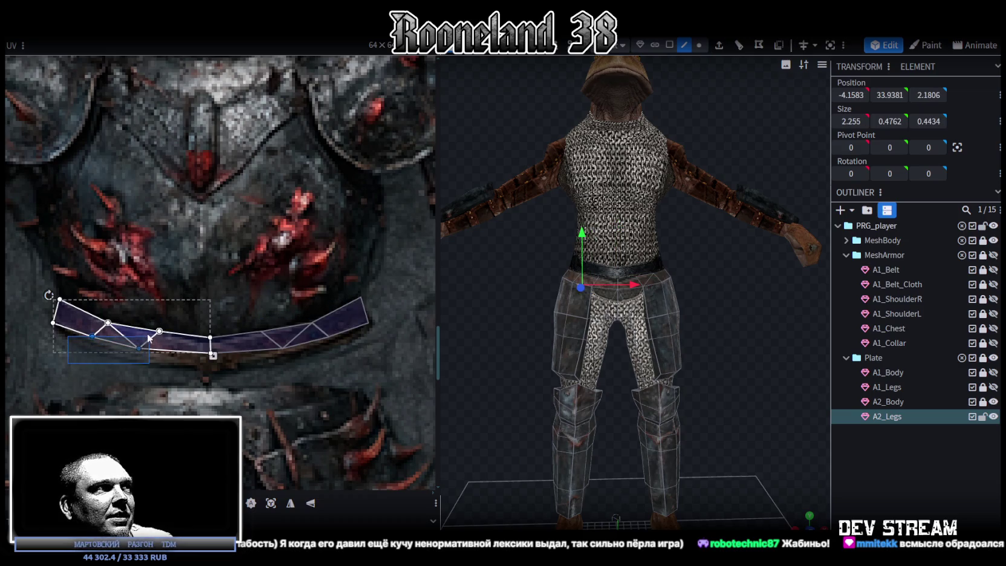
drag(141, 348, 139, 359)
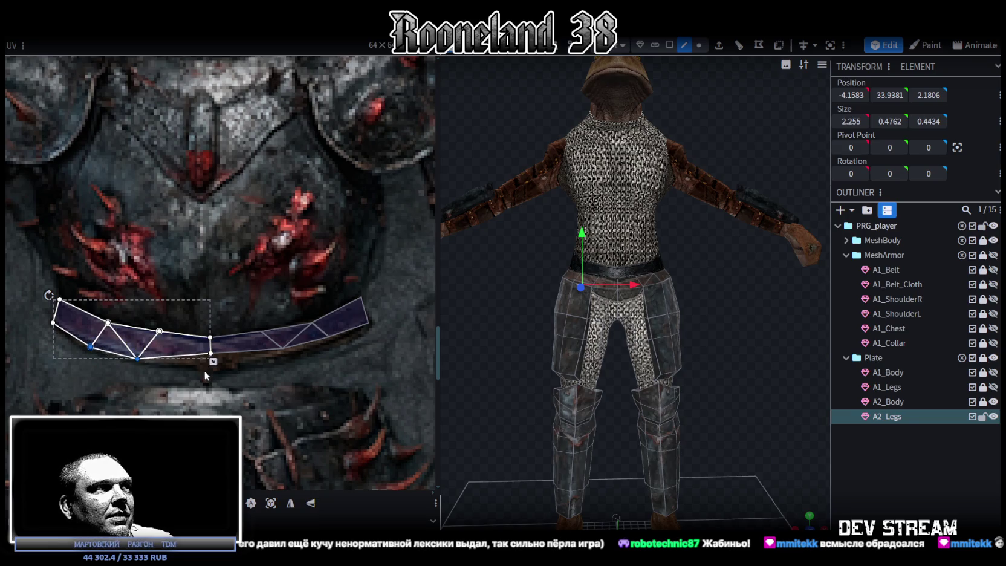
drag(296, 369, 130, 324)
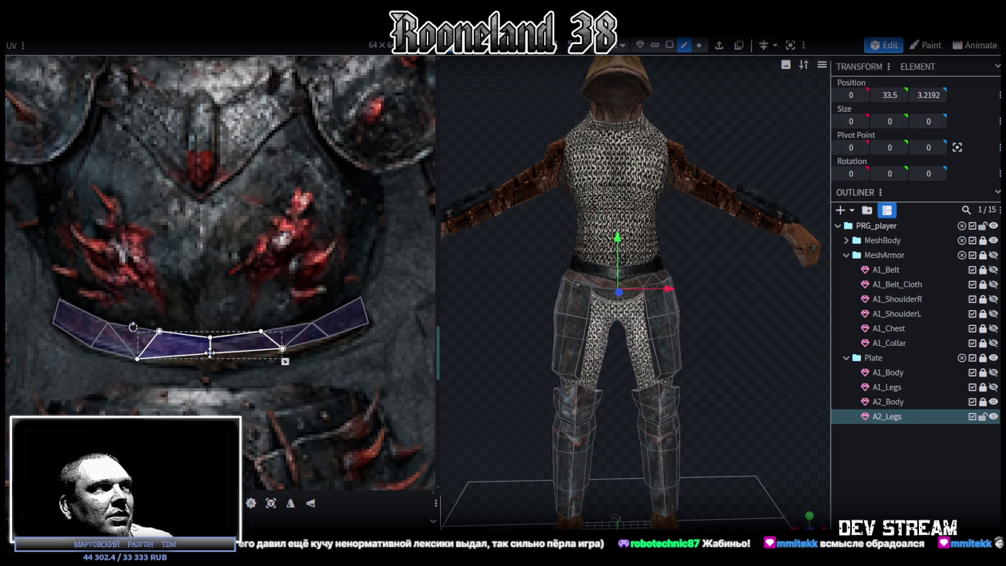
drag(210, 352, 210, 366)
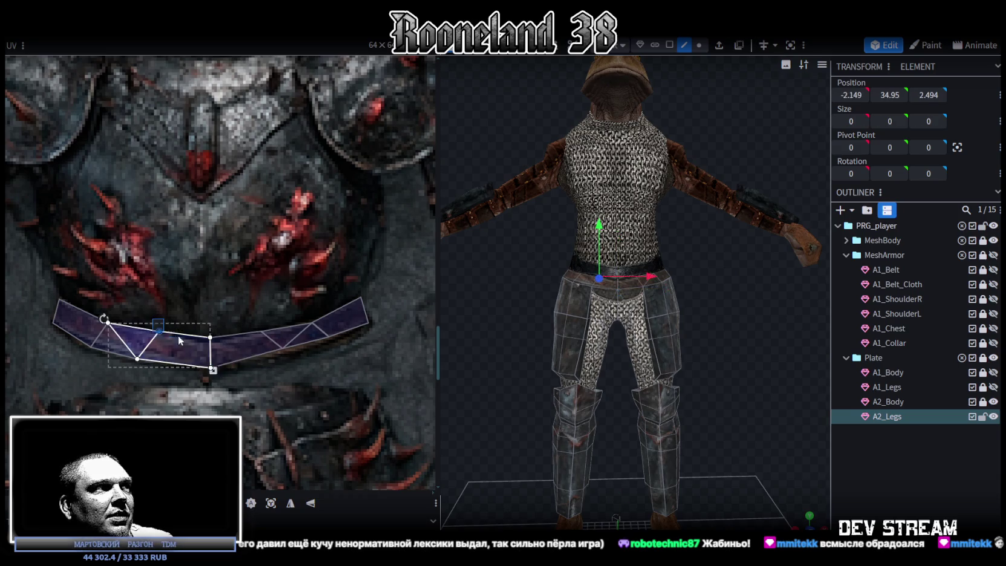
shift+click(312, 322)
shift+click(108, 322)
drag(210, 337, 211, 342)
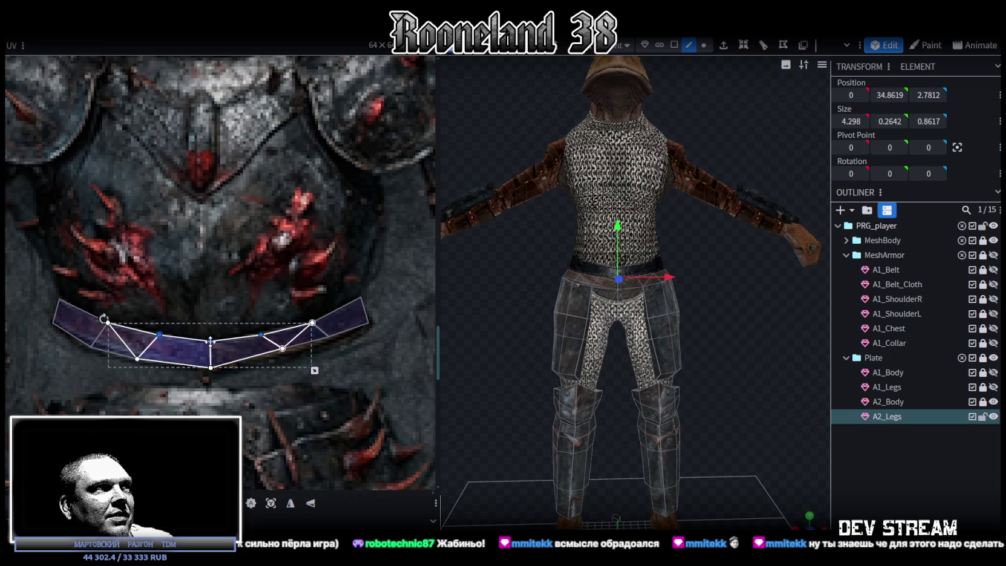
Step: Select the strip's right section, then clear the UV selection and deselect the leg armour
click(302, 341)
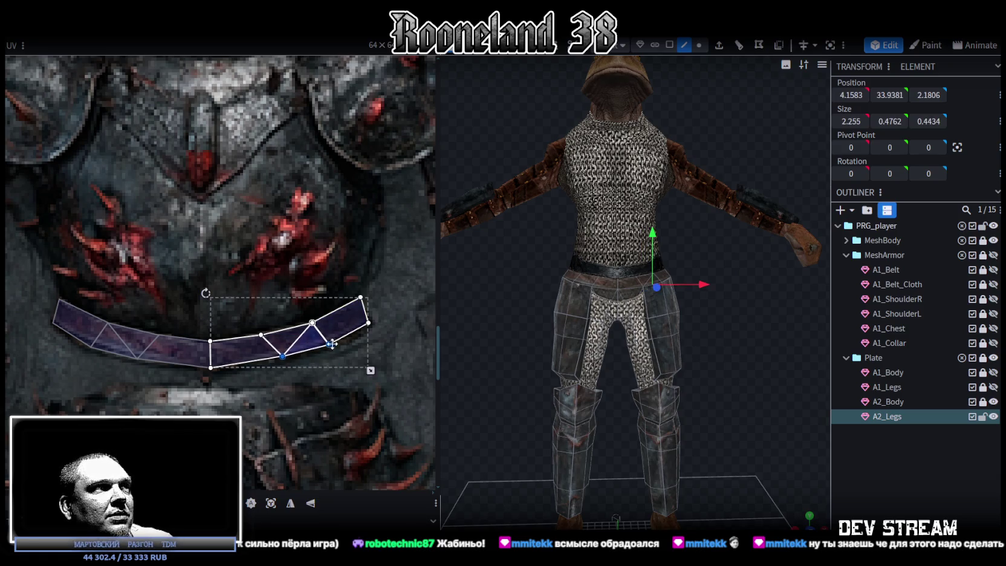
click(405, 314)
click(806, 426)
drag(806, 426, 726, 391)
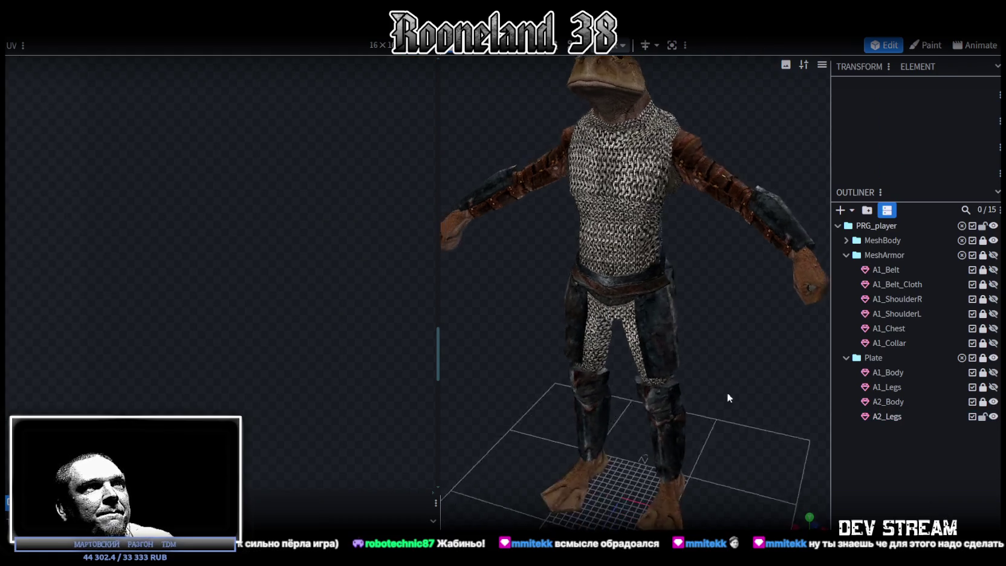
Step: Select A2_Legs and box-select the hip band faces in the UV editor
scroll(665, 375, up, 5)
mouse_move(564, 359)
mouse_down()
mouse_move(576, 385)
mouse_move(604, 338)
mouse_up()
click(642, 273)
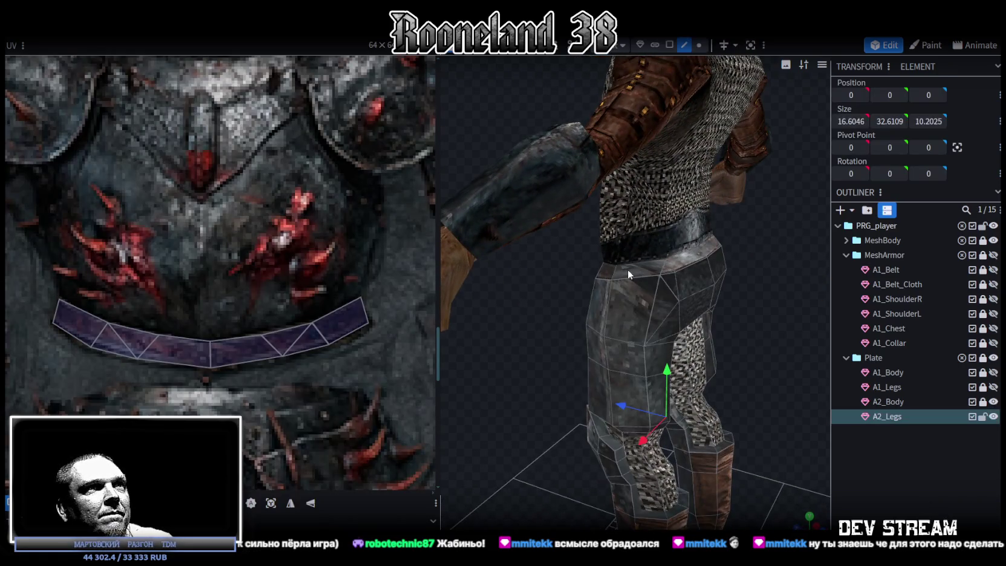
mouse_move(758, 298)
mouse_down()
mouse_move(734, 317)
mouse_move(654, 129)
mouse_move(607, 371)
mouse_up()
drag(49, 262, 363, 374)
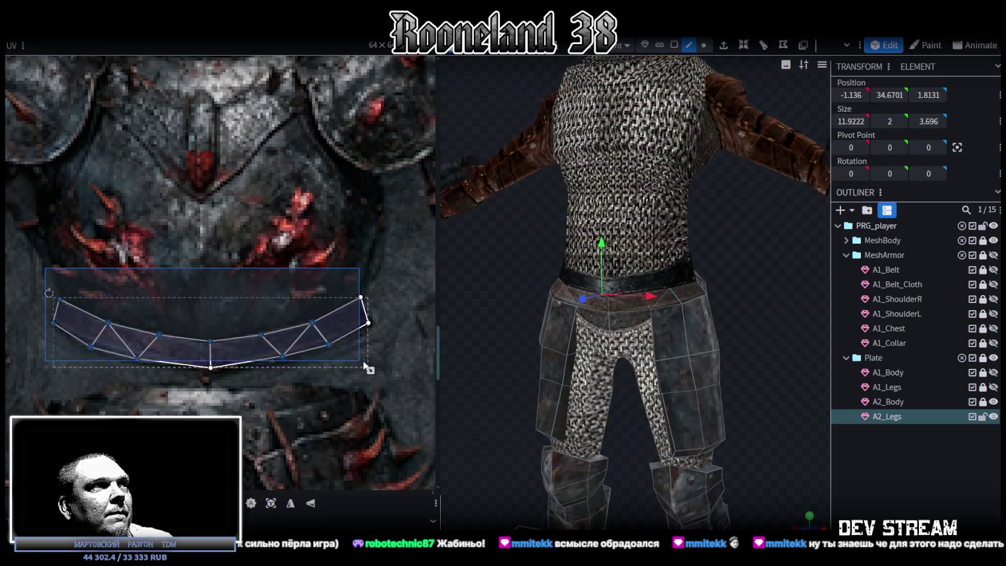
Step: Zoom out the texture and move the hip band strip onto another armour plate area
scroll(360, 373, down, 3)
scroll(227, 379, down, 2)
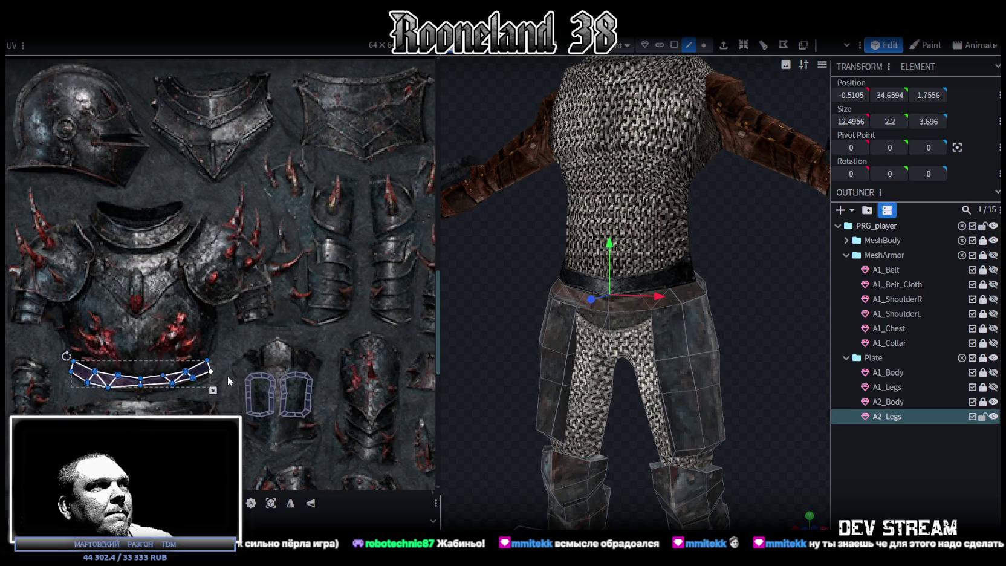
scroll(224, 374, down, 3)
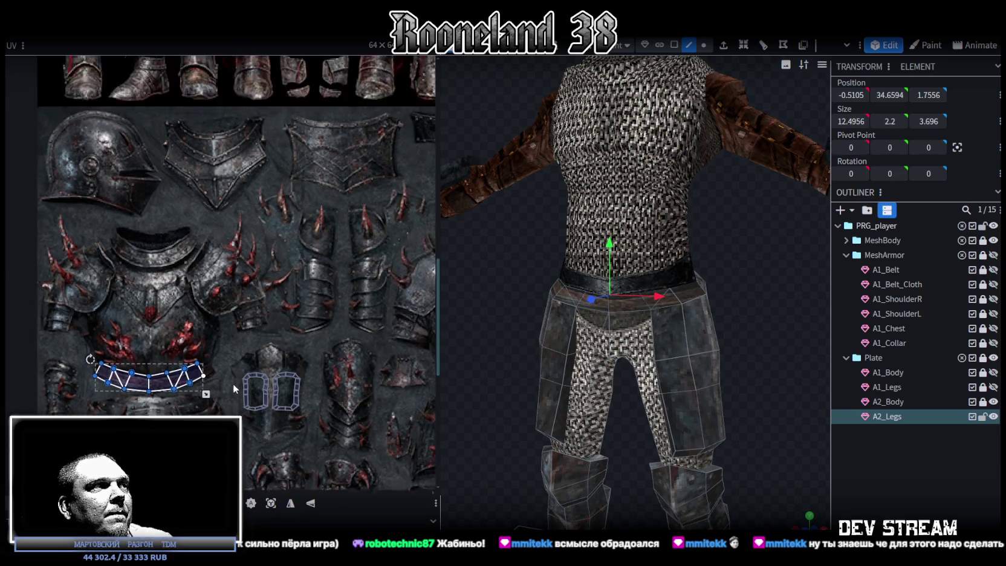
middle_drag(244, 387, 123, 365)
middle_drag(56, 336, 171, 331)
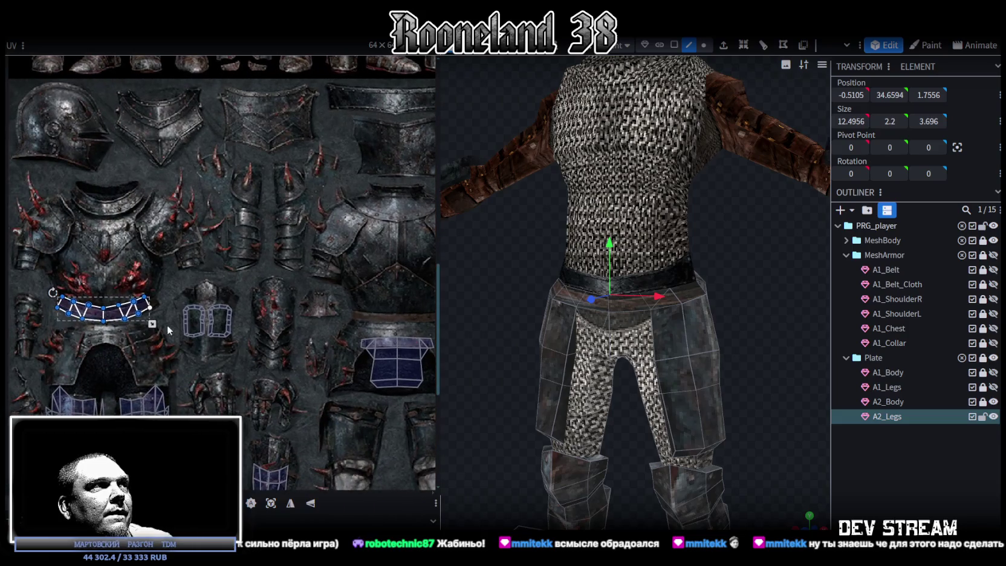
drag(146, 306, 423, 311)
Step: Scale the relocated hip band strip shorter and slightly wider
scroll(338, 320, up, 2)
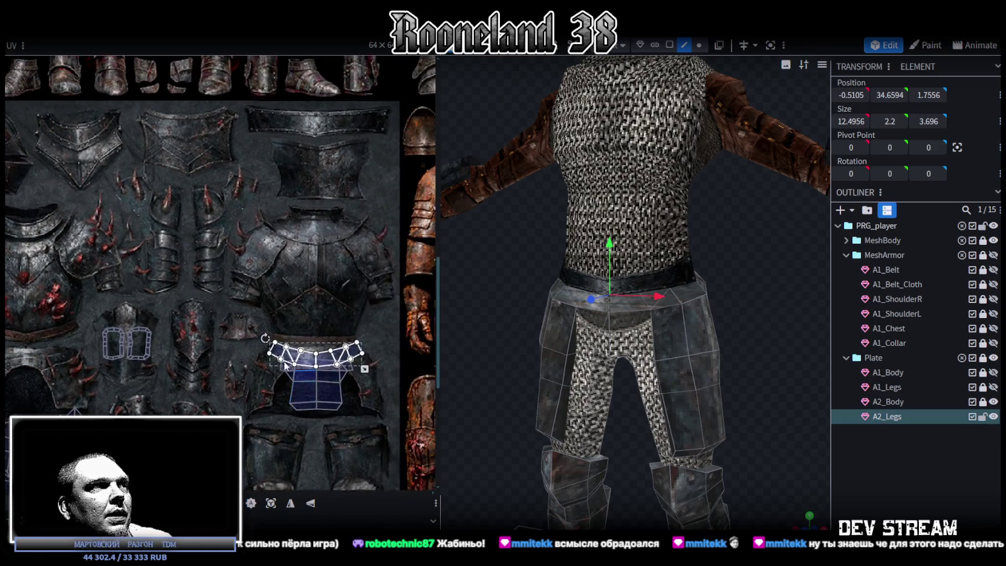
scroll(289, 350, up, 2)
click(288, 350)
middle_drag(289, 348, 91, 374)
mouse_move(298, 384)
mouse_down()
mouse_move(308, 356)
mouse_move(286, 336)
mouse_up()
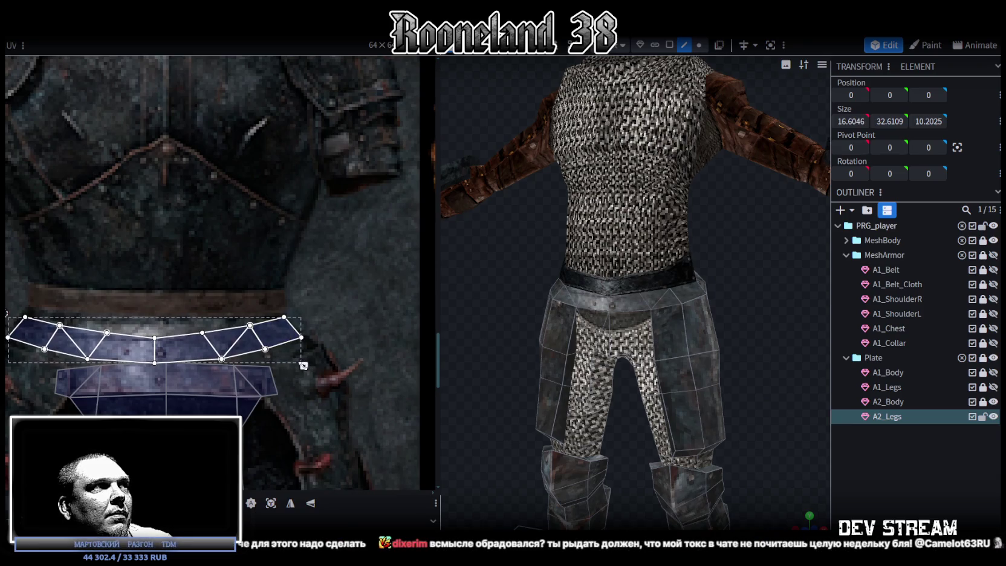
Step: Clear the selection and orbit to a close front view of the armoured model
click(752, 377)
mouse_move(753, 376)
mouse_down()
mouse_move(582, 380)
mouse_move(542, 397)
mouse_move(723, 382)
mouse_move(522, 411)
mouse_move(638, 397)
mouse_move(644, 411)
mouse_move(545, 403)
mouse_move(781, 418)
mouse_up()
mouse_move(822, 387)
mouse_down()
mouse_move(679, 339)
mouse_move(718, 311)
mouse_move(772, 348)
mouse_move(769, 359)
mouse_move(715, 356)
mouse_move(773, 313)
mouse_move(774, 339)
mouse_up()
scroll(772, 348, up, 2)
drag(809, 339, 801, 341)
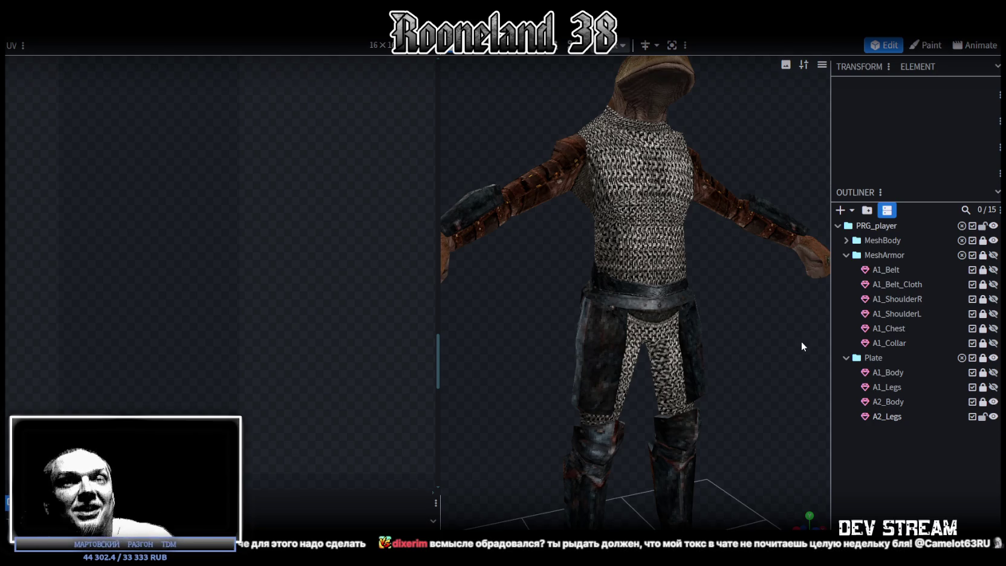
Step: Save the model to RPGchars.bbmodel
scroll(698, 246, down, 2)
scroll(733, 321, down, 1)
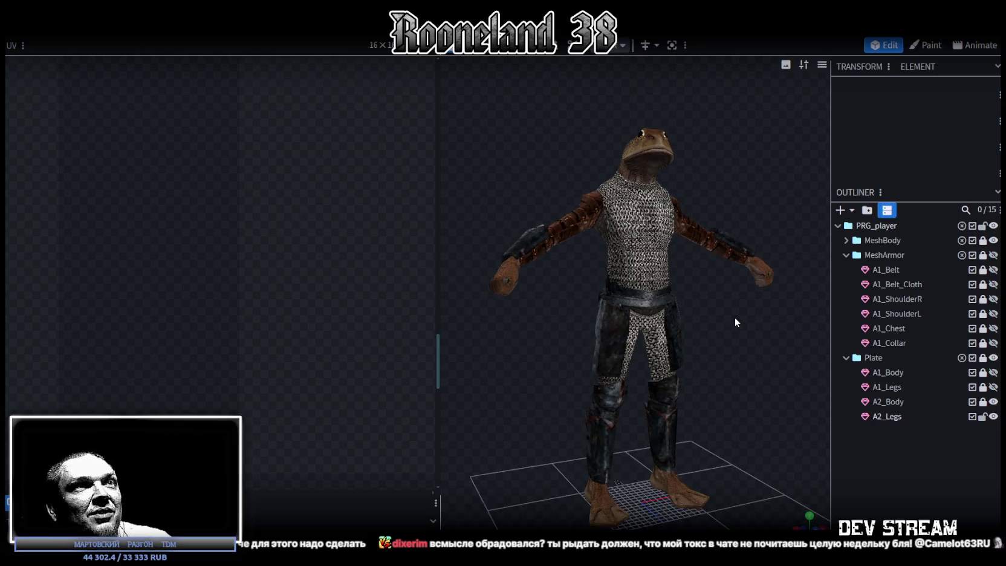
scroll(647, 333, up, 3)
key(ctrl+s)
Step: Select A2_Legs and view the plate legs from the side, then the front
click(672, 320)
mouse_move(751, 327)
mouse_down()
mouse_move(697, 351)
mouse_move(710, 311)
mouse_move(631, 325)
mouse_move(659, 302)
mouse_move(591, 348)
mouse_move(566, 352)
mouse_move(541, 296)
mouse_move(536, 367)
mouse_move(639, 326)
mouse_move(730, 325)
mouse_move(732, 365)
mouse_up()
mouse_move(579, 422)
mouse_down()
mouse_move(645, 398)
mouse_move(652, 412)
mouse_move(674, 349)
mouse_move(668, 338)
mouse_move(637, 349)
mouse_move(662, 346)
mouse_move(497, 340)
mouse_move(501, 329)
mouse_move(578, 344)
mouse_move(543, 355)
mouse_move(556, 353)
mouse_move(552, 363)
mouse_up()
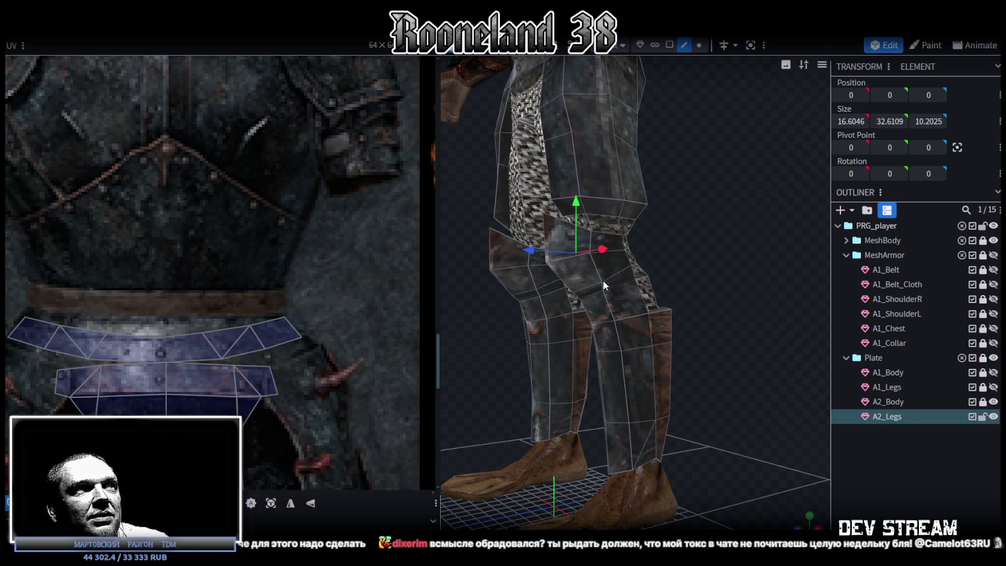
Step: Zoom out and orbit around the whole frog character to review the plate legs
click(592, 335)
drag(731, 345, 806, 364)
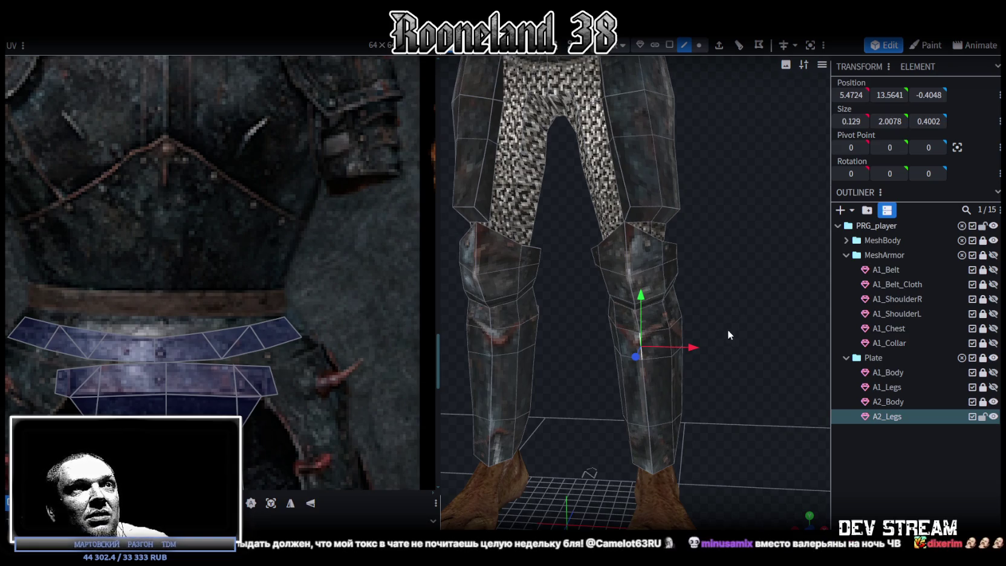
scroll(750, 341, down, 3)
scroll(749, 346, down, 3)
scroll(734, 344, down, 2)
scroll(719, 345, down, 1)
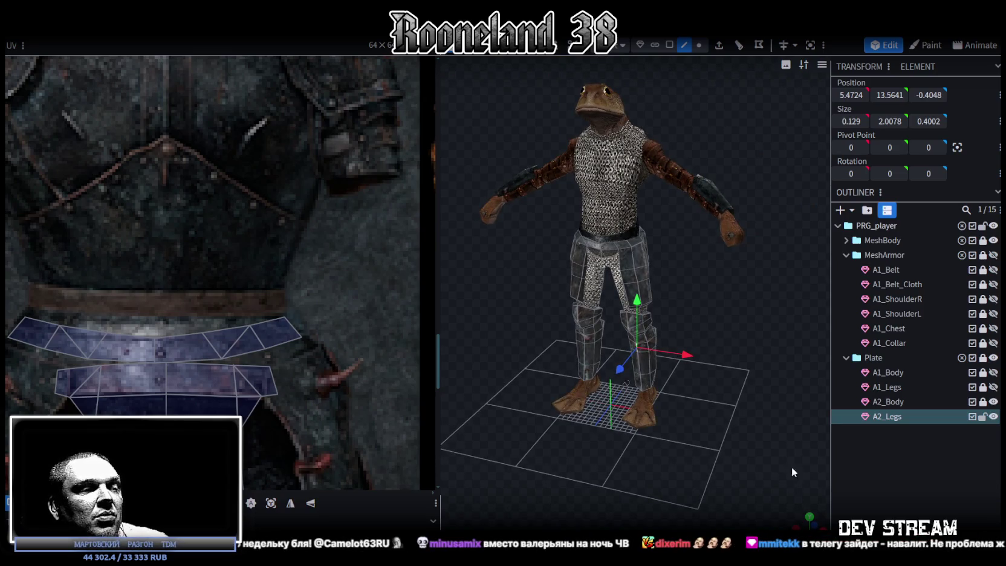
scroll(762, 333, up, 2)
mouse_move(763, 333)
mouse_down()
mouse_move(604, 355)
mouse_move(681, 355)
mouse_move(745, 339)
mouse_move(758, 322)
mouse_up()
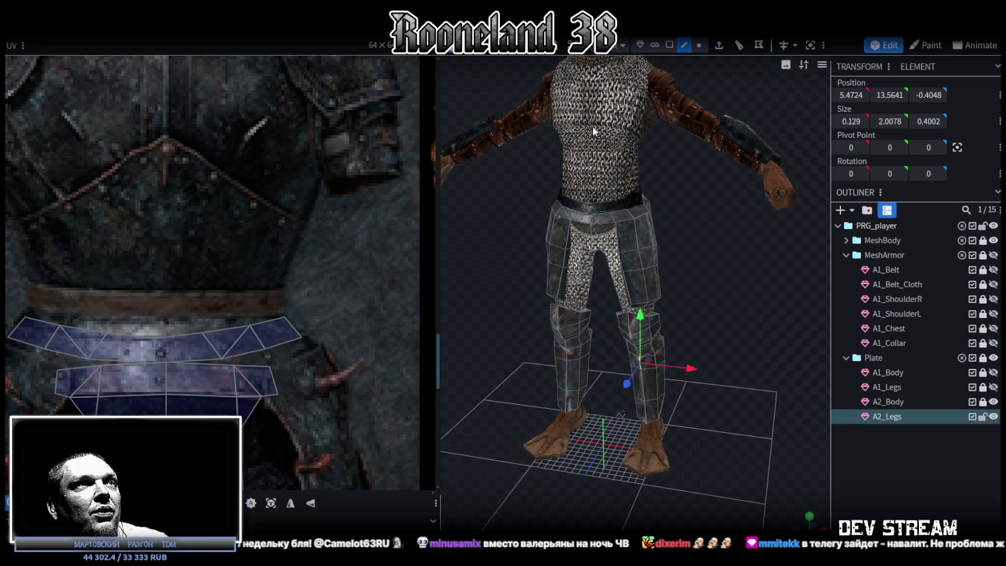
Step: Zoom out the UV editor to show the full texture atlas
scroll(261, 258, down, 5)
scroll(313, 225, down, 2)
middle_drag(314, 225, 285, 325)
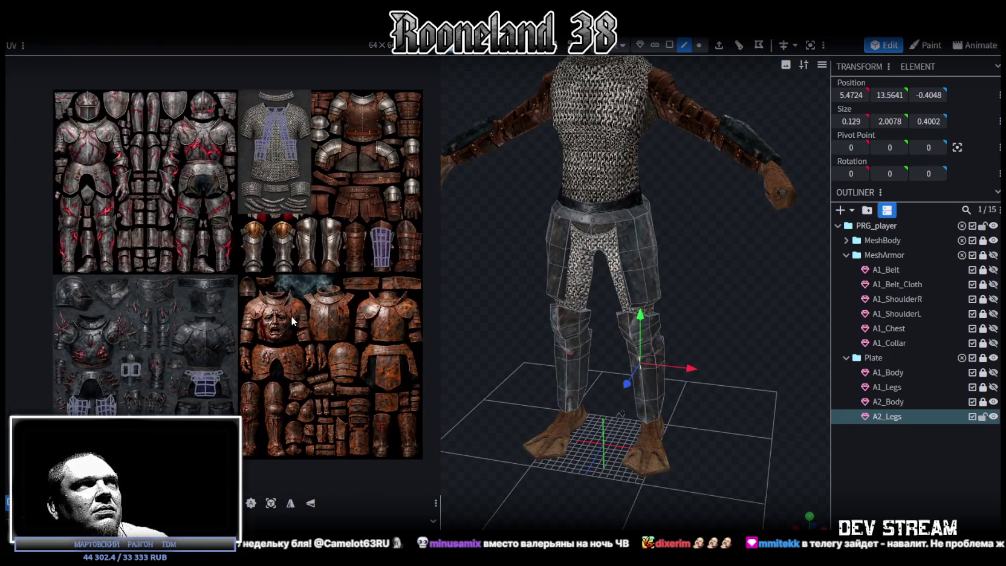
drag(682, 260, 699, 244)
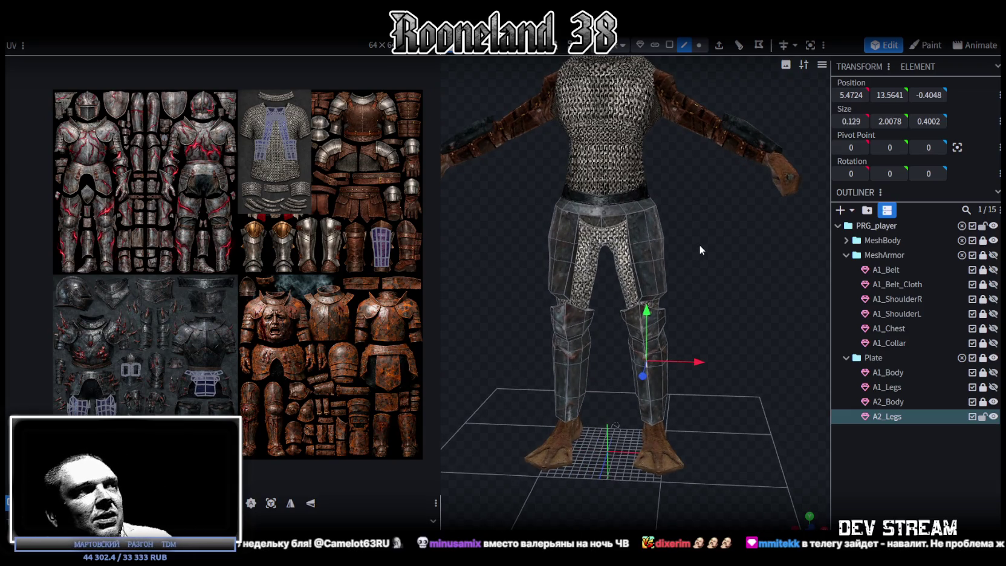
drag(713, 243, 720, 239)
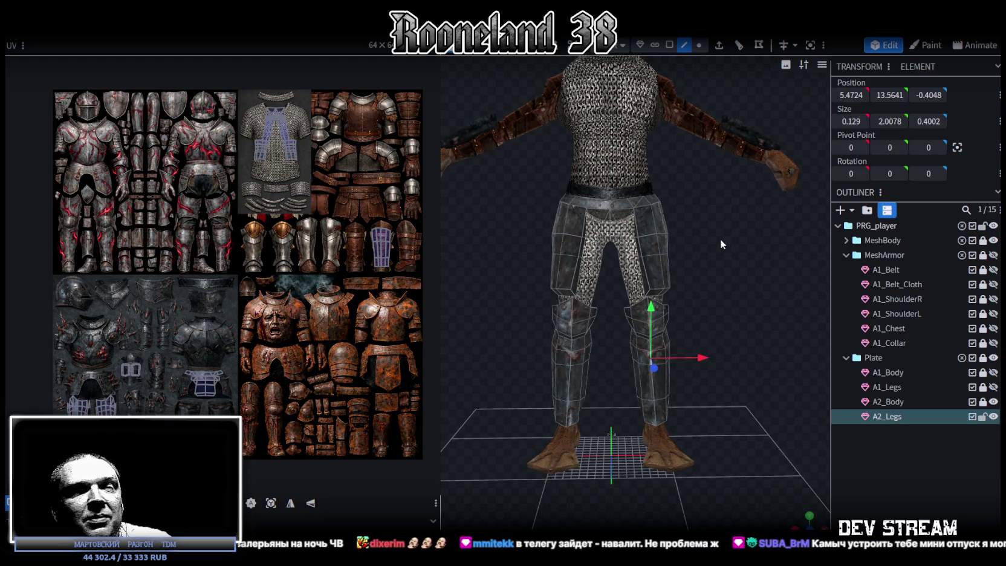
mouse_move(720, 239)
mouse_down()
mouse_move(699, 233)
mouse_move(707, 246)
mouse_up()
scroll(735, 253, up, 2)
scroll(731, 283, up, 2)
mouse_move(731, 282)
mouse_down()
mouse_move(708, 239)
mouse_move(678, 242)
mouse_move(735, 256)
mouse_move(686, 246)
mouse_move(625, 260)
mouse_move(678, 244)
mouse_up()
scroll(691, 267, down, 2)
scroll(716, 286, down, 2)
mouse_move(717, 286)
mouse_down()
mouse_move(689, 302)
mouse_move(650, 267)
mouse_move(868, 458)
mouse_up()
click(868, 463)
mouse_move(786, 327)
mouse_down()
mouse_move(734, 279)
mouse_move(663, 255)
mouse_move(770, 277)
mouse_move(668, 264)
mouse_move(670, 252)
mouse_move(544, 265)
mouse_move(671, 220)
mouse_move(729, 246)
mouse_move(663, 252)
mouse_move(489, 333)
mouse_move(813, 346)
mouse_move(563, 348)
mouse_move(774, 356)
mouse_move(670, 193)
mouse_move(674, 293)
mouse_move(719, 297)
mouse_up()
scroll(712, 241, up, 3)
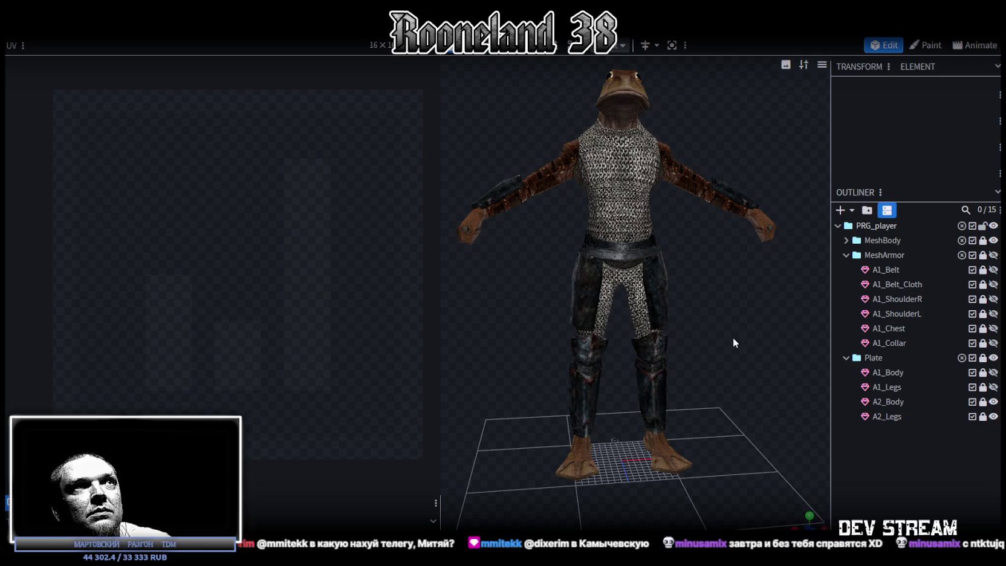
Step: Duplicate A1_Chest and place the copy, A2_Chest, at the end of MeshArmor
drag(733, 343, 742, 376)
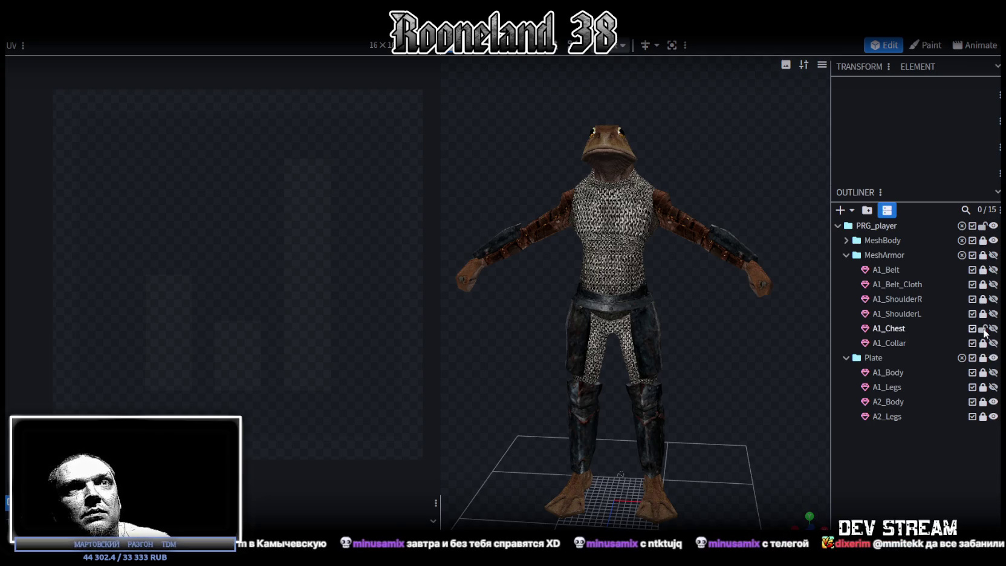
click(890, 328)
key(ctrl+d)
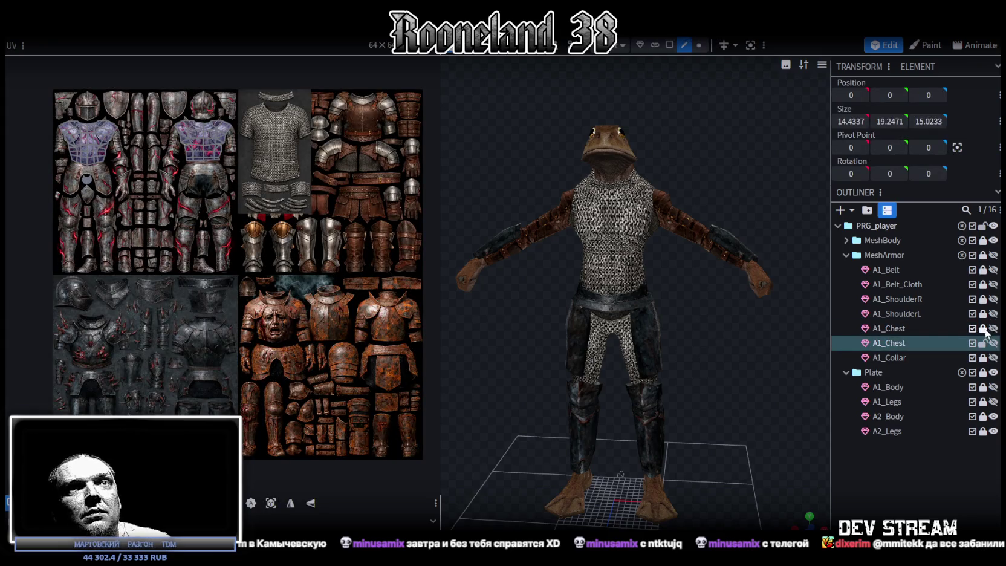
drag(900, 345, 886, 357)
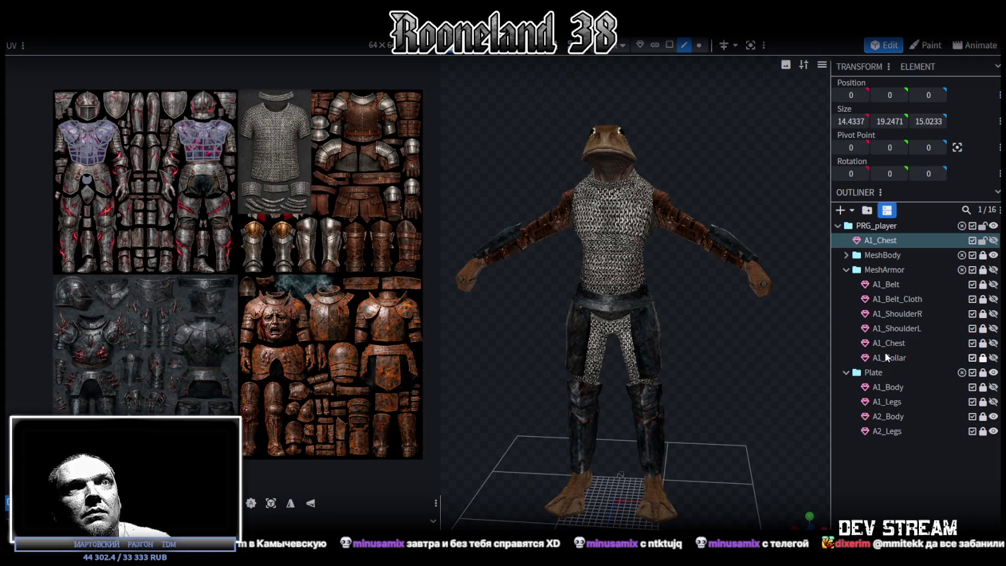
drag(883, 273, 879, 338)
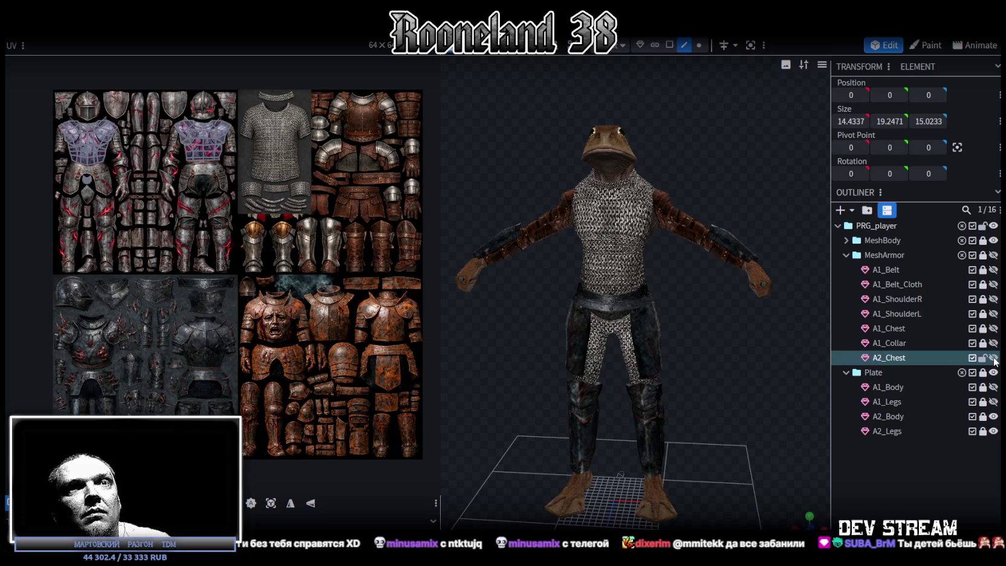
Step: Show the MeshArmor pieces and hide A1_Collar and A1_Chest
scroll(782, 329, down, 2)
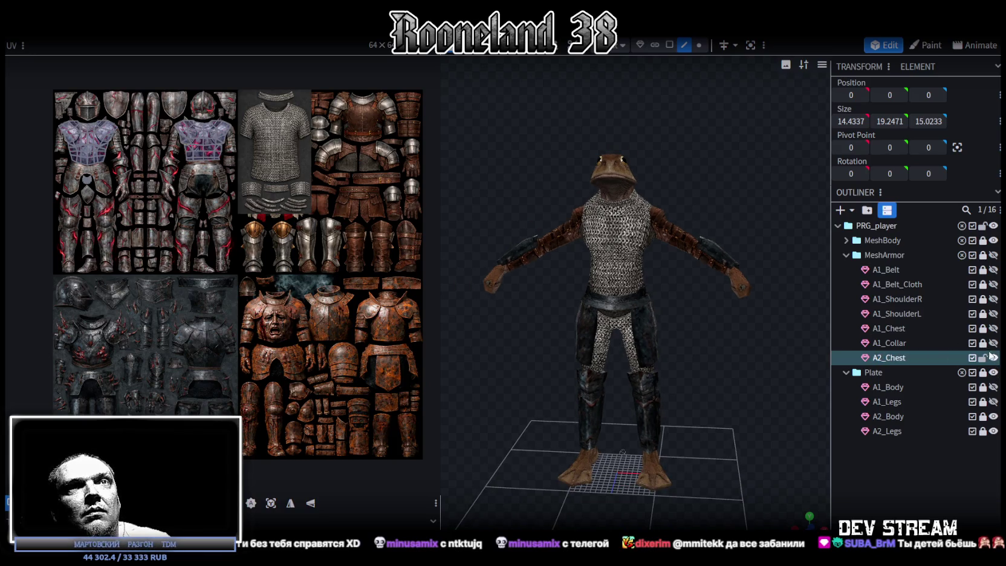
click(993, 255)
drag(993, 342, 993, 328)
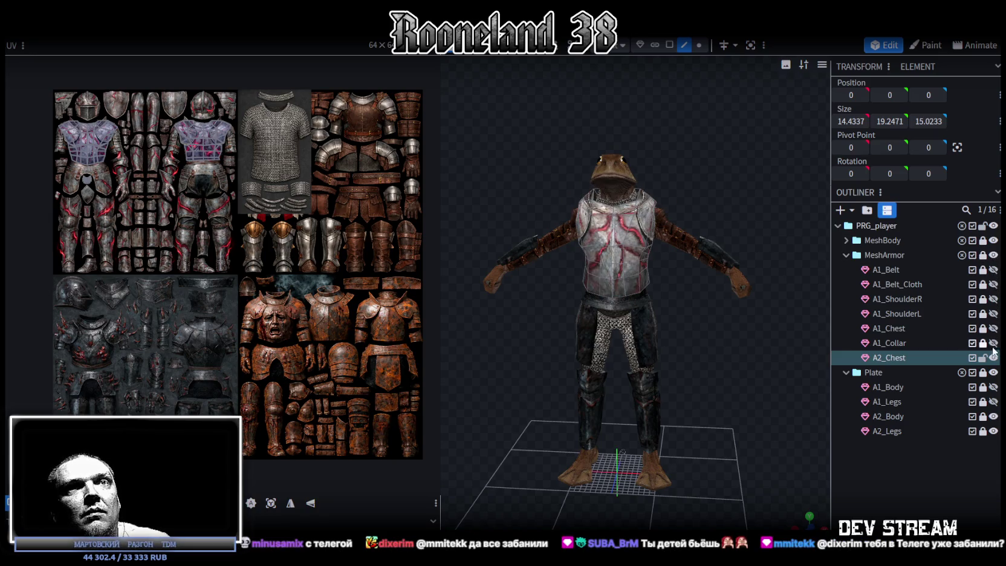
Step: Select a front face of A2_Chest and move it 0.8 forward on Z (3.6928 to 4.0928)
double_click(993, 358)
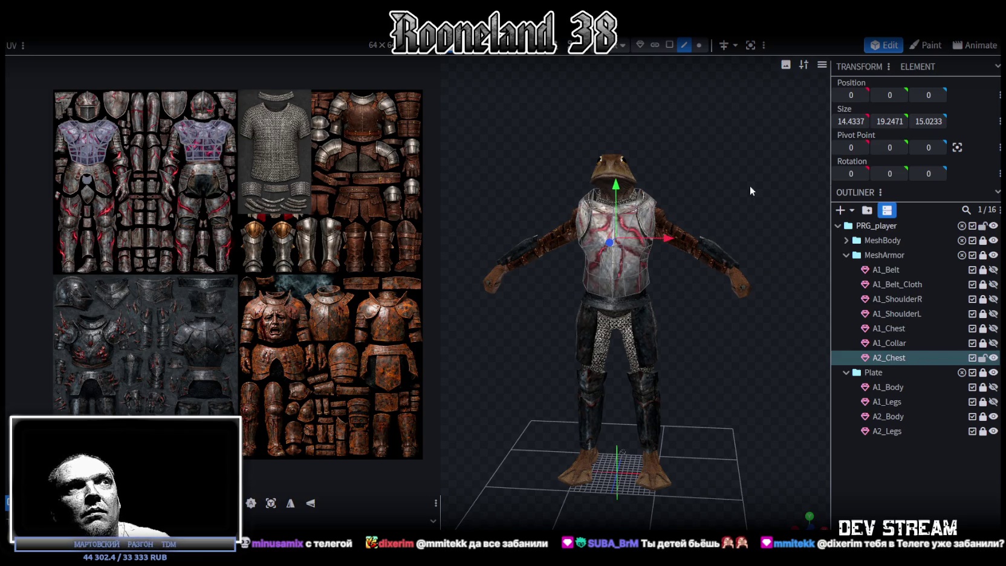
scroll(725, 195, up, 3)
click(680, 270)
mouse_move(679, 270)
mouse_down()
mouse_move(727, 341)
mouse_move(725, 324)
mouse_move(760, 319)
mouse_move(713, 335)
mouse_up()
scroll(778, 310, up, 2)
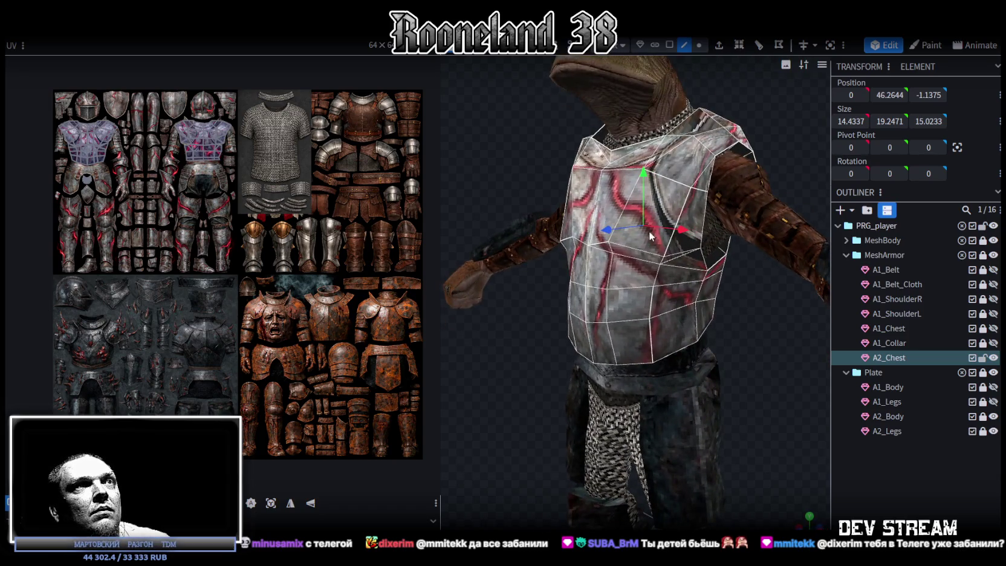
click(638, 252)
drag(564, 243, 503, 338)
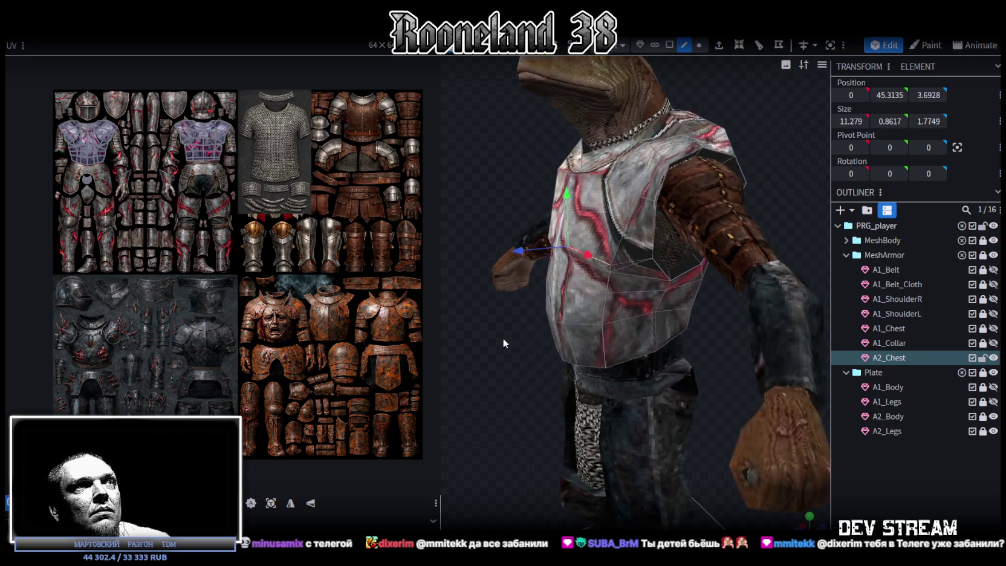
mouse_move(519, 254)
mouse_down()
mouse_move(508, 251)
mouse_move(623, 158)
mouse_move(653, 189)
mouse_move(671, 112)
mouse_up()
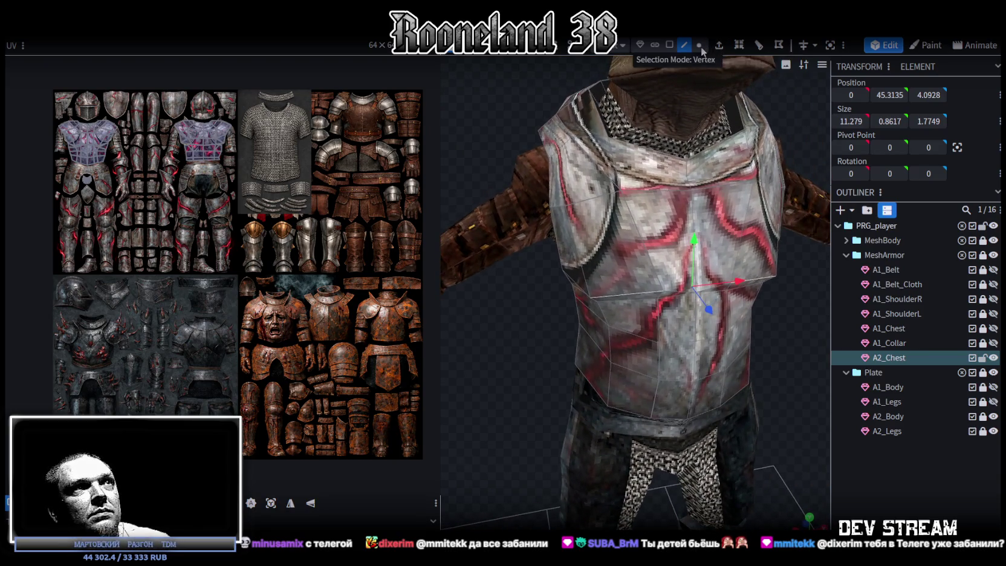
Step: Select an edge row across the chest and widen it by 1 unit on X
drag(659, 232, 714, 214)
mouse_move(733, 276)
mouse_down()
mouse_move(725, 238)
mouse_move(728, 255)
mouse_up()
click(682, 190)
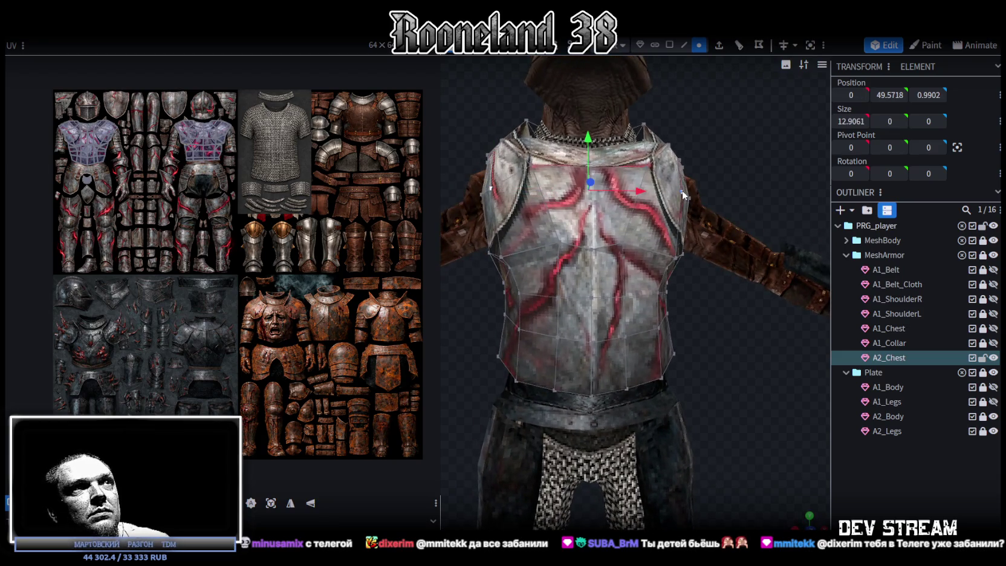
mouse_move(713, 185)
mouse_down()
mouse_move(720, 86)
mouse_move(706, 174)
mouse_move(493, 221)
mouse_move(574, 247)
mouse_move(639, 252)
mouse_up()
drag(641, 195, 646, 197)
mouse_move(764, 164)
mouse_down()
mouse_move(731, 186)
mouse_move(718, 183)
mouse_move(729, 186)
mouse_up()
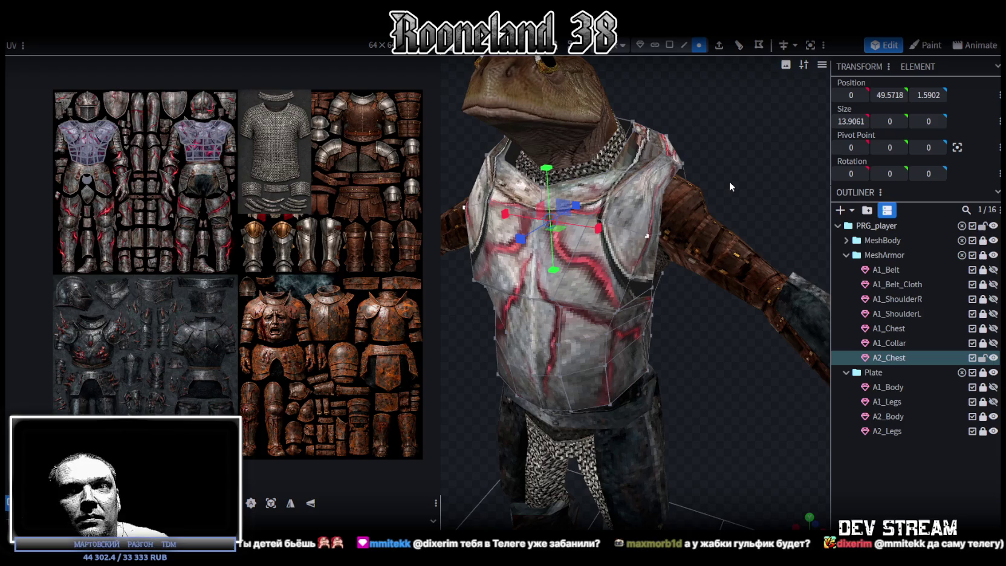
Step: Select four chest vertices and raise them by 0.3 on Y
mouse_move(735, 188)
mouse_down()
mouse_move(714, 146)
mouse_move(682, 176)
mouse_move(675, 157)
mouse_move(686, 138)
mouse_move(593, 181)
mouse_move(769, 173)
mouse_move(764, 201)
mouse_move(730, 230)
mouse_move(724, 334)
mouse_move(643, 291)
mouse_move(644, 257)
mouse_move(701, 271)
mouse_move(751, 302)
mouse_up()
scroll(644, 257, up, 3)
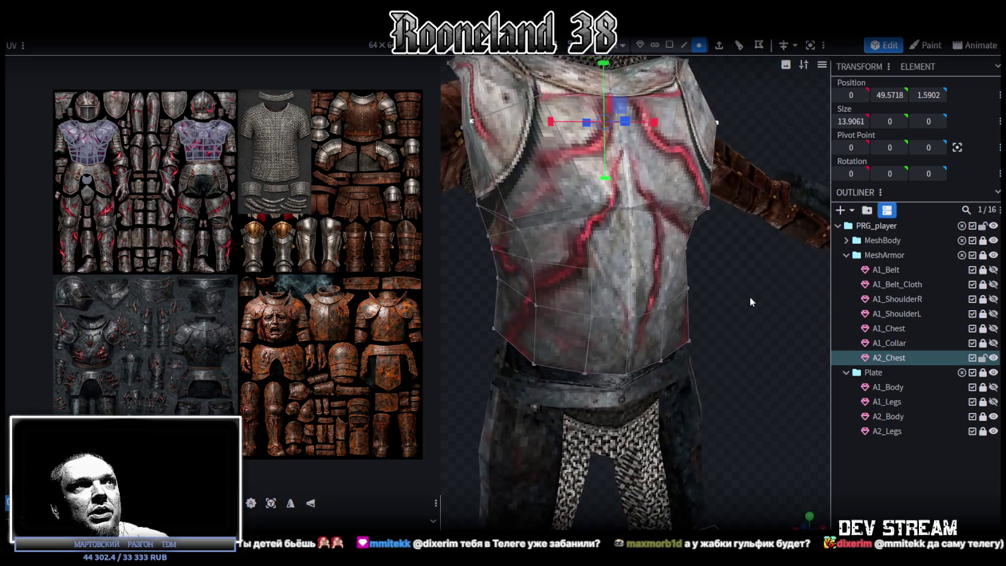
click(512, 218)
shift+click(590, 202)
shift+click(665, 200)
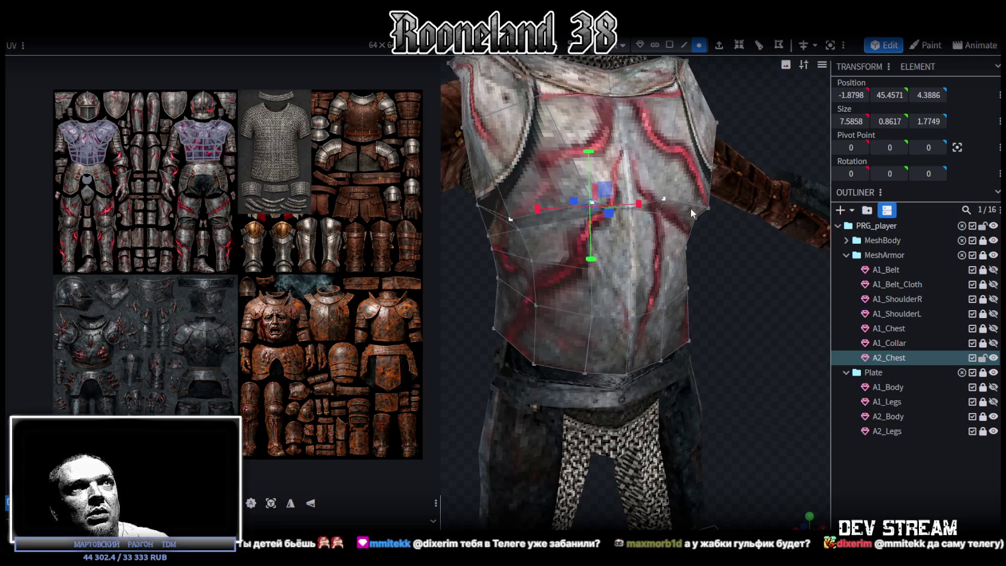
shift+click(709, 207)
mouse_move(738, 311)
mouse_down()
mouse_move(620, 304)
mouse_move(549, 214)
mouse_up()
scroll(549, 214, up, 2)
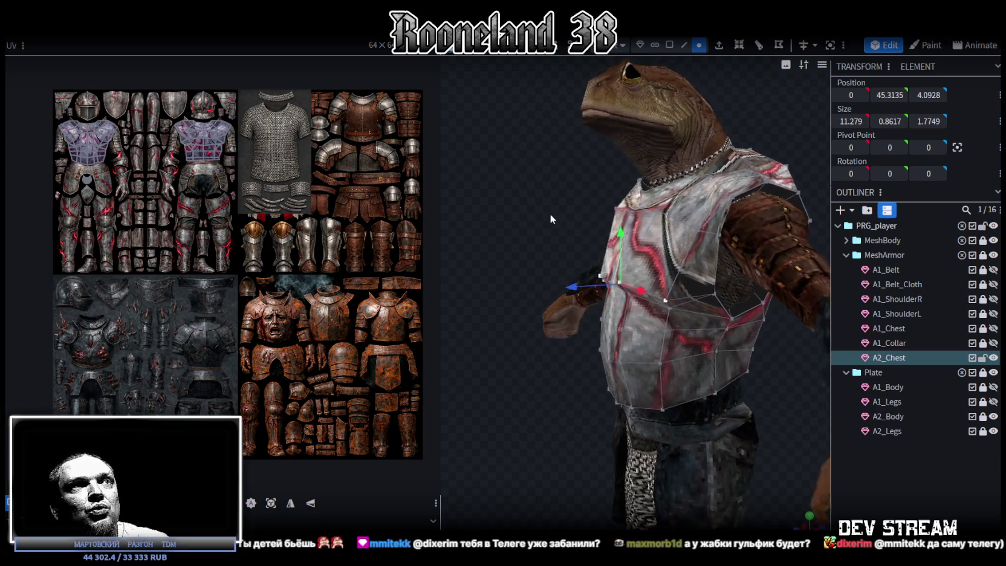
scroll(538, 213, up, 3)
drag(607, 222, 677, 237)
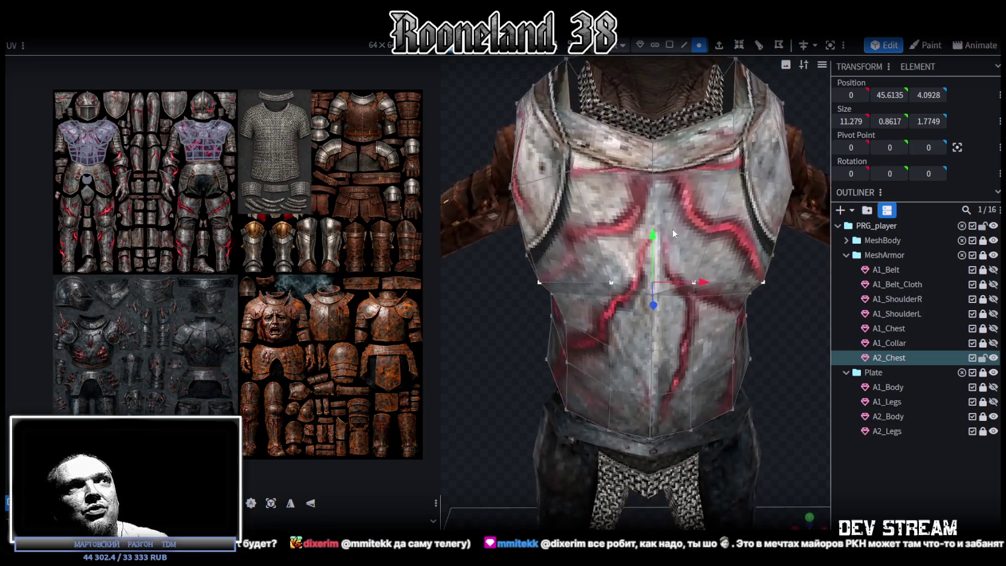
Step: Pull the upper-chest vertices inward by 0.4, narrowing the width from 7.4711 to 7.0711
click(572, 172)
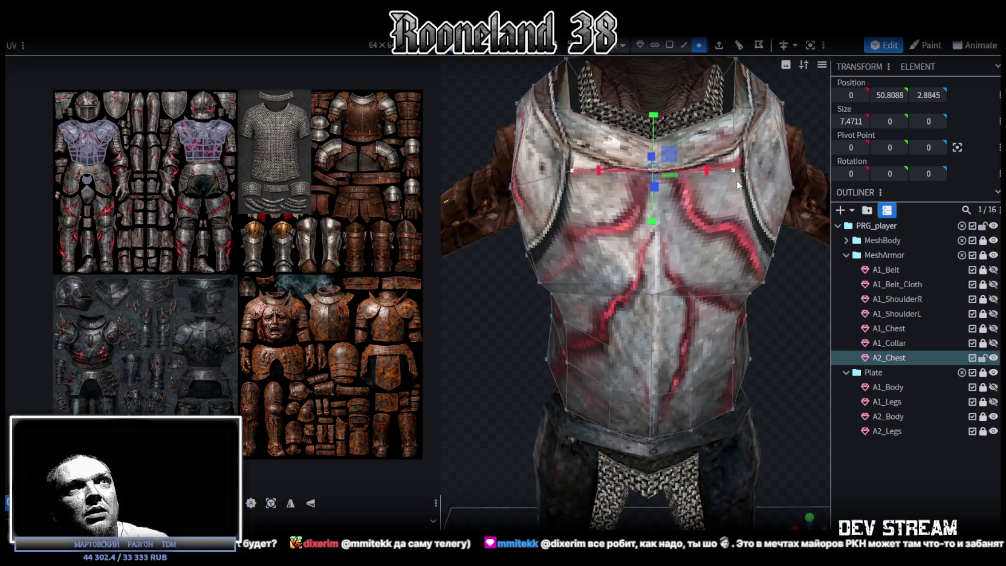
drag(703, 171, 699, 172)
drag(737, 303, 567, 188)
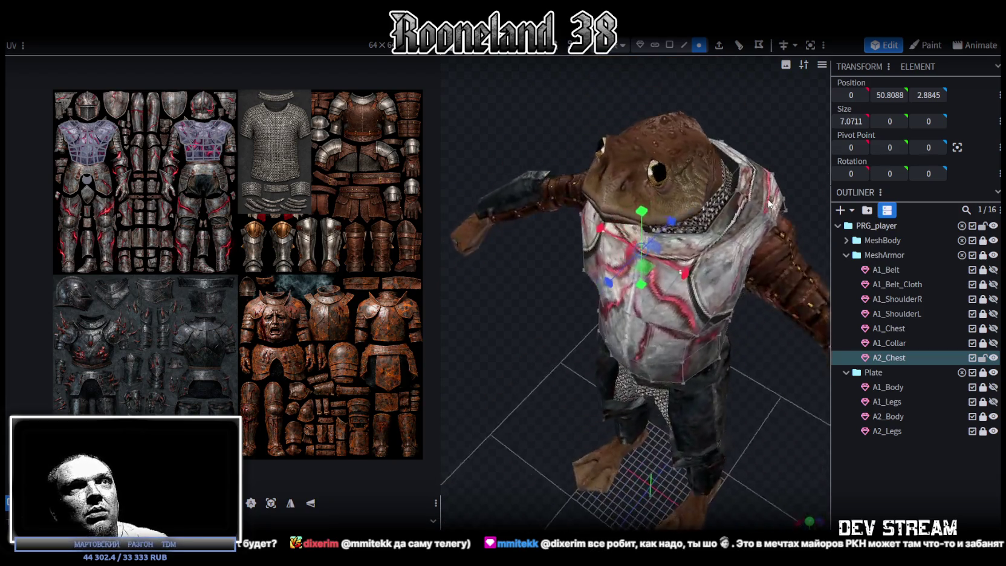
drag(567, 182, 735, 181)
scroll(734, 189, up, 3)
scroll(734, 193, down, 2)
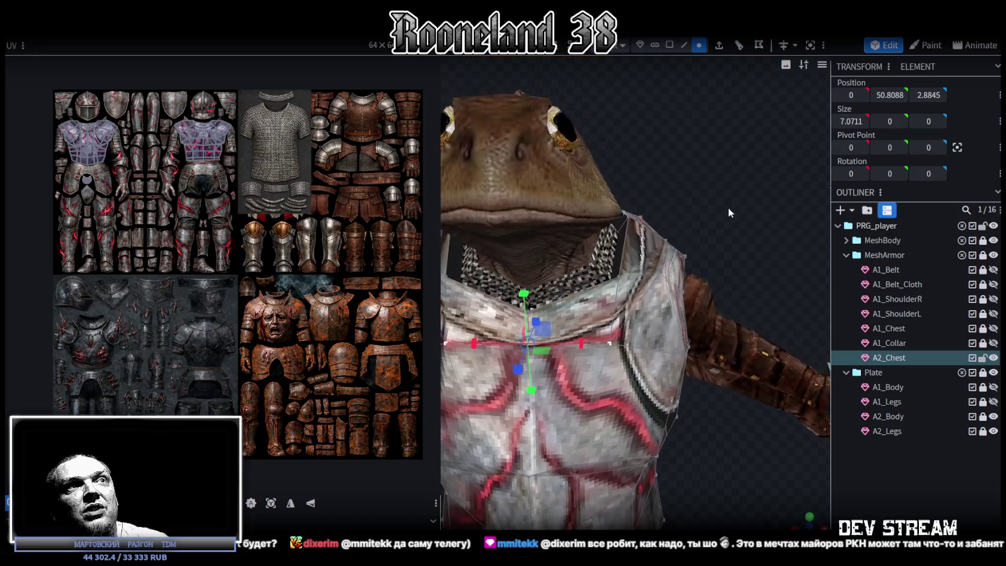
click(618, 281)
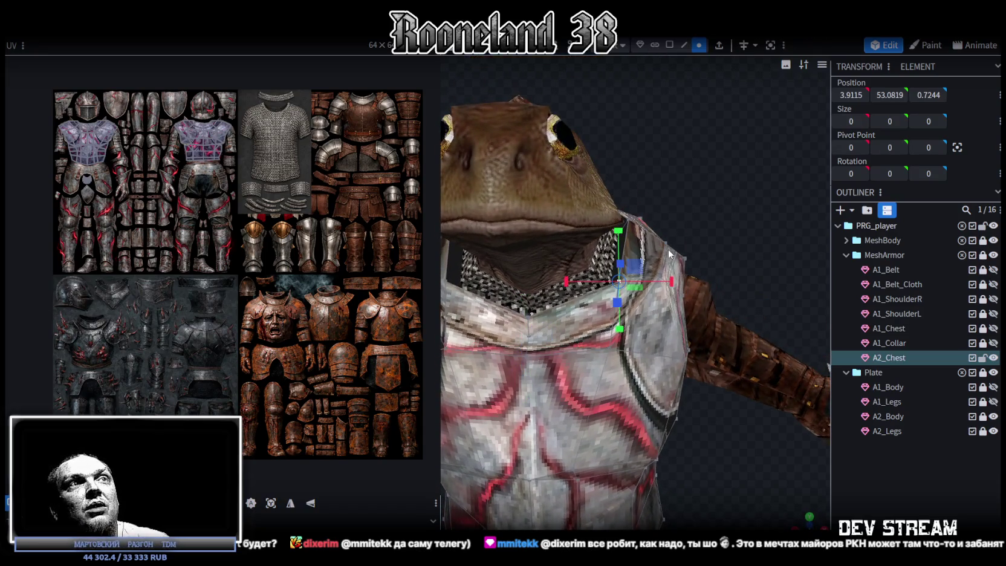
Step: Switch to solid shading and inspect the breastplate's shoulder vertices from several angles
key(z)
mouse_move(733, 245)
mouse_down()
mouse_move(526, 189)
mouse_move(579, 248)
mouse_up()
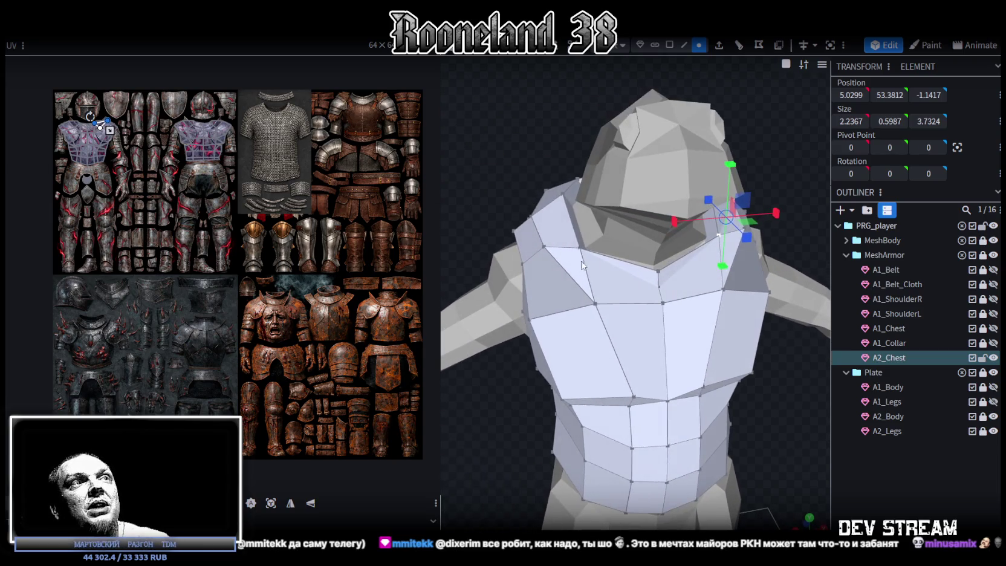
click(579, 247)
click(531, 220)
drag(503, 181, 454, 178)
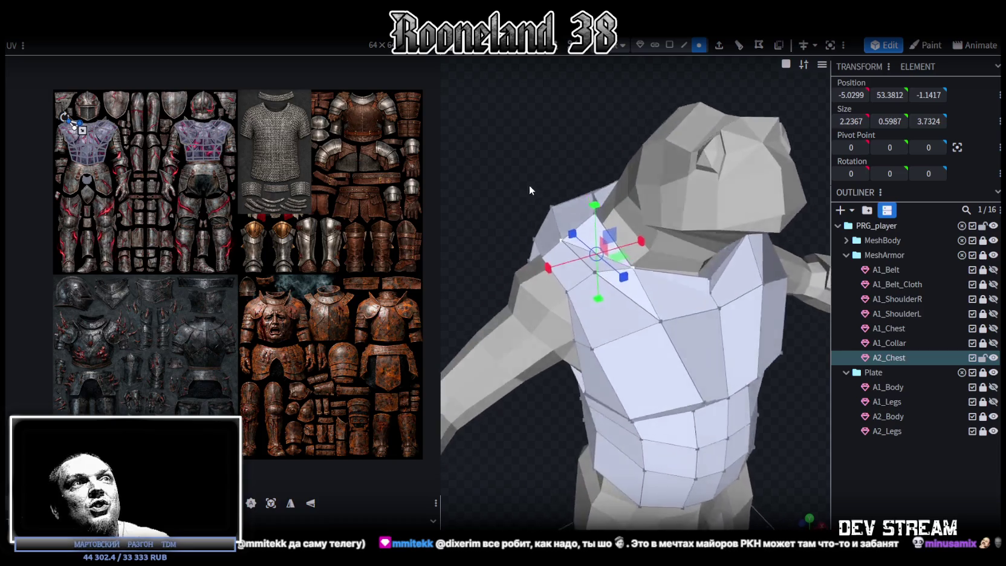
mouse_move(760, 188)
mouse_down()
mouse_move(682, 215)
mouse_move(682, 192)
mouse_move(674, 201)
mouse_move(696, 208)
mouse_up()
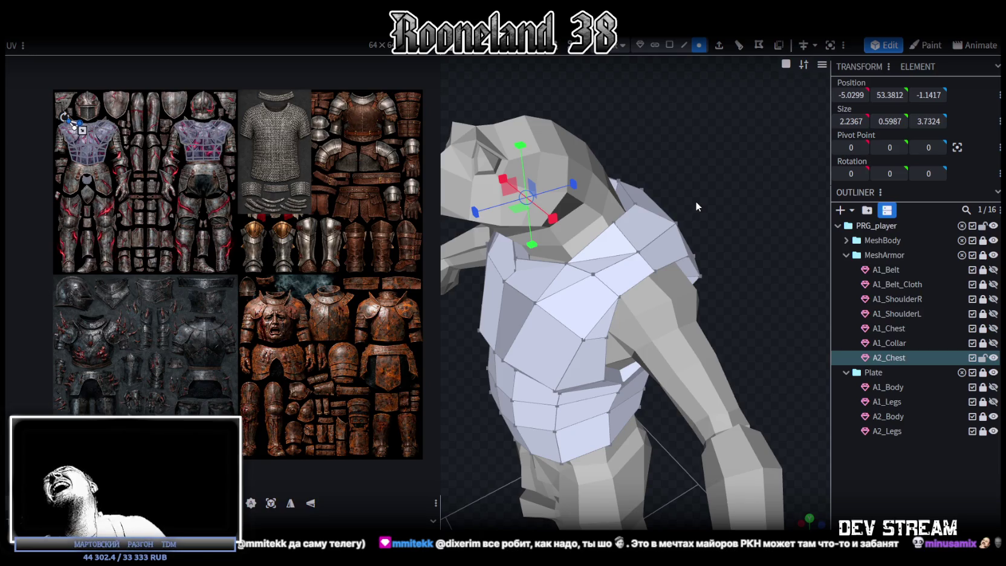
mouse_move(678, 270)
mouse_down()
mouse_move(711, 220)
mouse_move(772, 265)
mouse_up()
Step: Deselect everything, cycle back to textured display, and select A2_Chest
click(904, 498)
scroll(740, 401, down, 3)
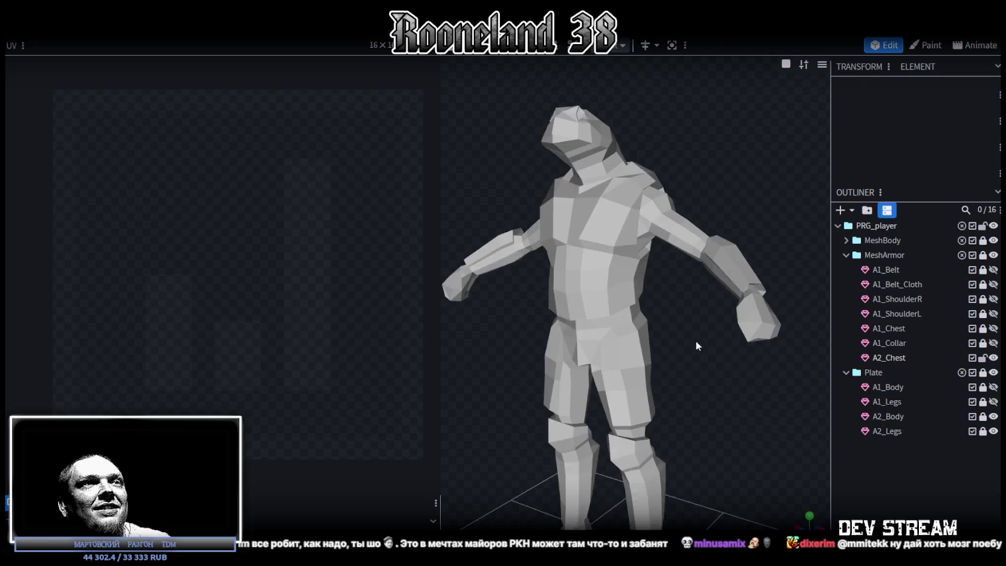
key(z)
key(z)
key(z)
mouse_move(708, 180)
mouse_down()
mouse_move(768, 170)
mouse_move(732, 333)
mouse_move(656, 325)
mouse_move(678, 188)
mouse_move(717, 274)
mouse_move(684, 204)
mouse_move(635, 224)
mouse_move(688, 52)
mouse_up()
key(z)
click(655, 324)
Step: Lower the A2_Chest face at the shoulder opening by 0.75 on Y
scroll(618, 195, up, 3)
click(628, 194)
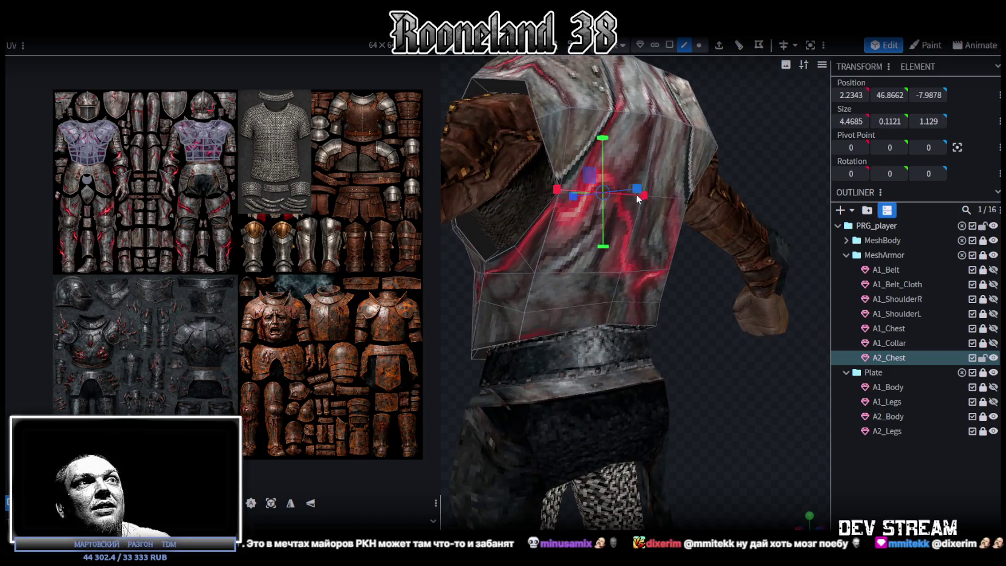
mouse_move(634, 194)
mouse_down()
mouse_move(762, 369)
mouse_move(648, 140)
mouse_move(645, 155)
mouse_up()
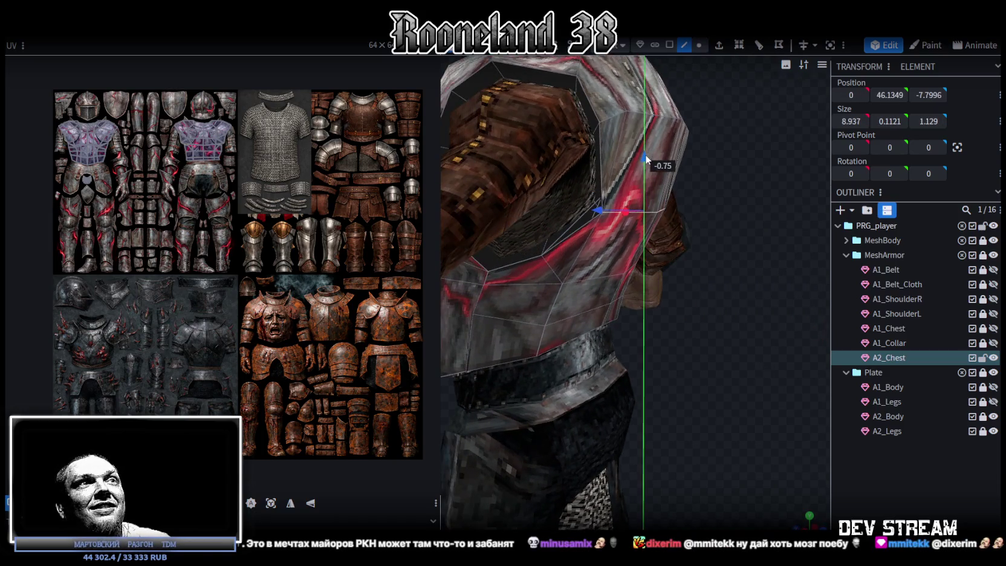
drag(696, 283, 731, 301)
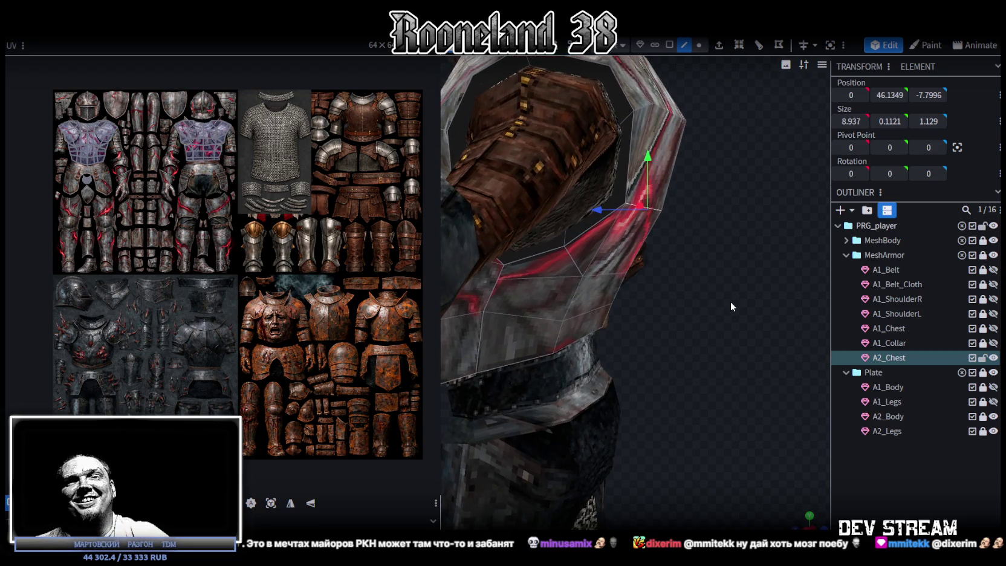
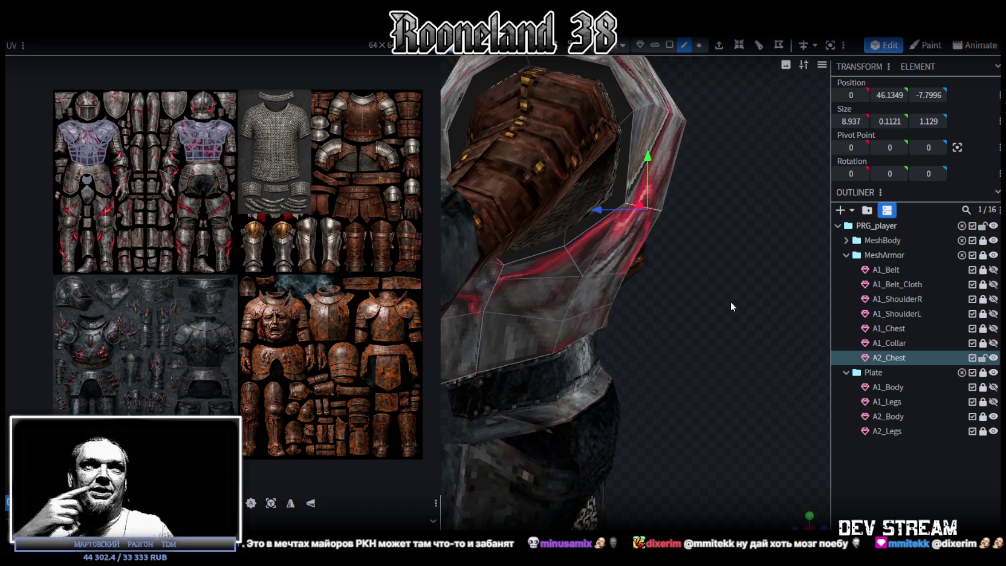
Step: Show A1_Belt under the chest plate while keeping A1_Belt_Cloth hidden
scroll(617, 323, down, 5)
mouse_move(489, 504)
mouse_down()
mouse_move(673, 489)
mouse_move(660, 479)
mouse_up()
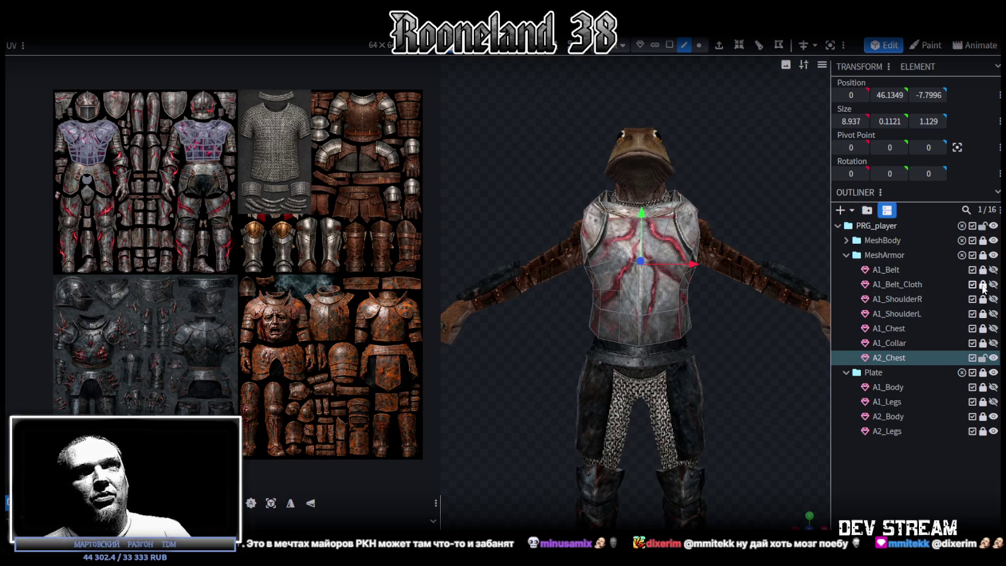
click(993, 270)
click(993, 285)
mouse_move(665, 363)
mouse_down()
mouse_move(749, 387)
mouse_move(714, 338)
mouse_up()
click(993, 284)
Step: In face mode, select the whole A2_Chest mesh and move its UV island down the silver texture
click(670, 46)
click(656, 263)
scroll(165, 154, up, 2)
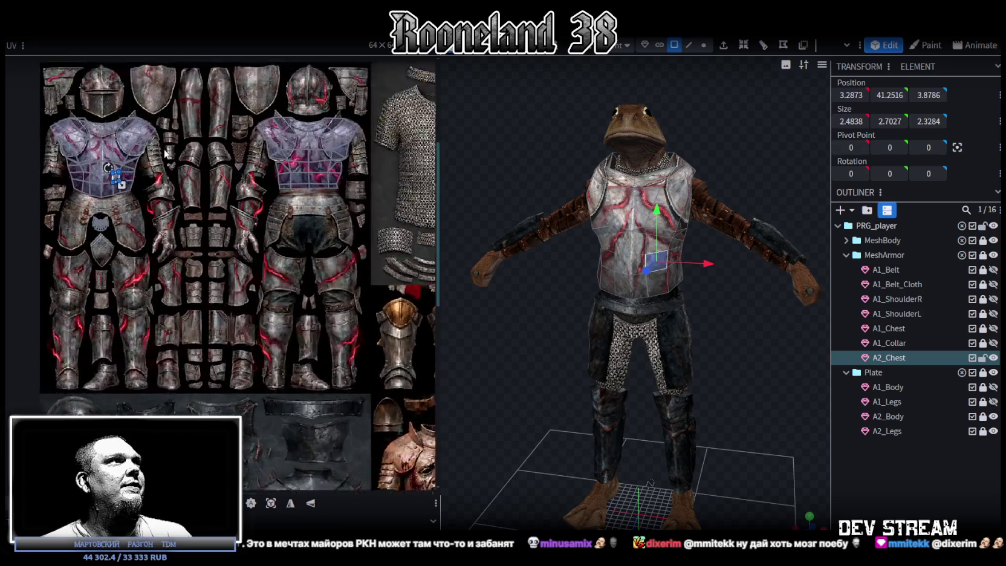
scroll(165, 154, up, 1)
key(ctrl+a)
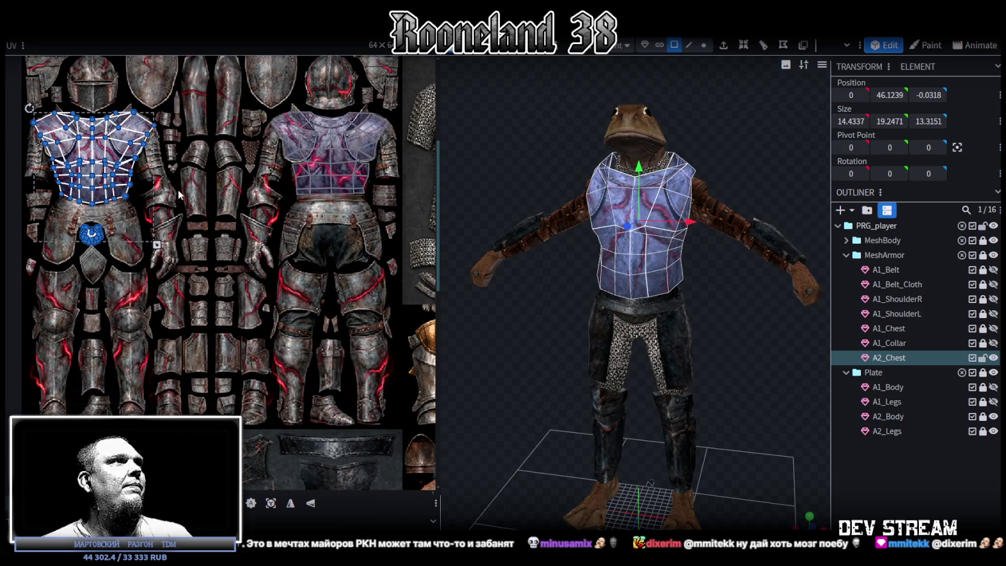
drag(179, 195, 91, 155)
scroll(76, 207, down, 2)
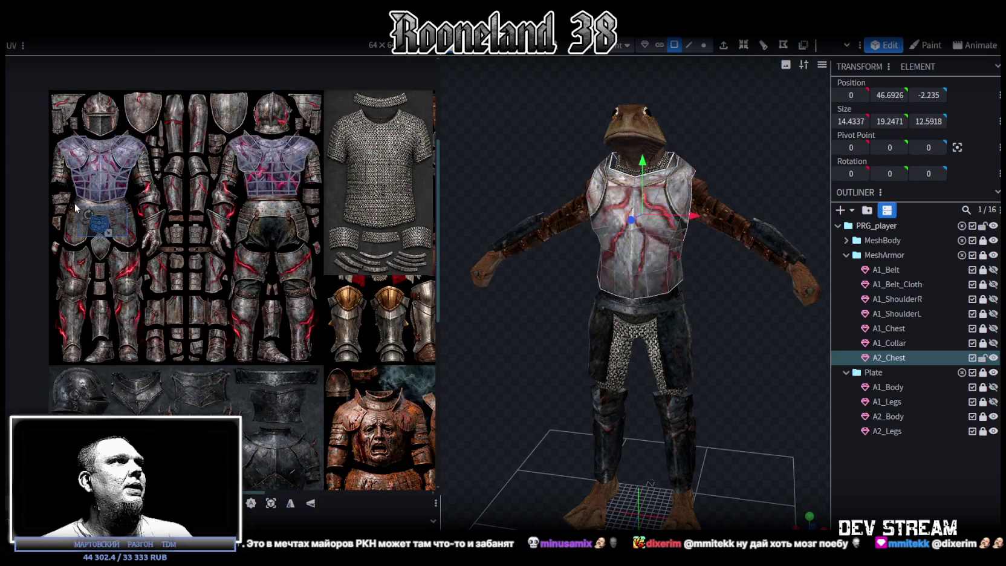
scroll(75, 208, up, 1)
scroll(87, 194, up, 1)
scroll(115, 175, up, 2)
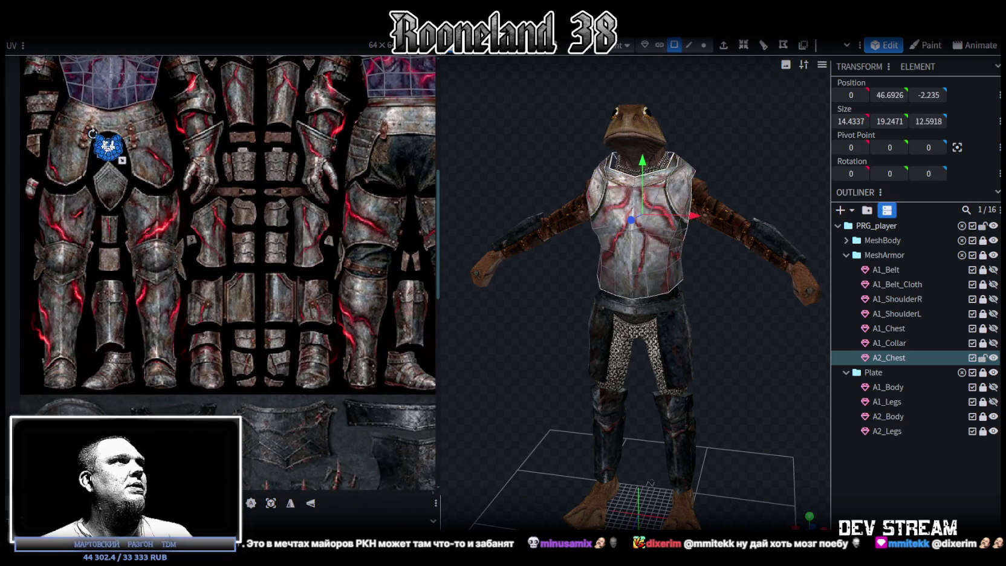
drag(111, 152, 39, 405)
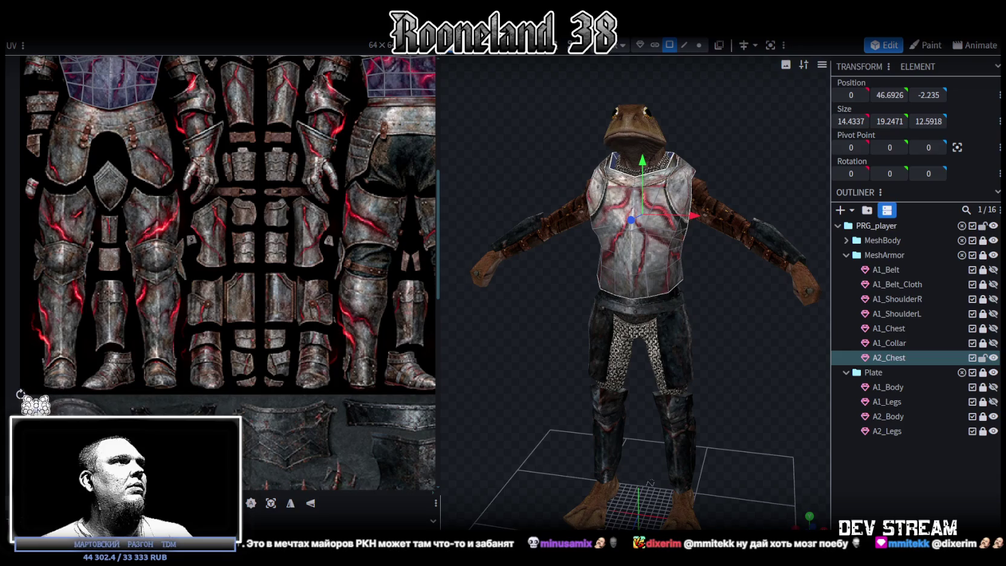
Step: Nudge the chest UV island slightly up and left
scroll(115, 399, down, 1)
scroll(154, 248, down, 1)
scroll(66, 208, up, 1)
scroll(89, 235, up, 1)
scroll(91, 234, up, 2)
scroll(147, 274, up, 1)
mouse_move(215, 366)
mouse_down()
mouse_move(204, 357)
mouse_move(224, 374)
mouse_move(214, 367)
mouse_up()
Step: Reselect the entire A2_Chest mesh and bring its UV selection into view
scroll(254, 342, down, 3)
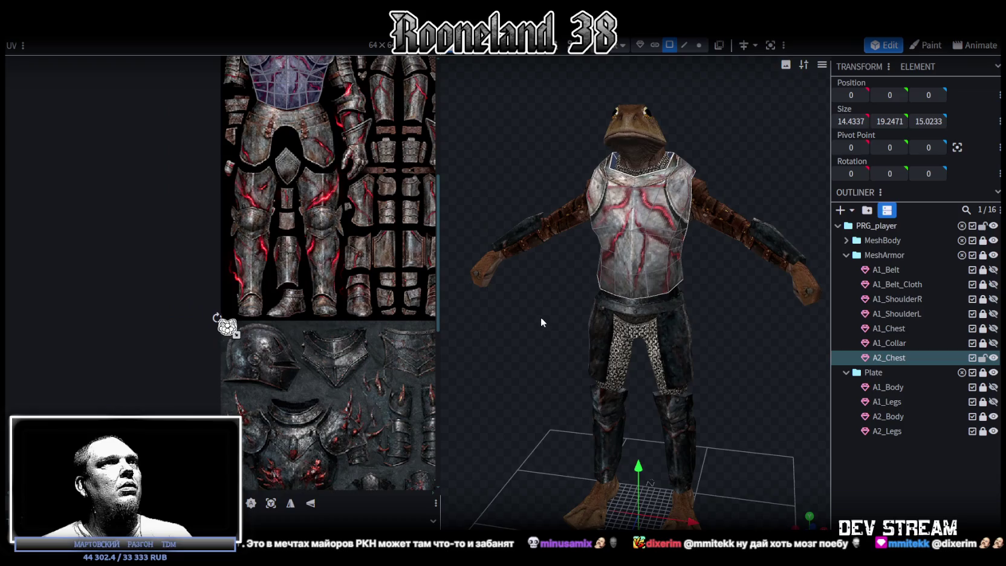
drag(541, 322, 503, 358)
click(604, 290)
mouse_move(604, 291)
mouse_down()
mouse_move(769, 203)
mouse_move(658, 142)
mouse_move(532, 151)
mouse_up()
scroll(770, 202, up, 5)
scroll(230, 357, up, 3)
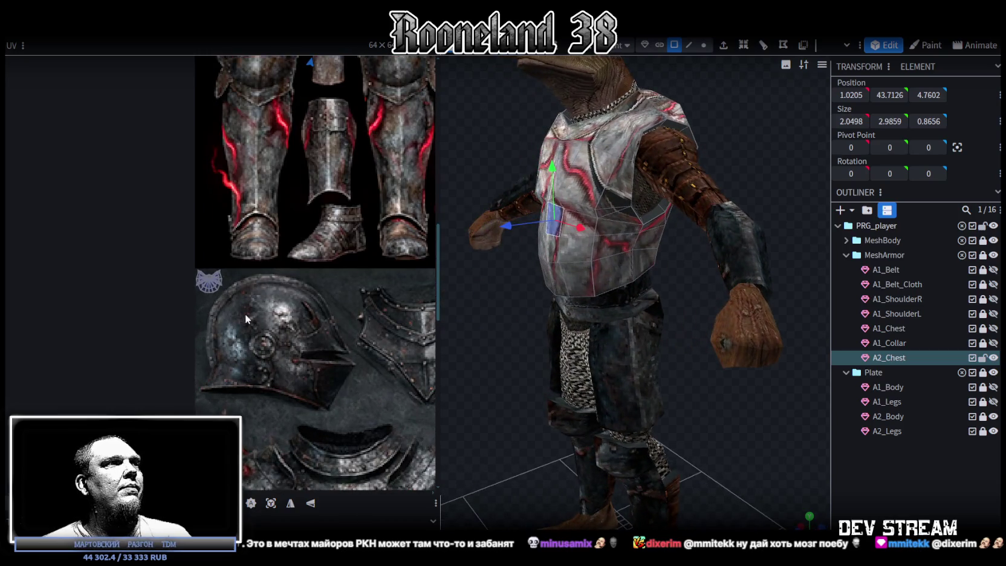
key(ctrl+a)
middle_drag(184, 258, 144, 189)
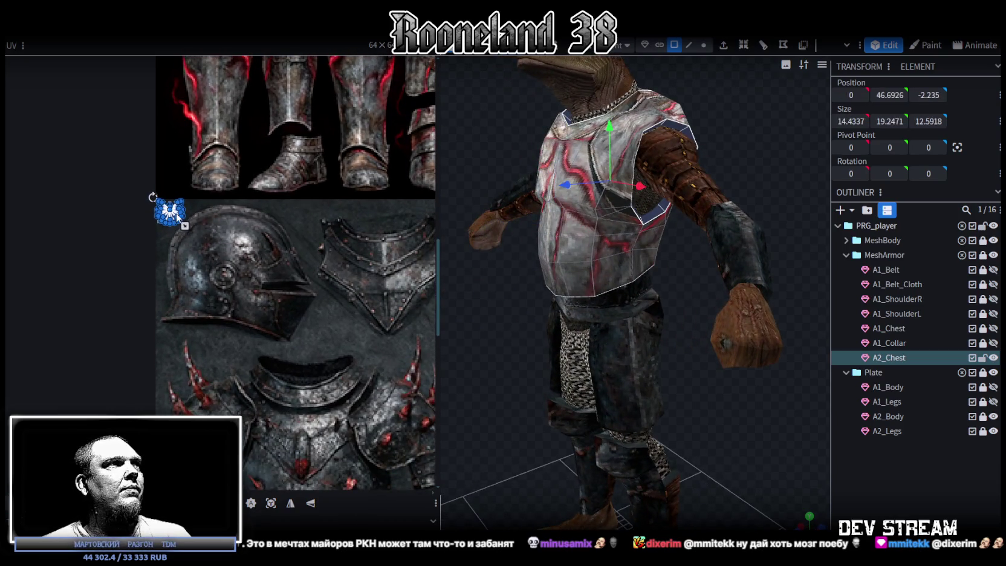
Step: Move the chest UV island onto a dark band and shrink it toward its top-left
mouse_move(170, 213)
mouse_down()
mouse_move(313, 367)
mouse_move(304, 369)
mouse_up()
scroll(313, 367, up, 3)
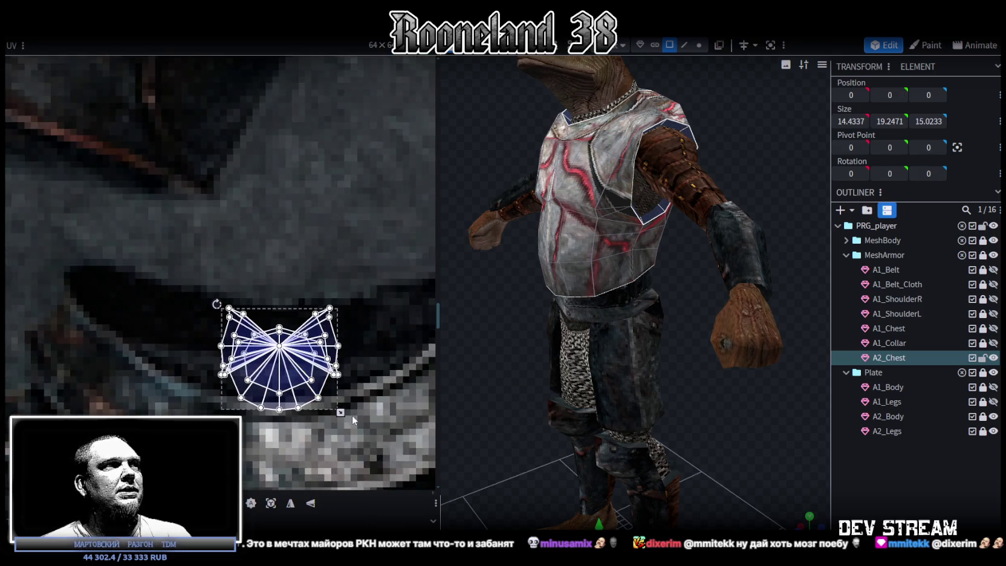
mouse_move(341, 413)
mouse_down()
mouse_move(273, 366)
mouse_move(322, 353)
mouse_up()
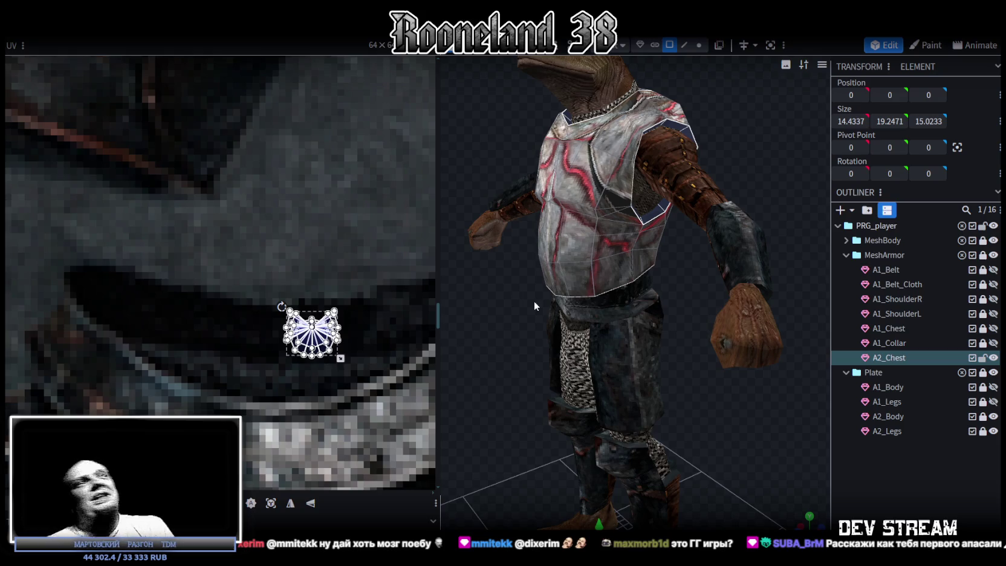
Step: Reselect the whole A2_Chest mesh with Ctrl+A
click(613, 253)
scroll(330, 231, down, 2)
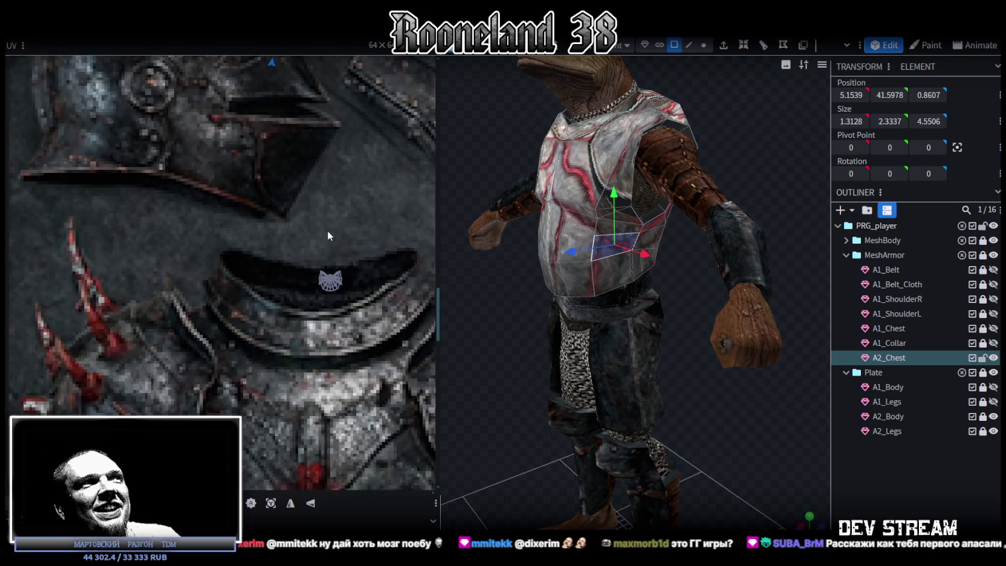
scroll(329, 231, down, 2)
scroll(271, 415, down, 2)
scroll(254, 431, down, 1)
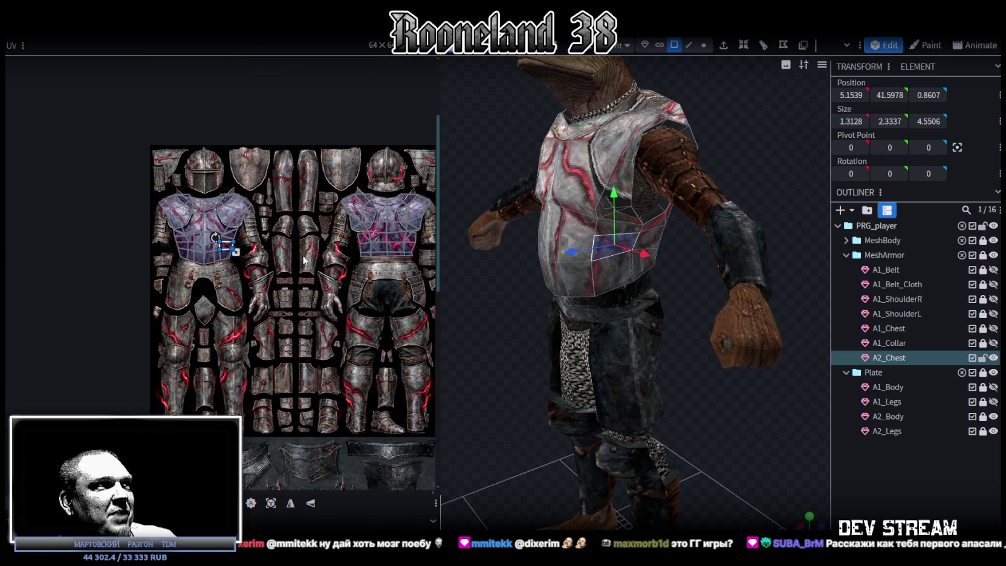
key(ctrl+a)
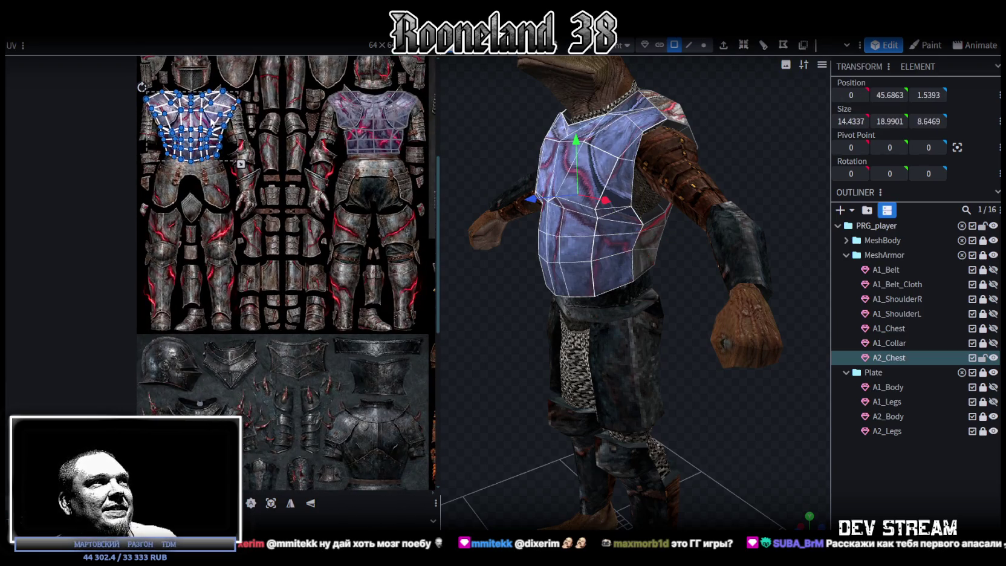
Step: Position the chest UV island over the dark breastplate of the plate atlas
drag(212, 121, 266, 284)
scroll(254, 302, down, 3)
scroll(242, 260, up, 2)
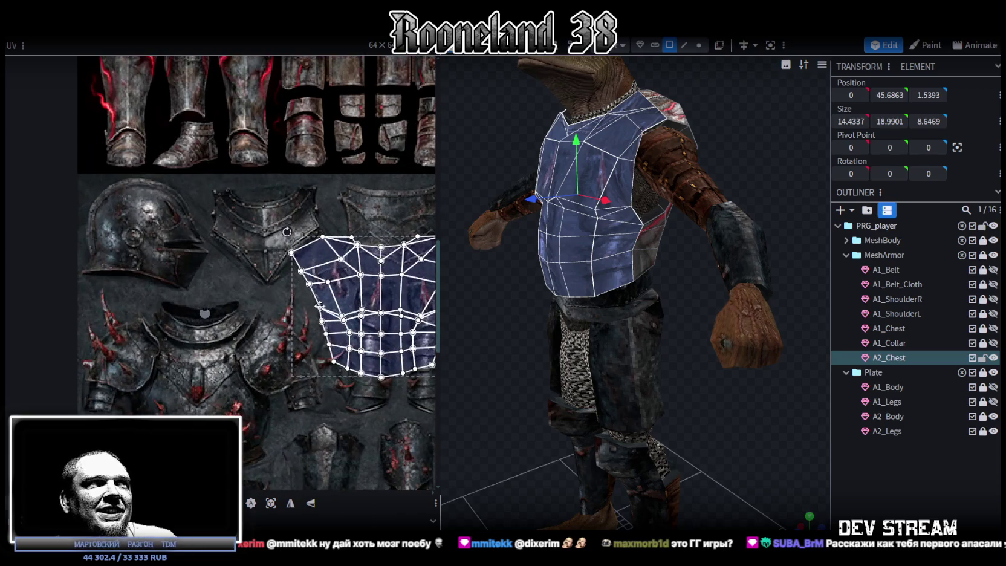
drag(317, 305, 275, 408)
middle_drag(275, 408, 300, 355)
drag(217, 317, 185, 314)
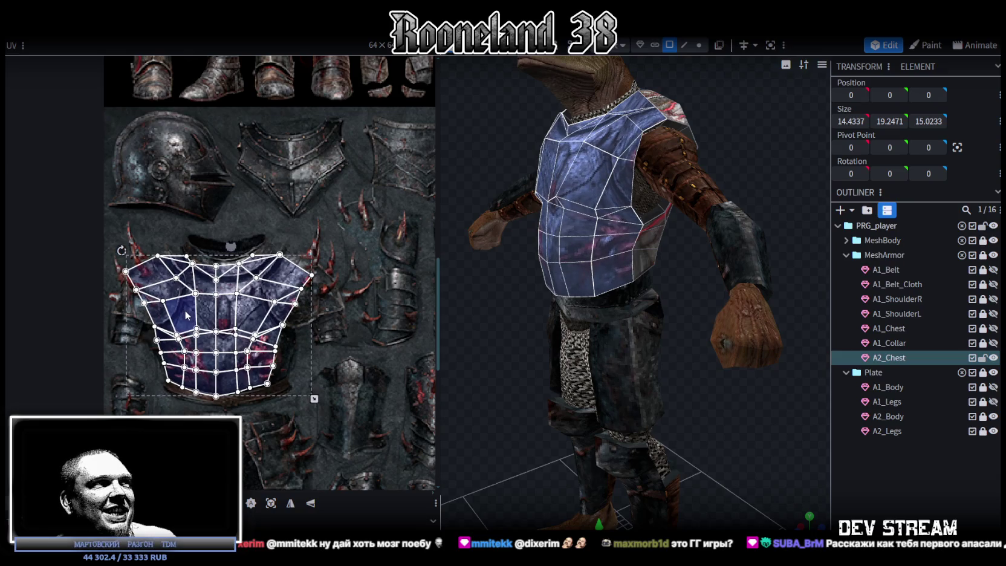
scroll(185, 314, up, 2)
middle_drag(288, 400, 256, 358)
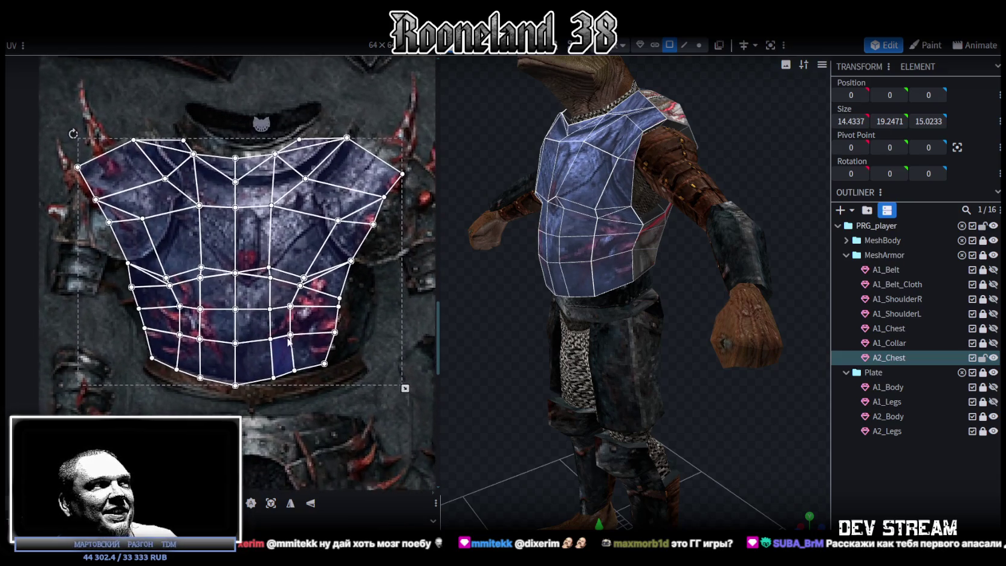
Step: Enlarge the island to cover the breastplate, fine-tune its position, and select its left-edge vertices
mouse_move(450, 390)
mouse_down()
mouse_move(505, 402)
mouse_move(602, 380)
mouse_up()
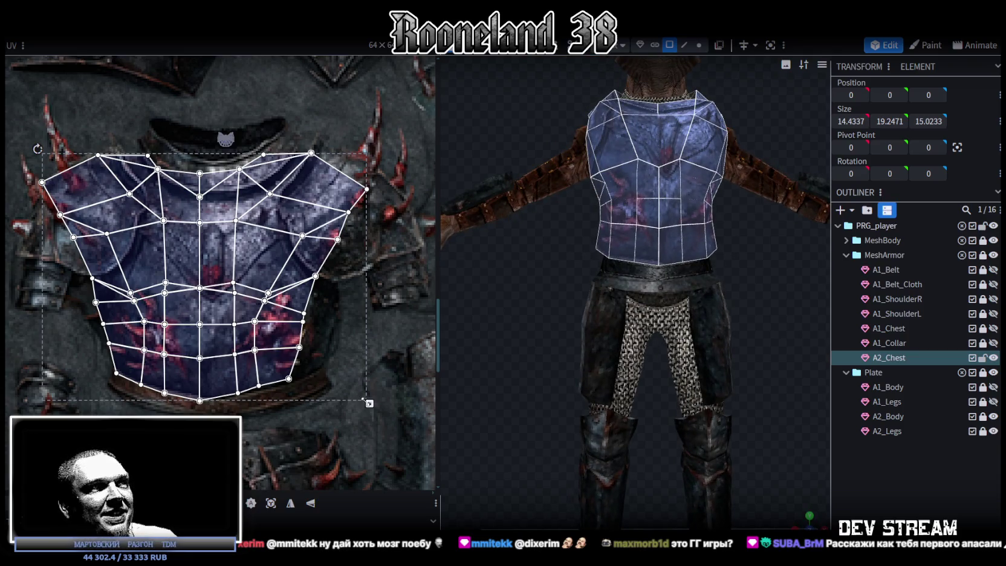
drag(370, 404, 390, 417)
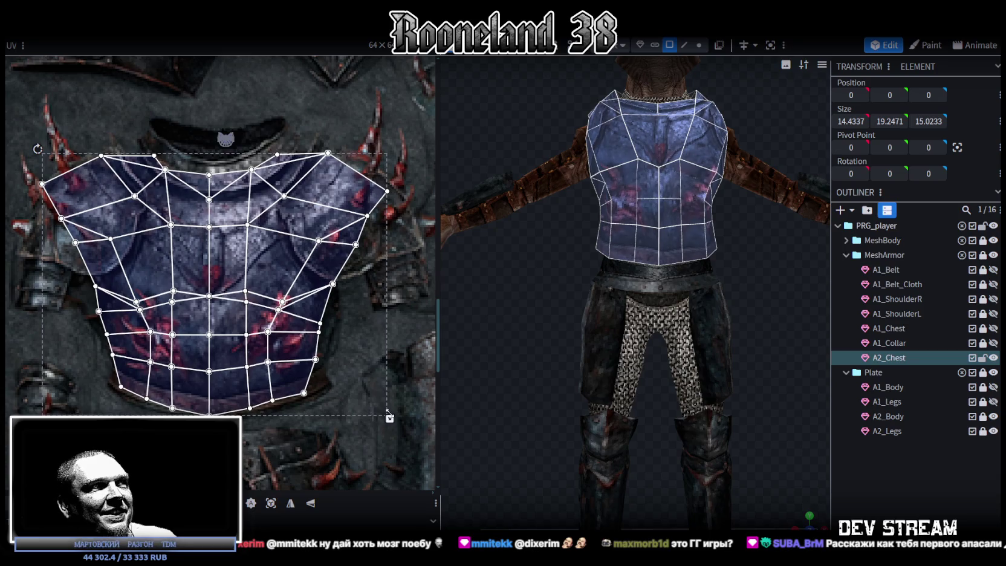
drag(223, 345, 235, 349)
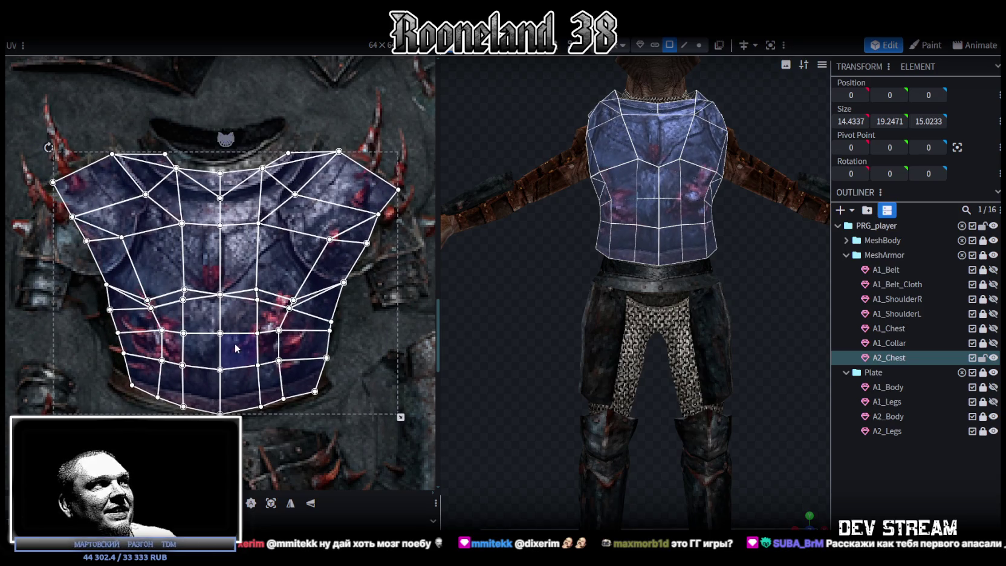
scroll(240, 361, down, 1)
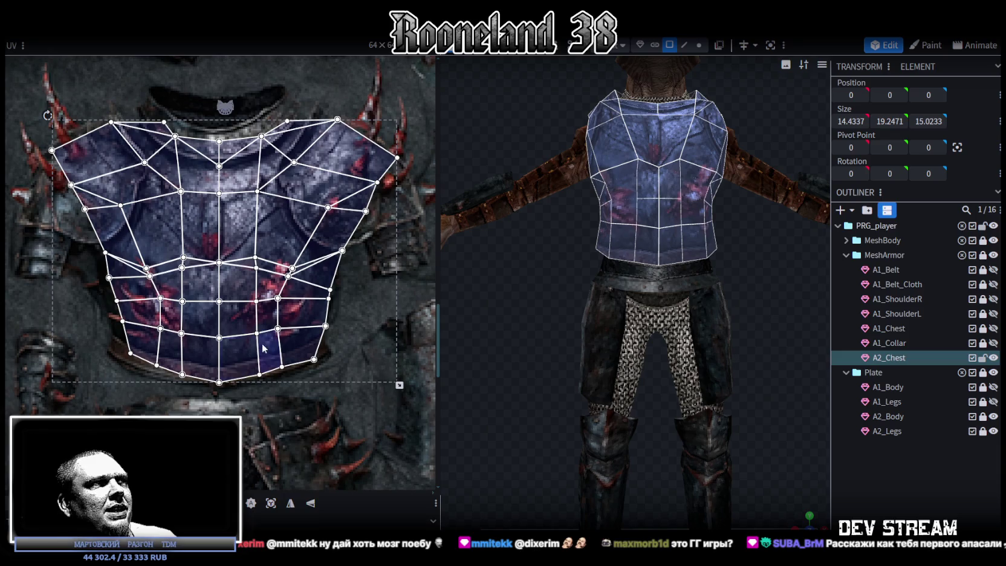
middle_drag(262, 347, 279, 370)
drag(246, 312, 244, 312)
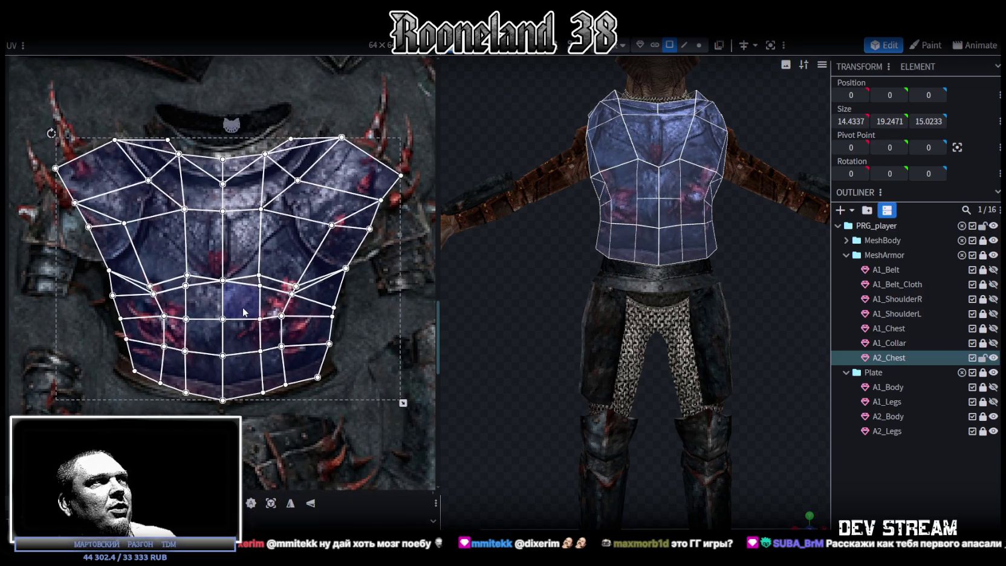
middle_drag(266, 354, 272, 345)
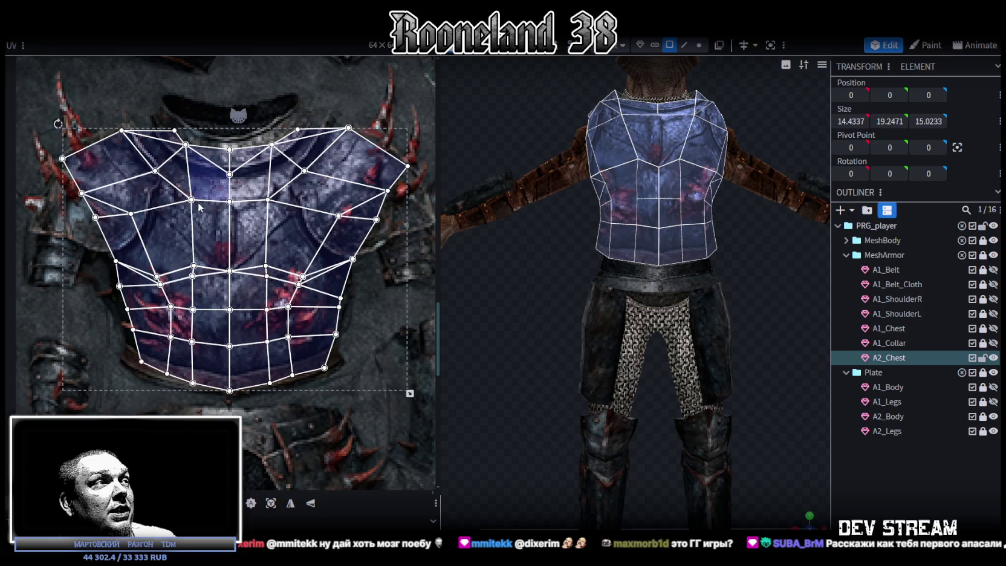
scroll(199, 207, up, 4)
scroll(200, 208, up, 3)
drag(176, 244, 203, 290)
click(193, 259)
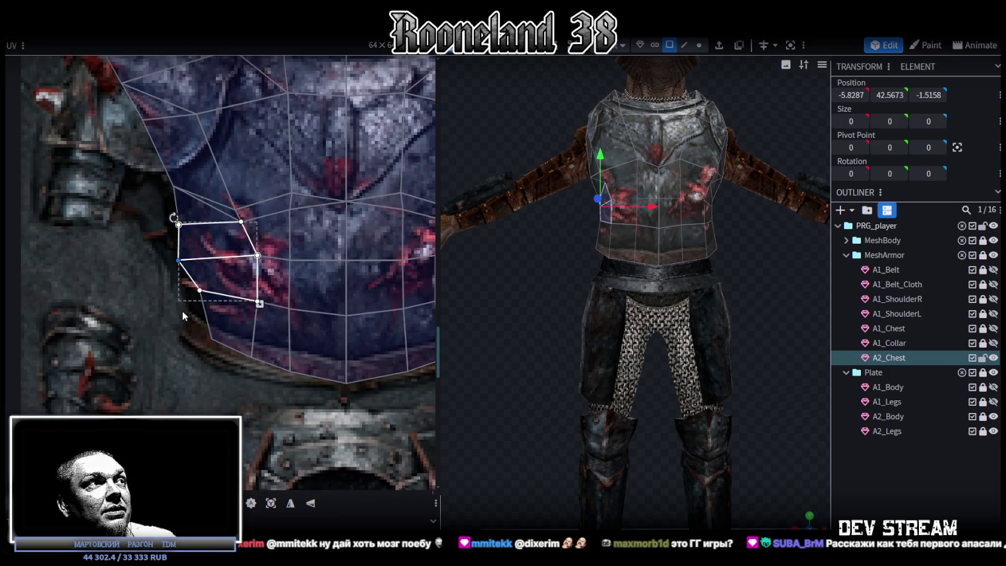
Step: Select the lower-left chest faces and shift the middle column of UV corners right
click(199, 290)
mouse_move(190, 289)
mouse_down()
mouse_move(195, 359)
mouse_move(181, 342)
mouse_up()
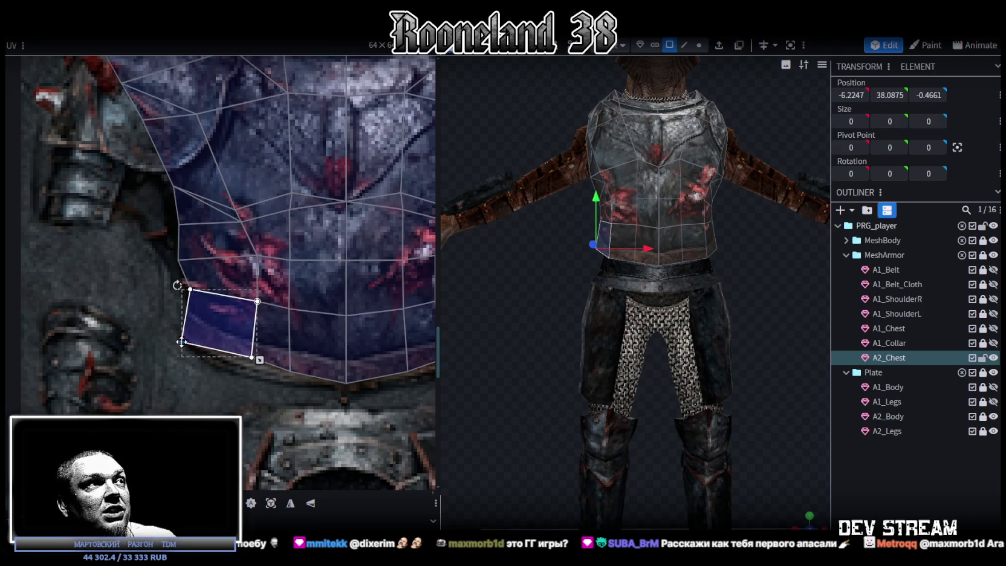
shift+click(254, 363)
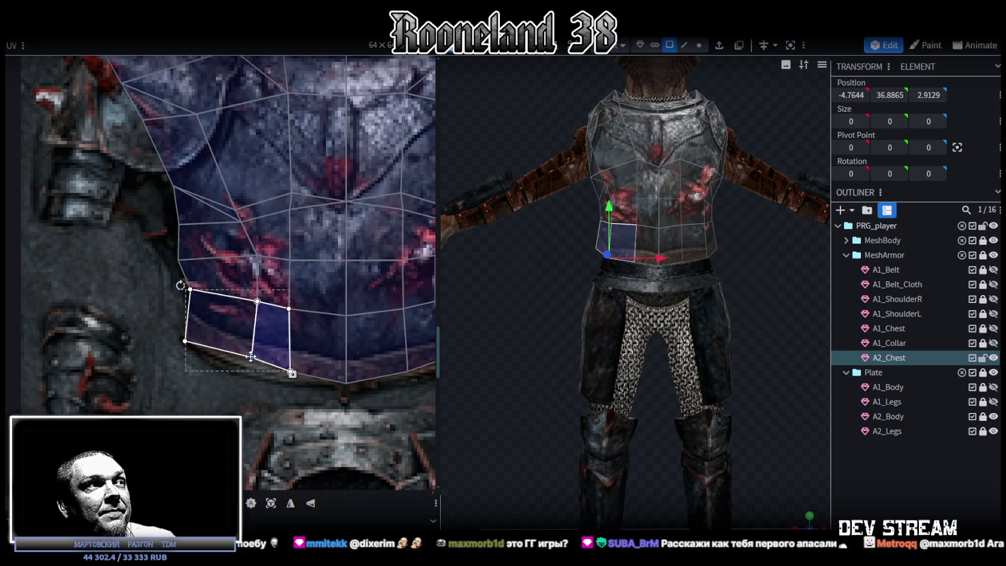
shift+click(260, 278)
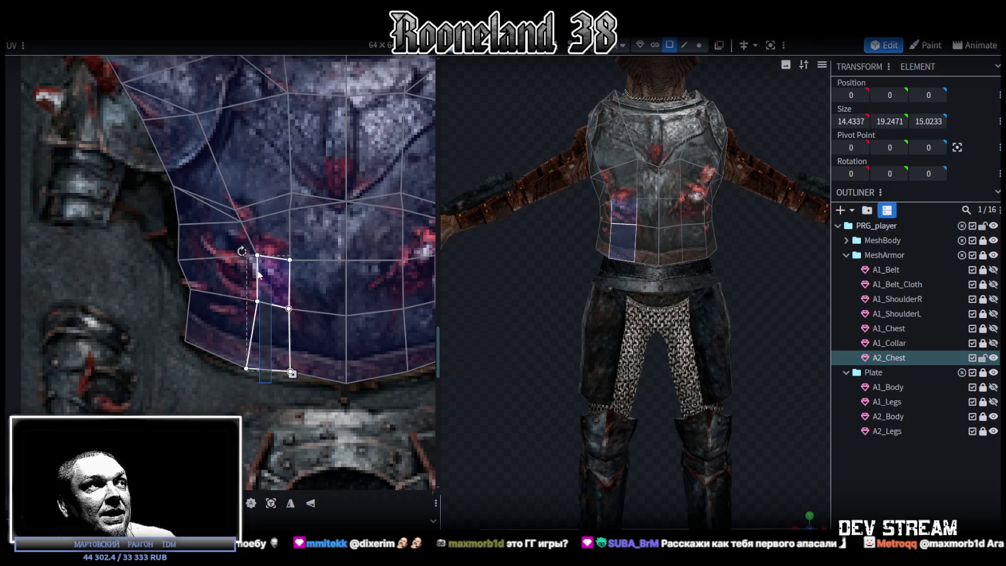
shift+click(266, 236)
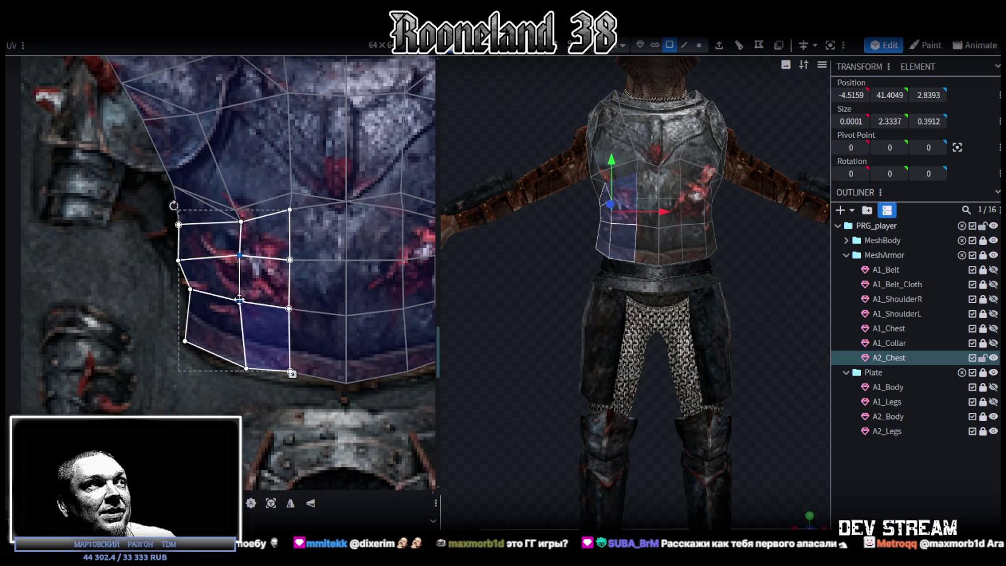
scroll(260, 299, down, 3)
scroll(270, 295, up, 2)
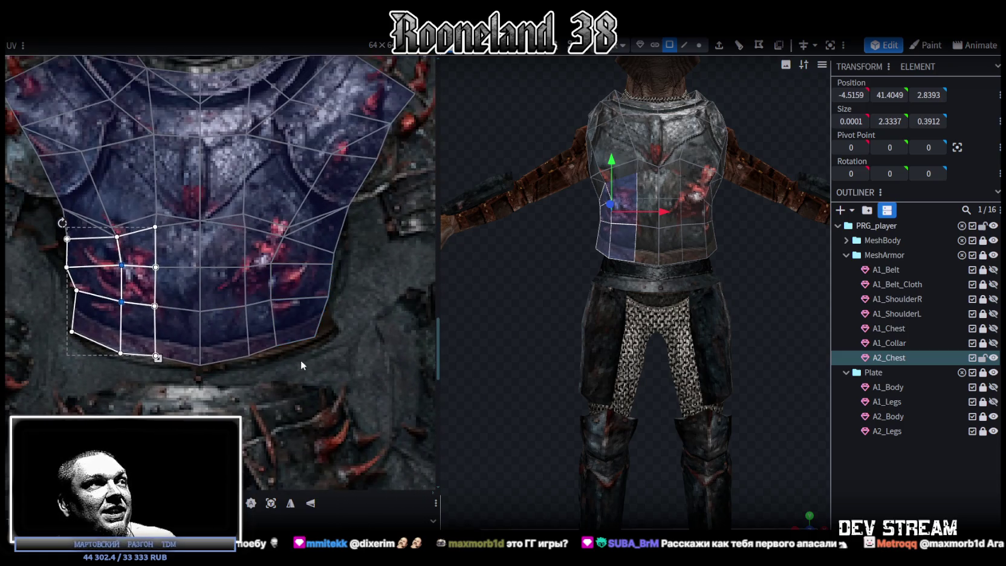
click(272, 263)
drag(272, 264, 280, 267)
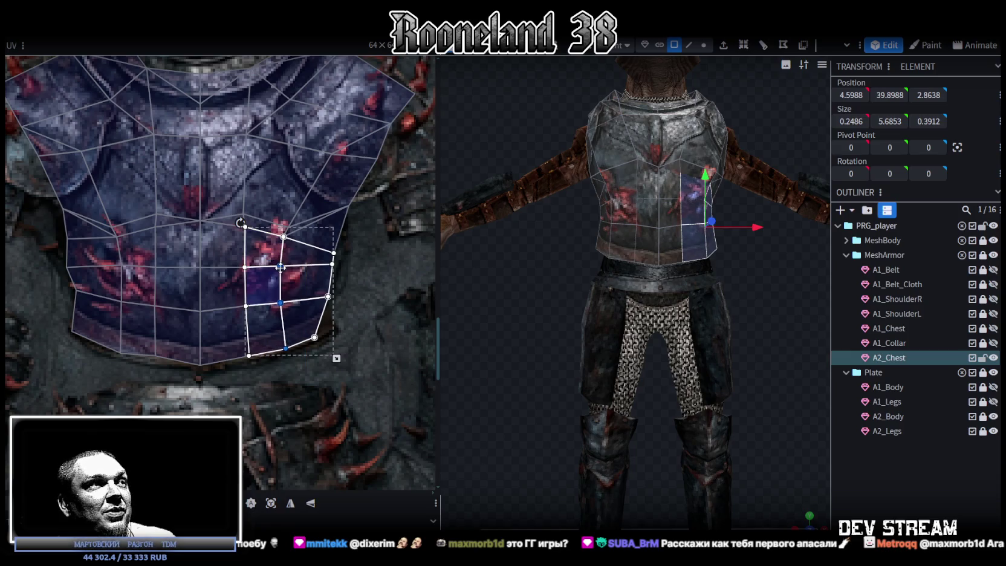
Step: Pull a right lower-chest face's lower-right UV corner outward
click(131, 342)
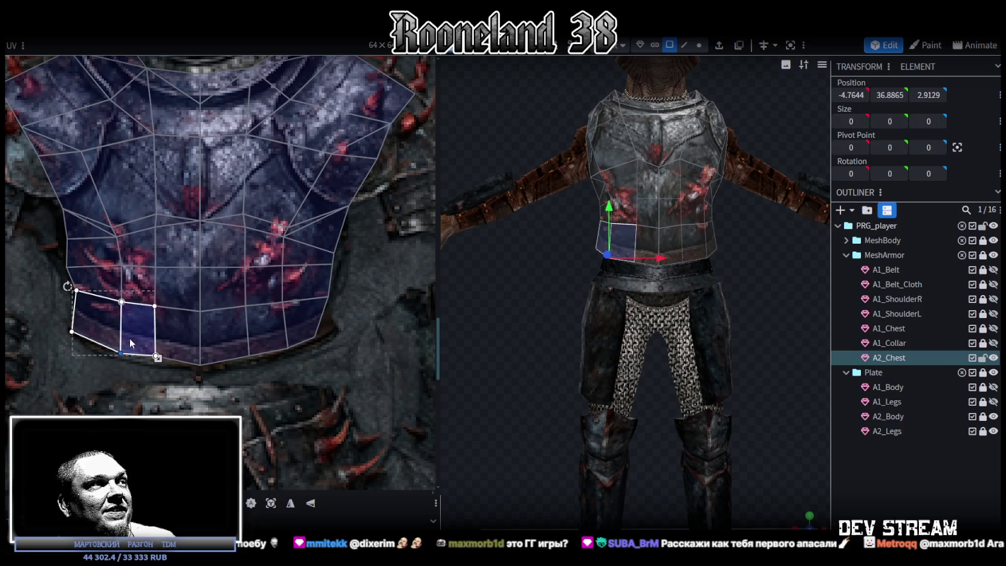
click(156, 357)
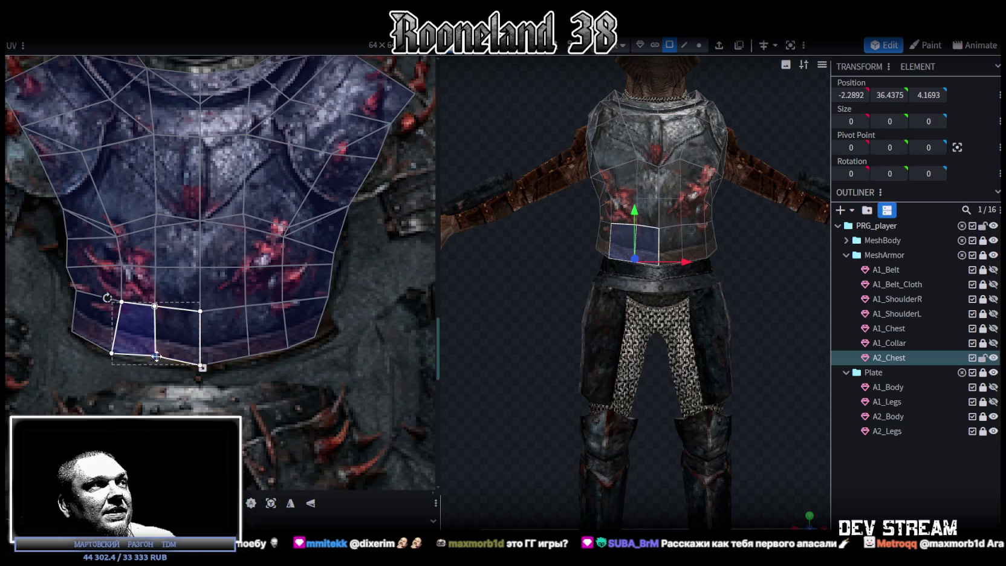
middle_drag(363, 343, 311, 353)
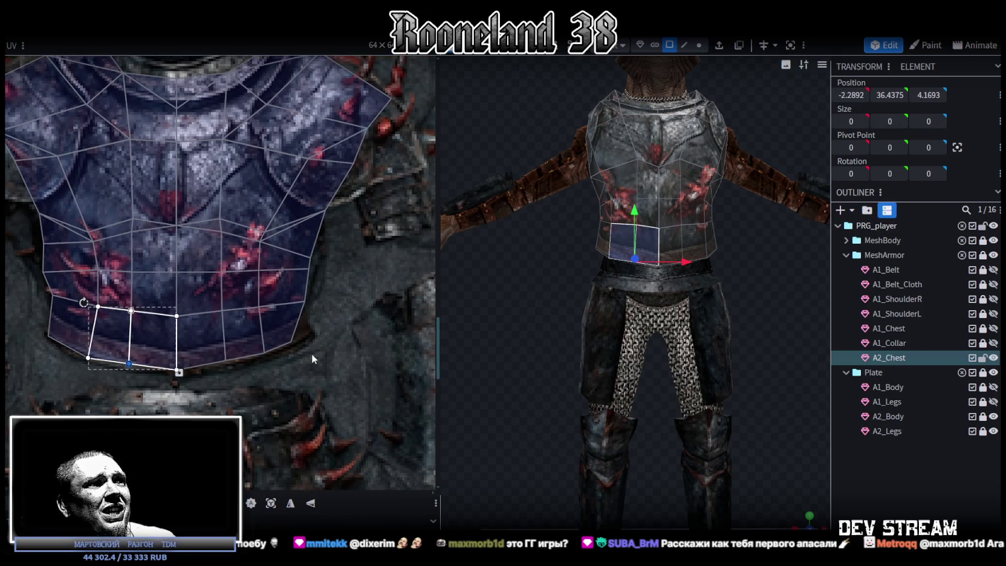
click(274, 324)
middle_drag(280, 322, 306, 348)
drag(287, 340, 308, 331)
scroll(308, 331, down, 3)
scroll(339, 318, up, 2)
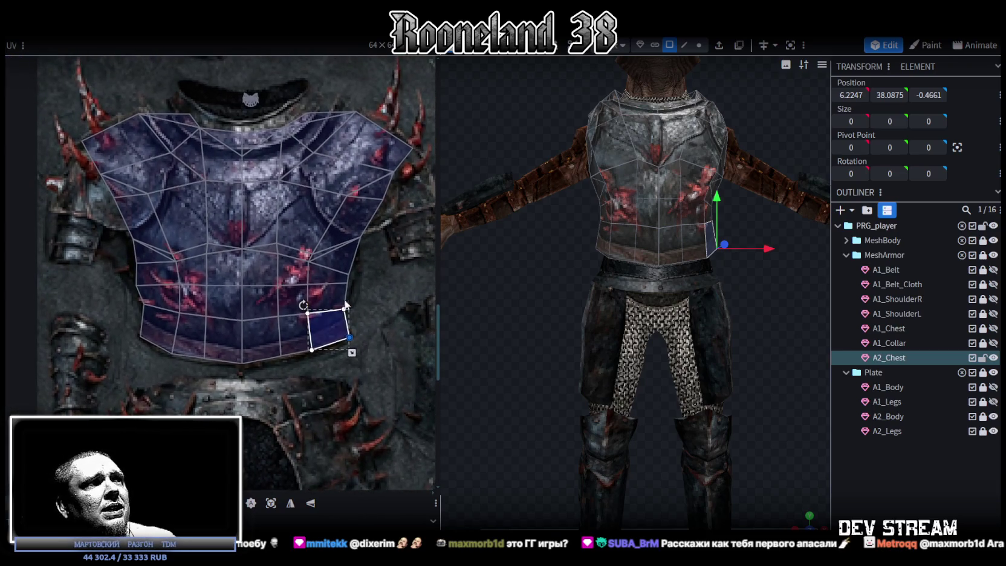
scroll(351, 312, up, 1)
Step: Select matching lower-chest face pairs on the left and right sides of the island
shift+click(305, 299)
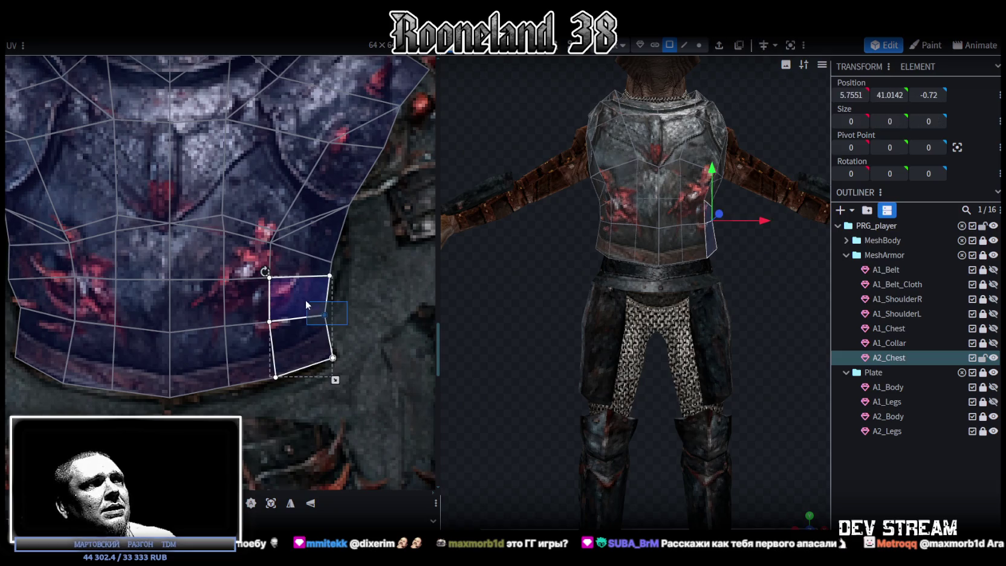
scroll(351, 325, down, 2)
scroll(402, 228, up, 1)
scroll(151, 342, up, 1)
scroll(151, 343, up, 2)
click(205, 287)
scroll(213, 336, down, 1)
scroll(213, 337, up, 1)
click(259, 308)
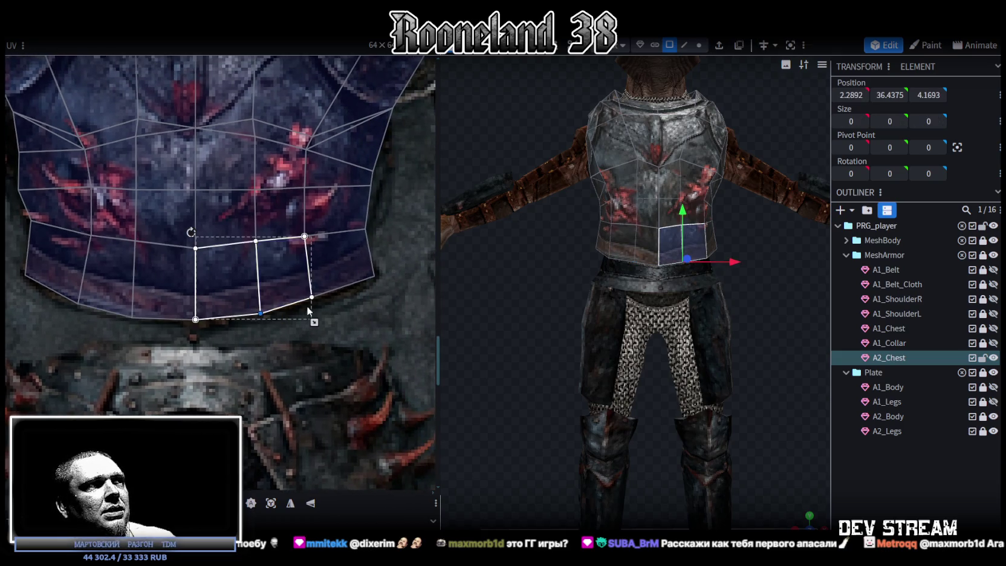
scroll(313, 348, up, 1)
click(351, 287)
shift+click(365, 306)
scroll(401, 328, down, 1)
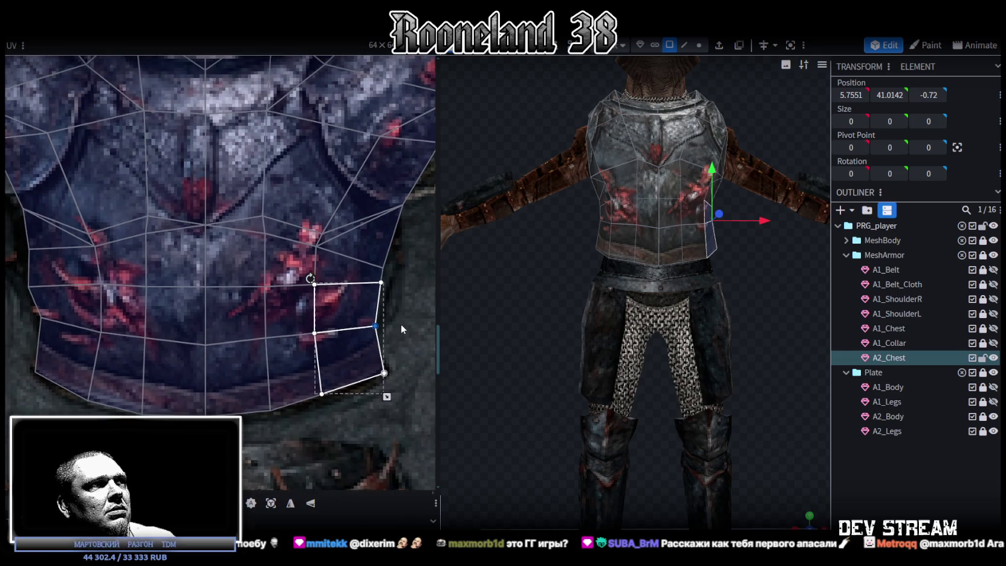
mouse_move(394, 286)
mouse_down()
mouse_move(373, 282)
mouse_move(385, 268)
mouse_up()
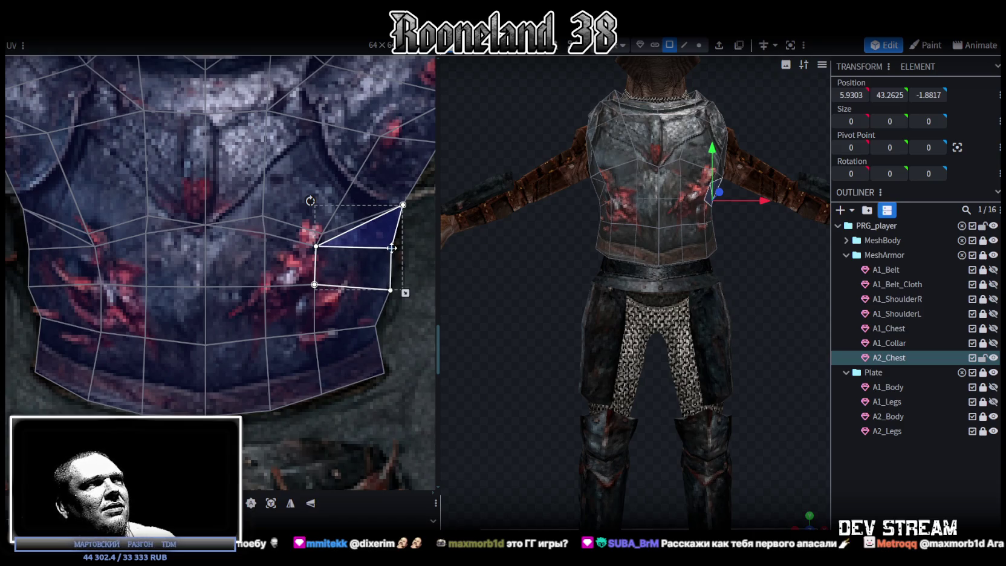
Step: Move a collar face's top UV corner up-left to follow the neckline
scroll(315, 306, down, 2)
scroll(305, 271, up, 2)
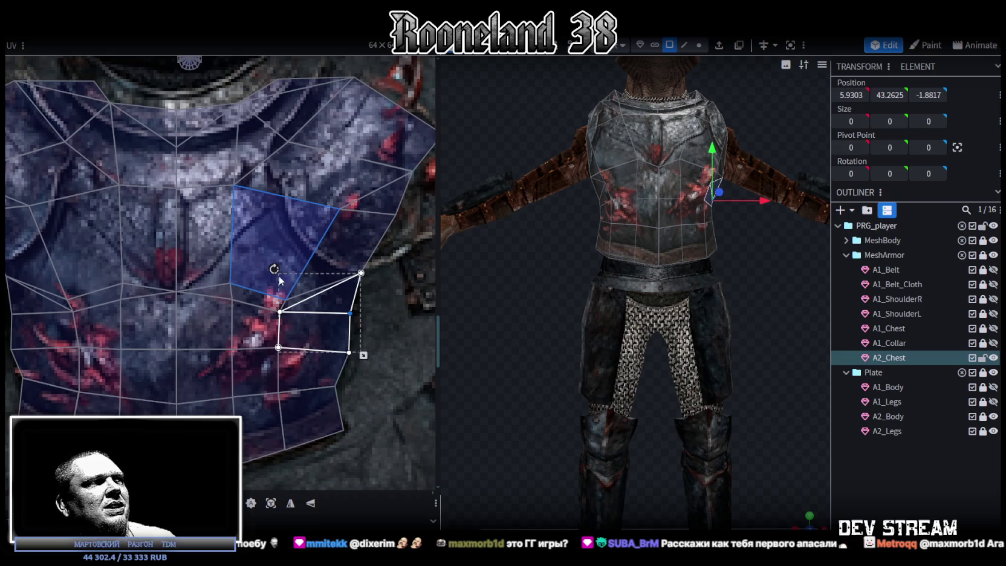
scroll(211, 289, down, 2)
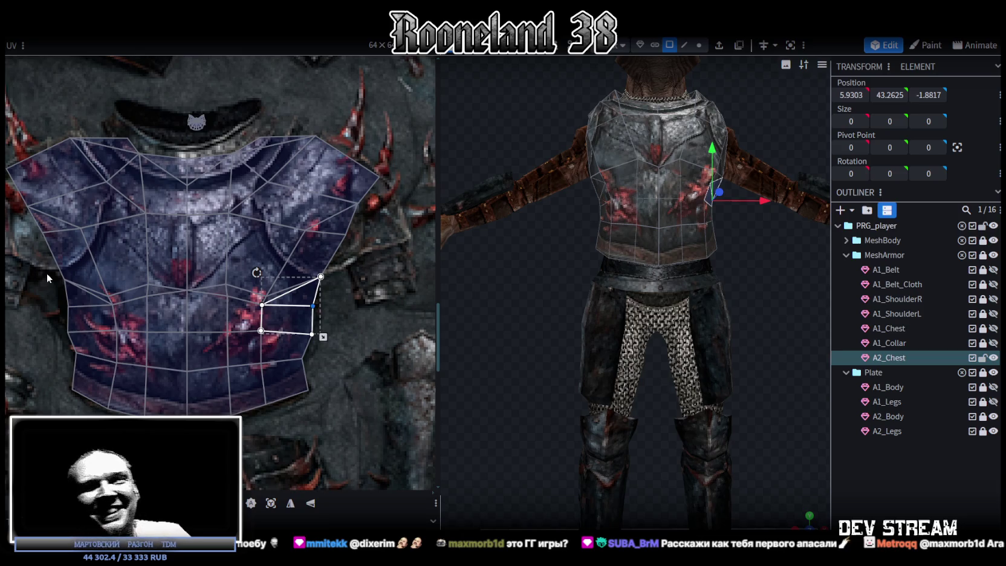
scroll(279, 244, up, 1)
scroll(288, 235, up, 1)
scroll(187, 176, up, 2)
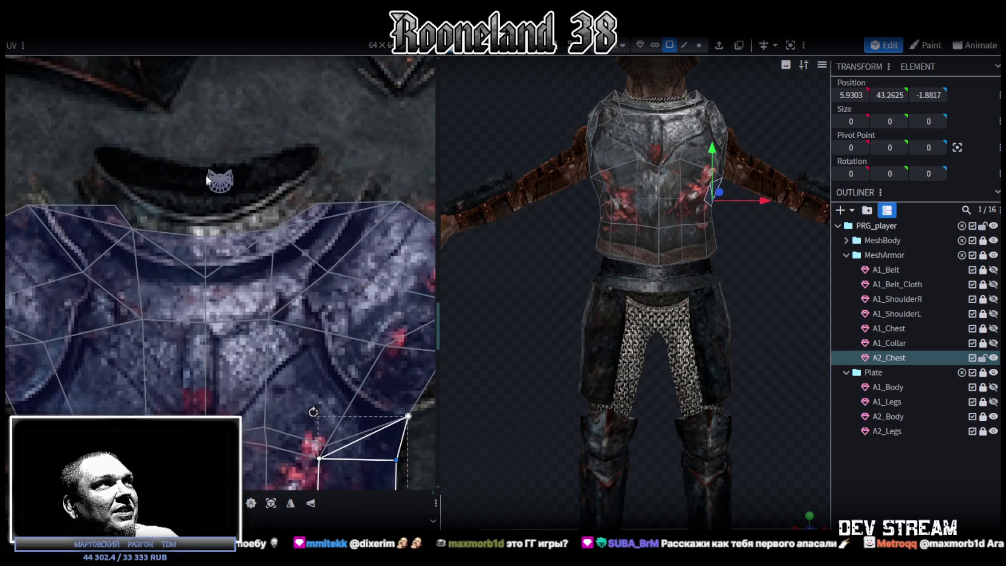
mouse_move(691, 244)
middle_down()
mouse_move(739, 336)
mouse_move(739, 391)
mouse_move(681, 406)
mouse_move(673, 422)
mouse_move(709, 416)
mouse_move(725, 387)
middle_up()
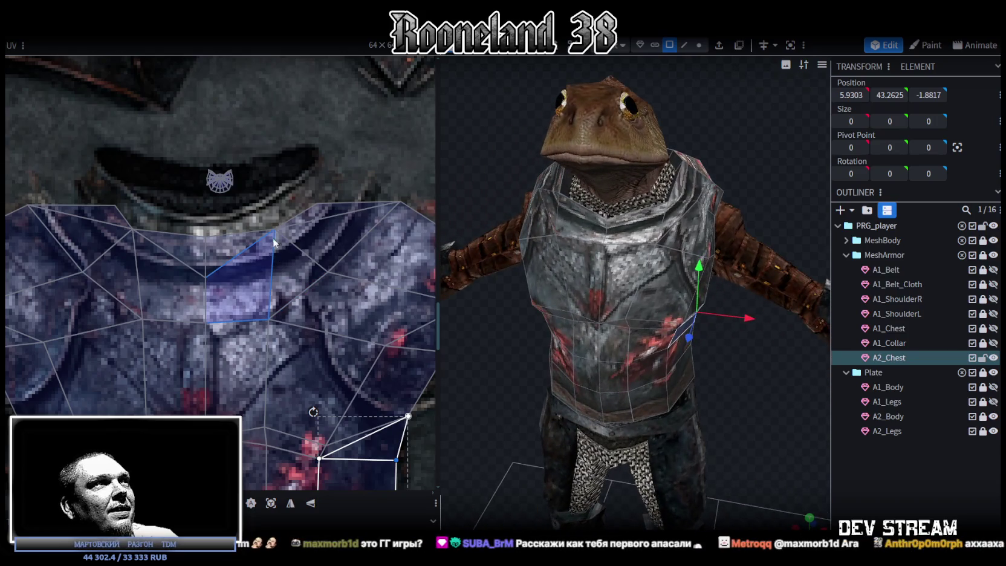
click(323, 211)
drag(318, 202, 307, 177)
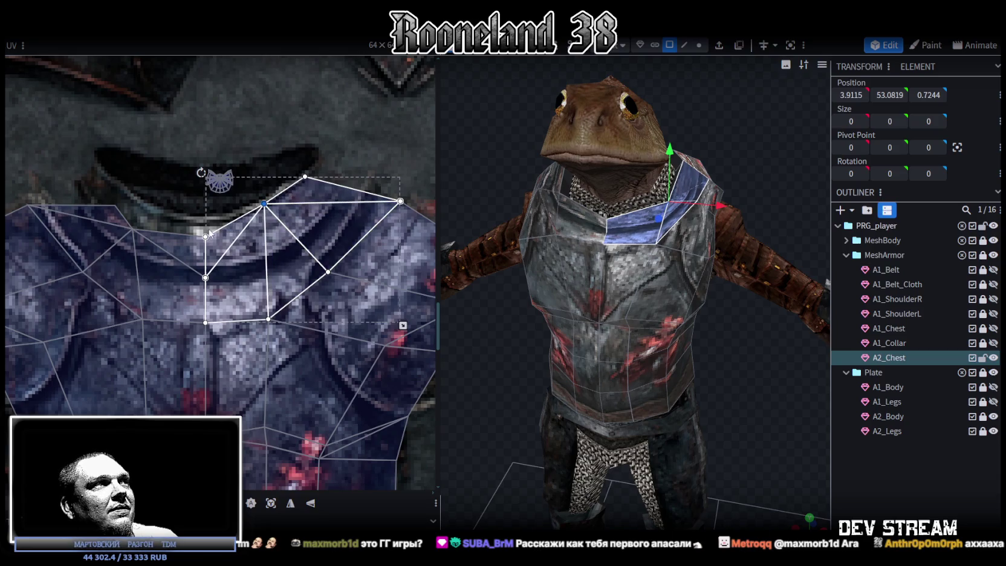
Step: Select the collar quads and raise their shared UV corner to the plate edge
click(215, 251)
click(204, 225)
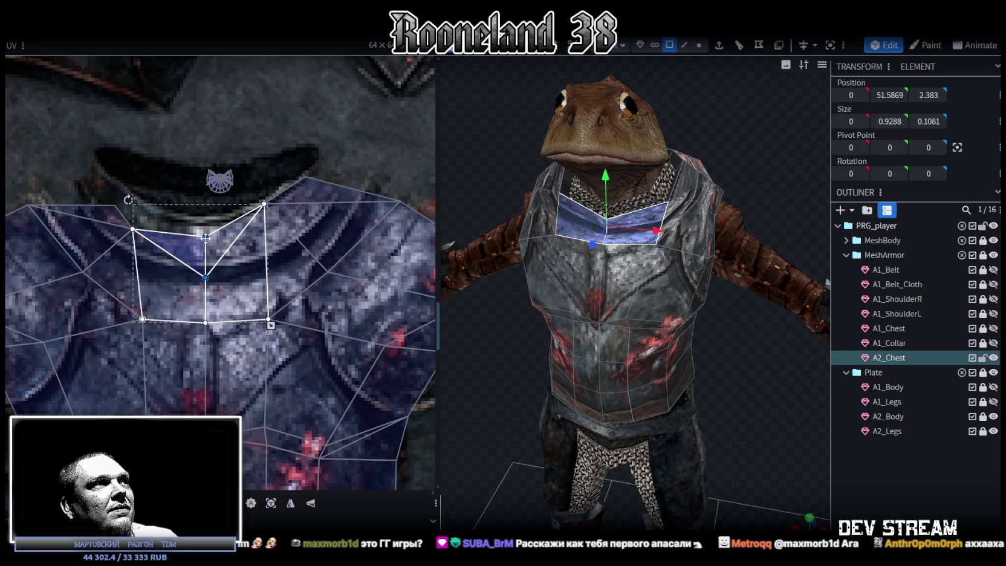
click(121, 219)
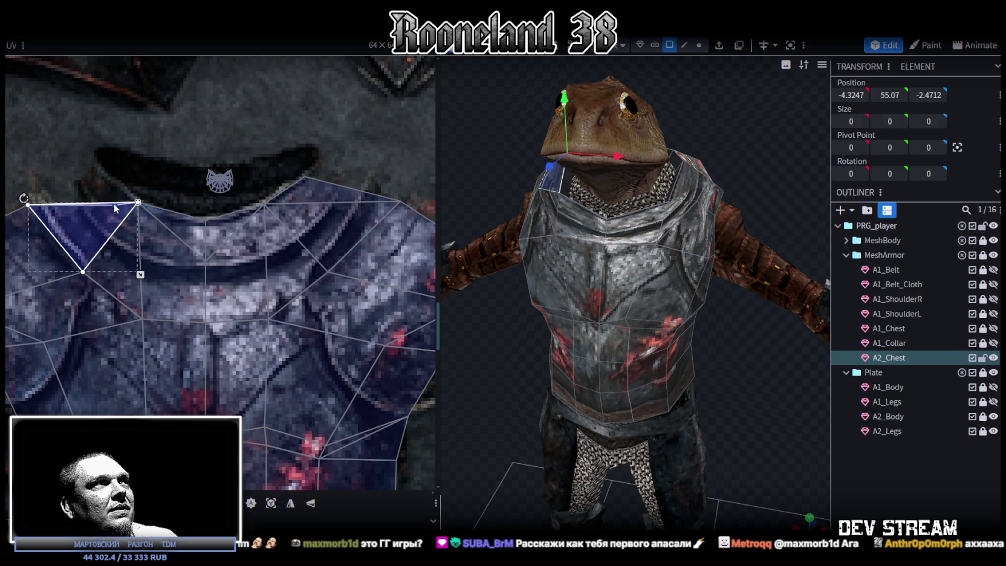
click(175, 260)
shift+click(84, 227)
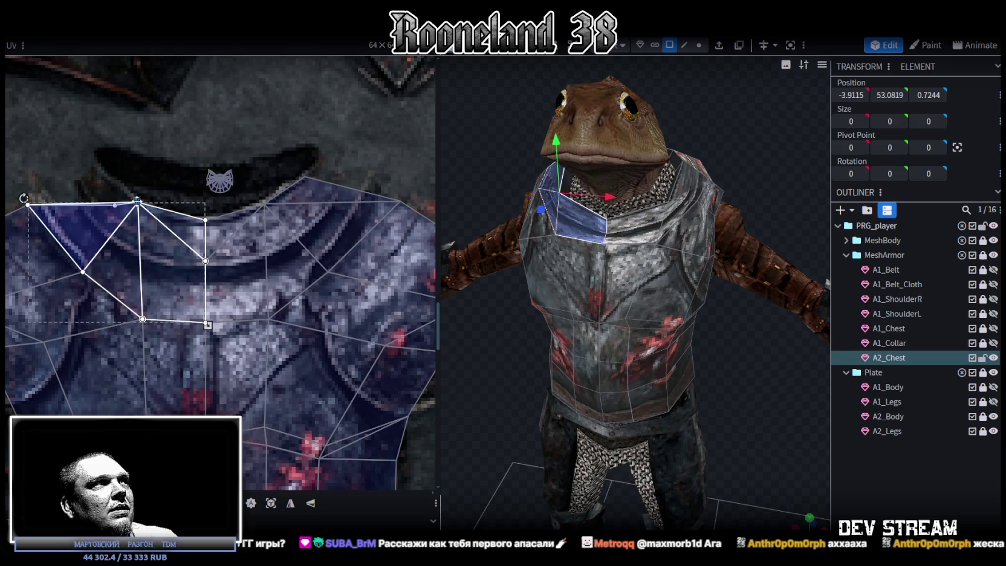
mouse_move(112, 198)
mouse_down()
mouse_move(125, 213)
mouse_move(114, 171)
mouse_up()
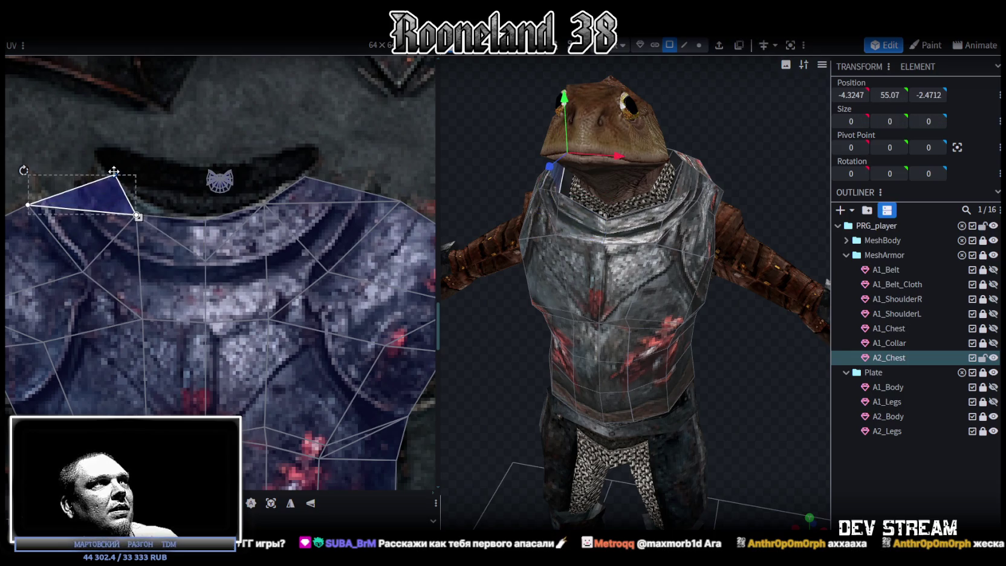
drag(137, 214, 144, 209)
mouse_move(119, 164)
mouse_down()
mouse_move(85, 183)
mouse_move(115, 181)
mouse_up()
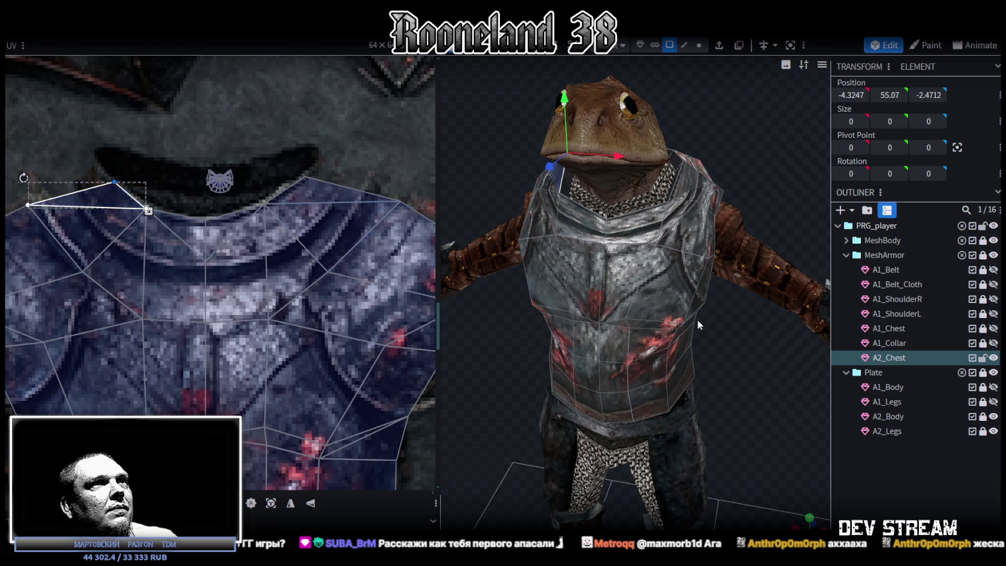
Step: Clear the selection and reselect the A2_Chest mesh
click(896, 446)
mouse_move(822, 423)
mouse_down()
mouse_move(726, 379)
mouse_move(656, 372)
mouse_move(769, 341)
mouse_up()
click(623, 278)
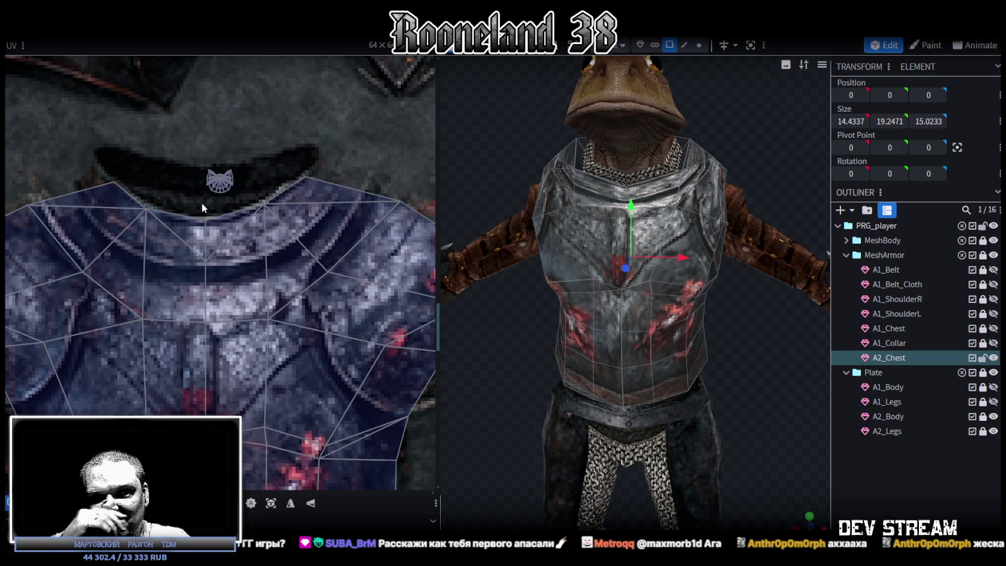
Step: In vertex mode, drag a top-of-chest vertex slightly down along Y to reshape the collar
scroll(736, 325, up, 3)
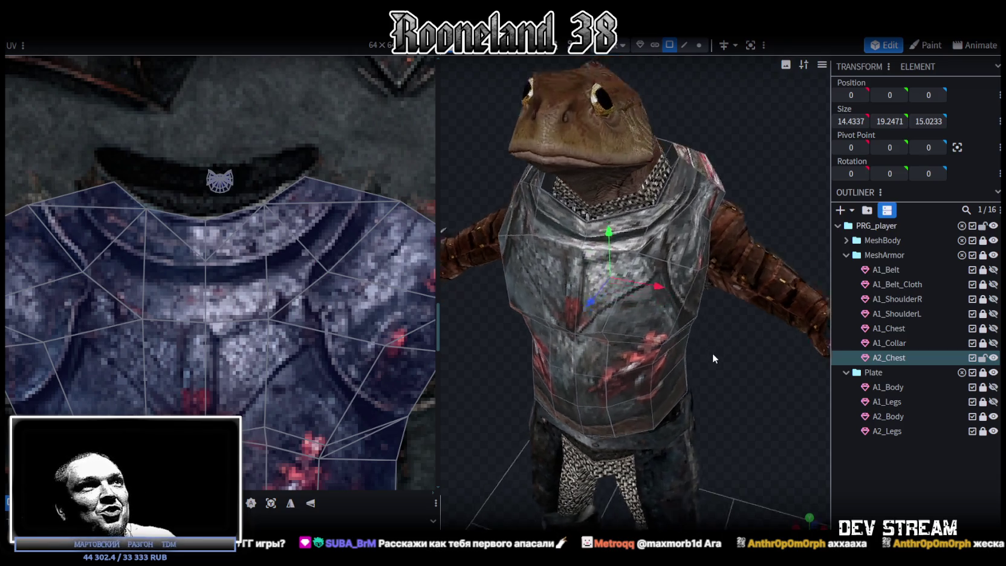
drag(712, 352, 604, 254)
click(576, 228)
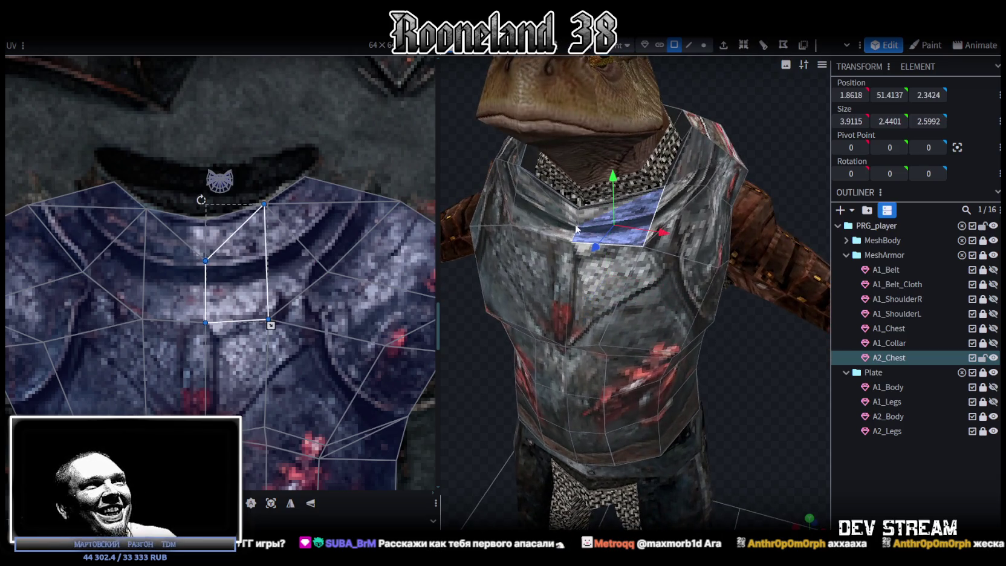
click(706, 45)
mouse_move(737, 363)
mouse_down()
mouse_move(599, 178)
mouse_move(516, 181)
mouse_move(562, 187)
mouse_up()
drag(614, 208, 614, 219)
mouse_move(544, 200)
mouse_down()
mouse_move(516, 188)
mouse_move(599, 198)
mouse_move(523, 132)
mouse_move(496, 141)
mouse_up()
mouse_move(676, 306)
mouse_down()
mouse_move(650, 301)
mouse_move(778, 379)
mouse_move(760, 394)
mouse_move(698, 406)
mouse_move(704, 308)
mouse_move(601, 342)
mouse_move(550, 326)
mouse_move(563, 316)
mouse_move(547, 233)
mouse_move(560, 262)
mouse_move(648, 233)
mouse_move(629, 301)
mouse_move(798, 304)
mouse_move(664, 359)
mouse_move(752, 357)
mouse_move(747, 383)
mouse_move(652, 293)
mouse_up()
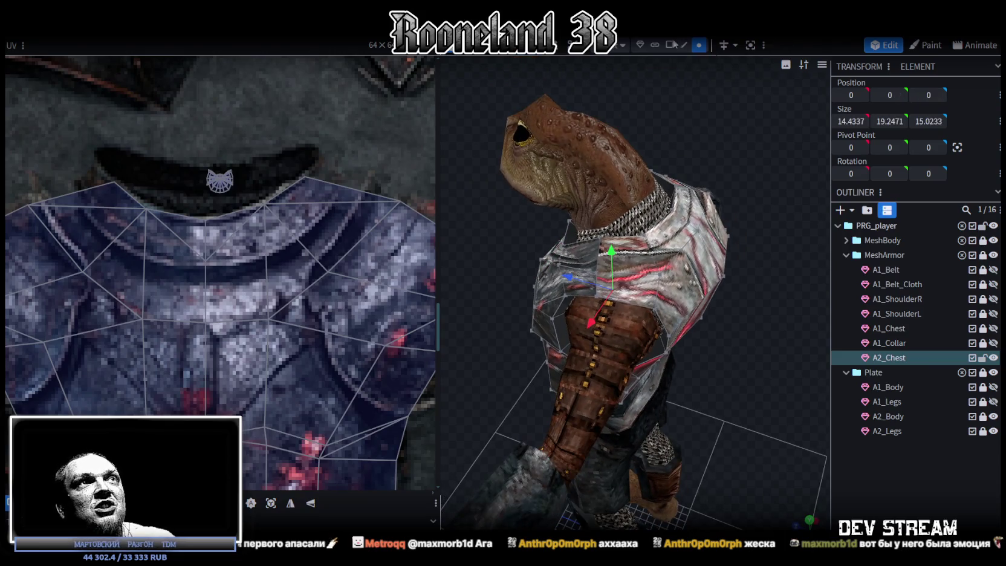
click(693, 273)
Step: Select all A2_Chest faces and drag the UV island back onto the dark breastplate artwork
scroll(311, 257, down, 4)
scroll(353, 206, down, 2)
scroll(353, 206, down, 2)
scroll(296, 222, up, 3)
scroll(214, 248, up, 2)
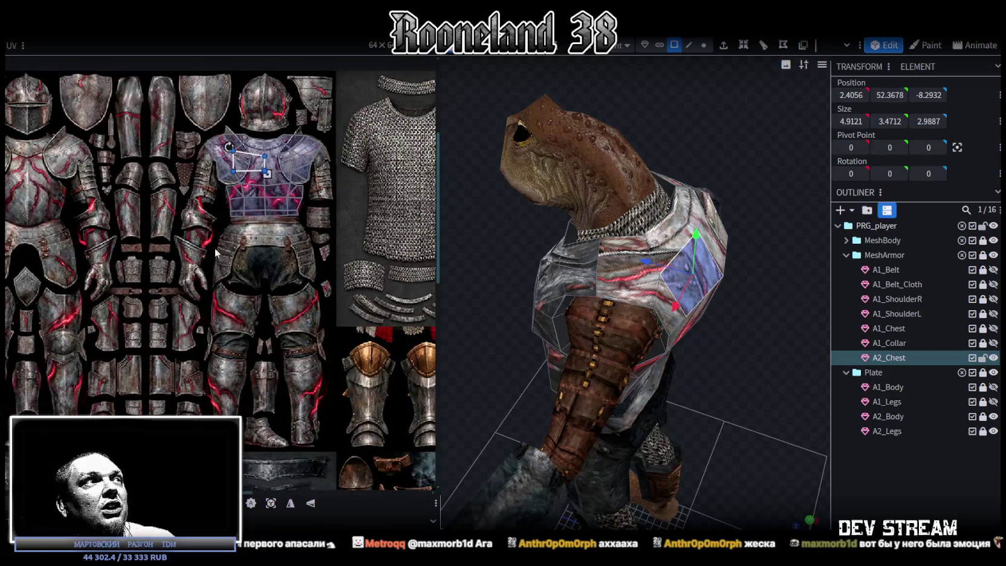
key(ctrl+a)
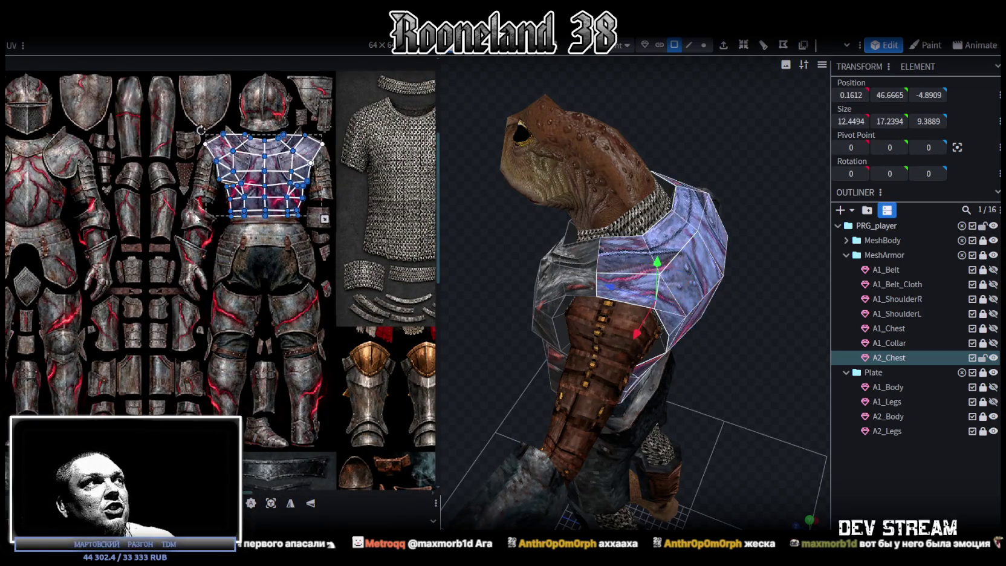
scroll(185, 249, down, 2)
scroll(321, 100, down, 1)
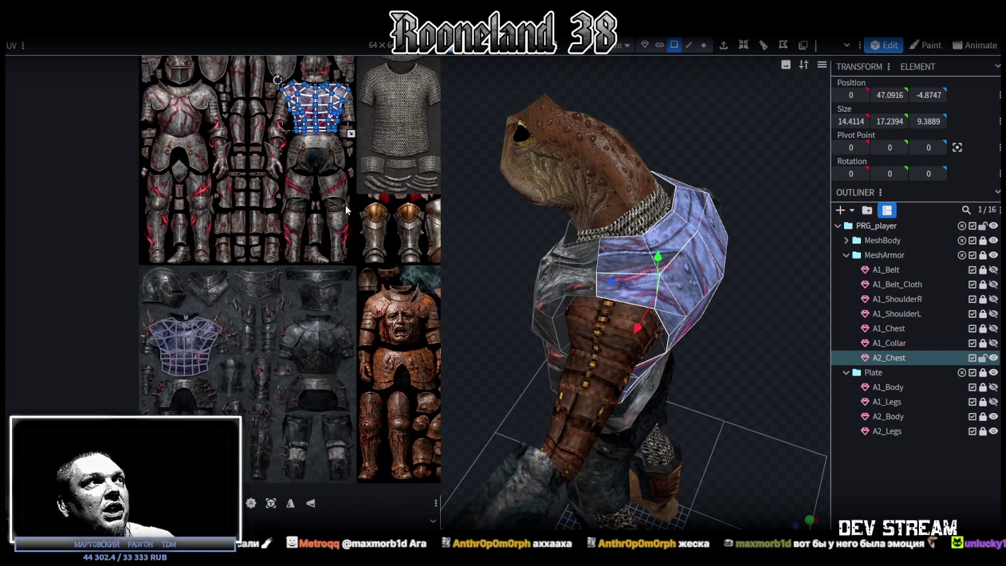
mouse_move(321, 102)
mouse_down()
mouse_move(325, 349)
mouse_move(299, 298)
mouse_up()
scroll(325, 349, up, 3)
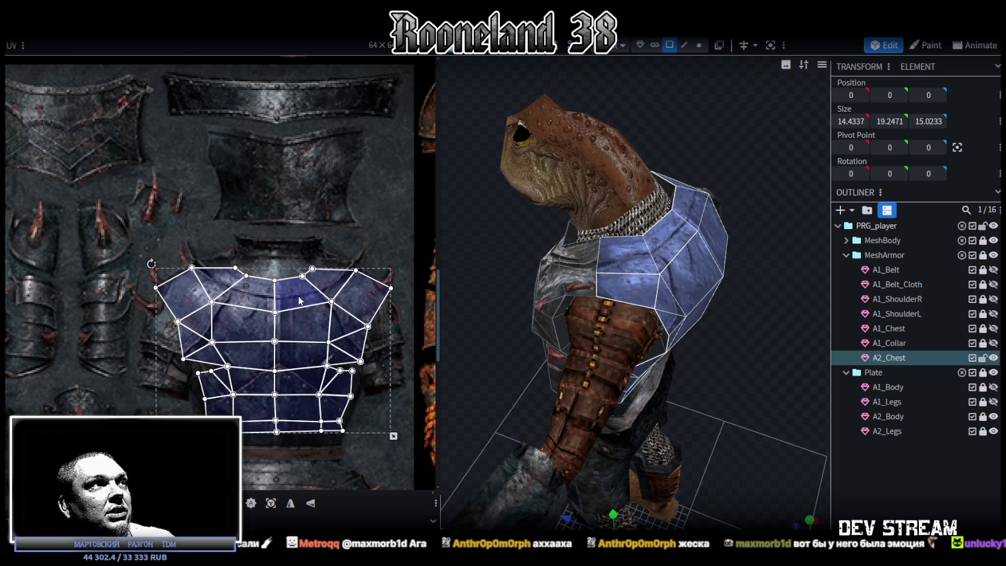
Step: Nudge the whole A2_Chest UV island slightly up and right over the dark plate texture
middle_drag(338, 354, 319, 250)
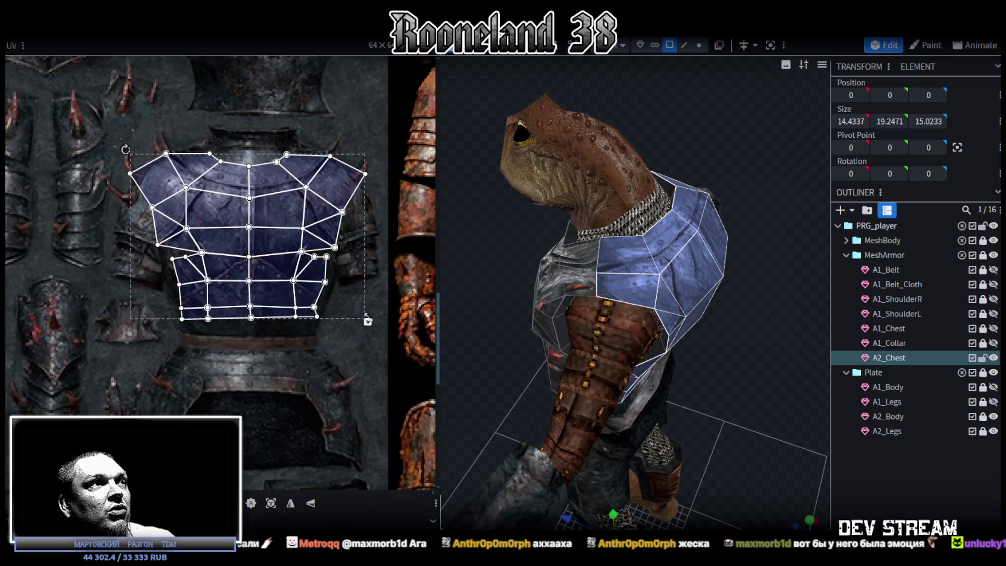
drag(368, 323, 371, 355)
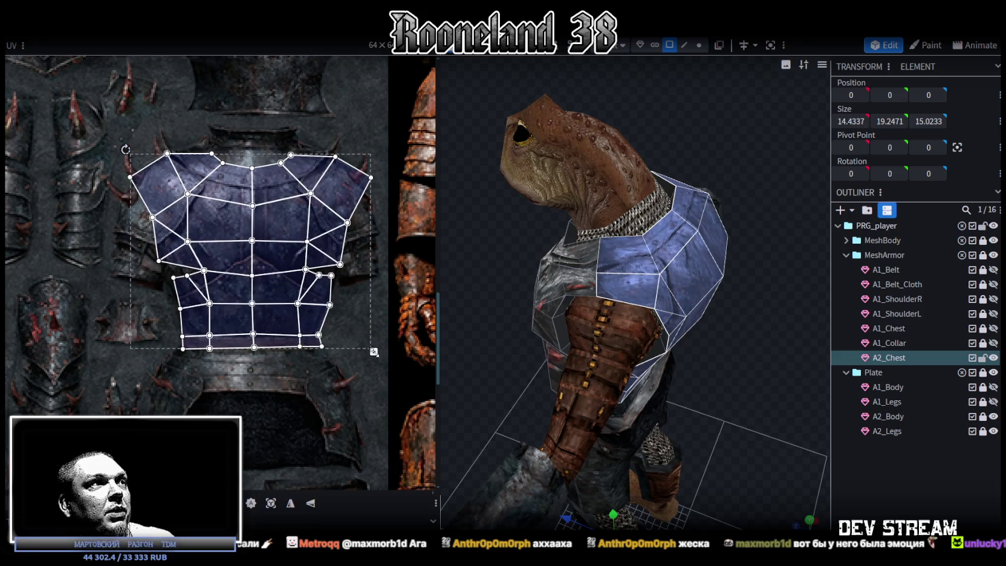
drag(701, 411, 604, 411)
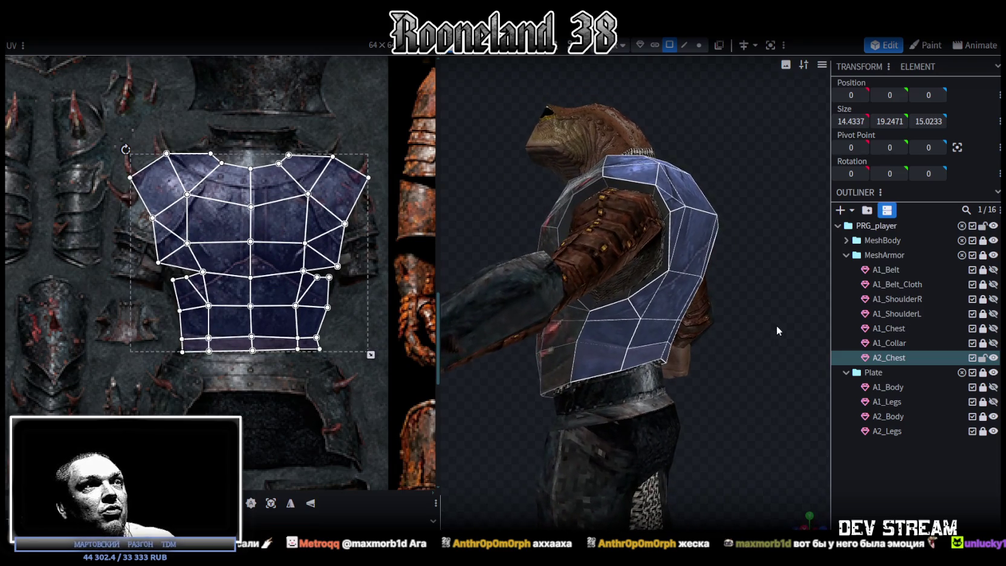
scroll(253, 211, up, 2)
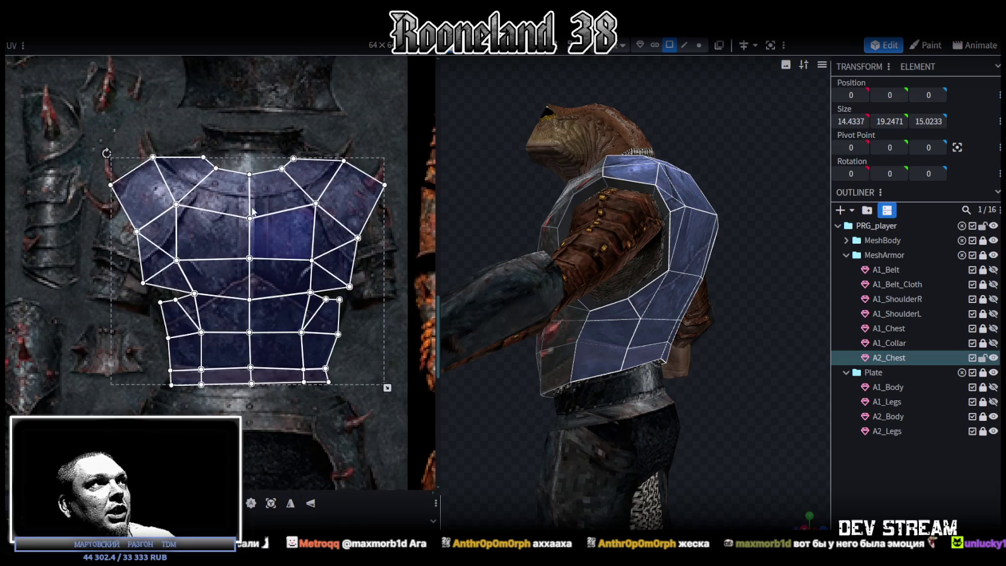
drag(222, 204, 225, 202)
scroll(245, 205, down, 1)
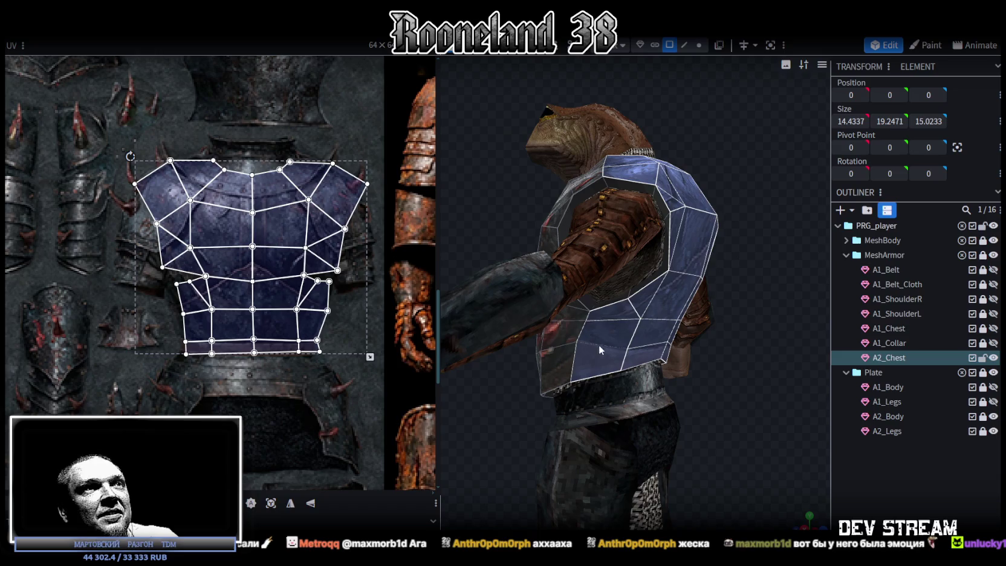
Step: Select the upper-left chest face and box-select part of the chest UV mesh
scroll(212, 265, up, 2)
scroll(254, 241, up, 1)
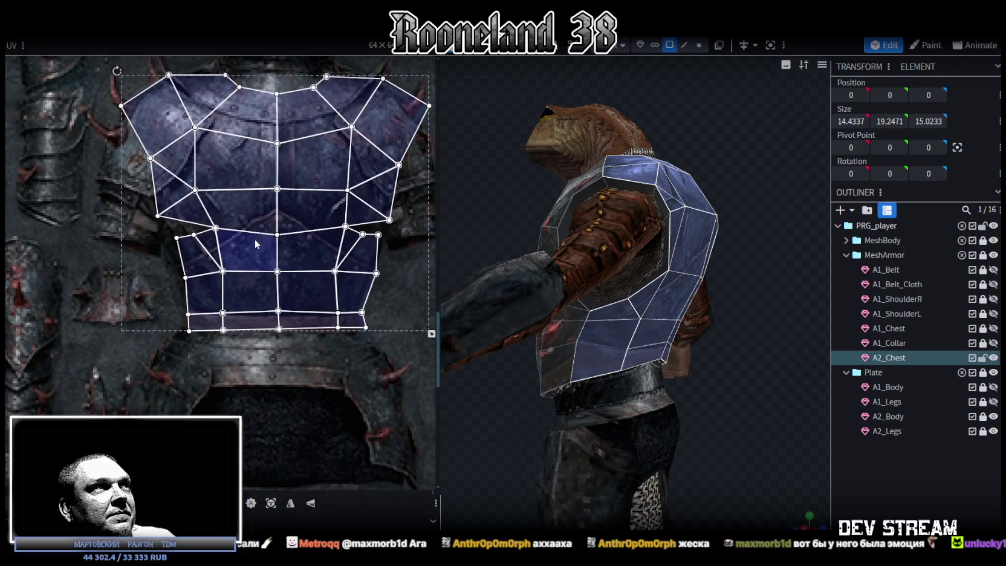
click(184, 239)
click(203, 291)
drag(165, 234, 192, 250)
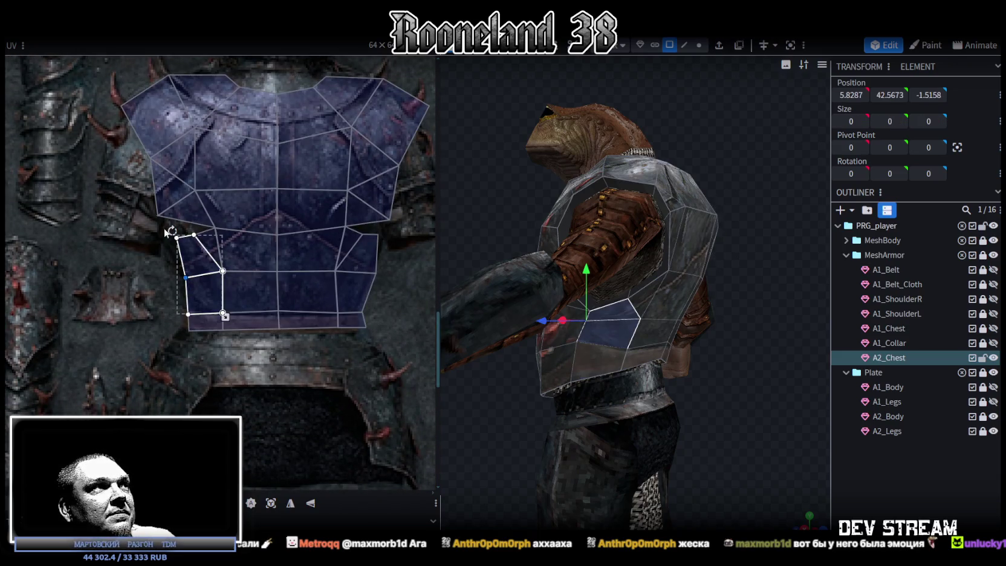
Step: Select the lower two chest UV rows and drag their middle vertex row down
drag(151, 207, 155, 213)
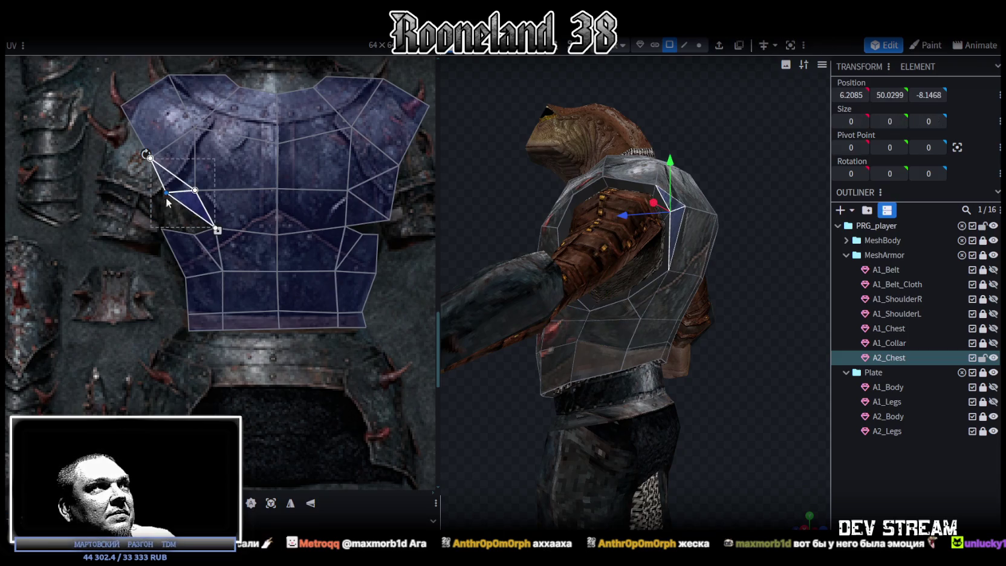
scroll(201, 248, down, 1)
mouse_move(172, 234)
mouse_down()
mouse_move(167, 255)
mouse_move(408, 240)
mouse_move(389, 245)
mouse_move(376, 230)
mouse_up()
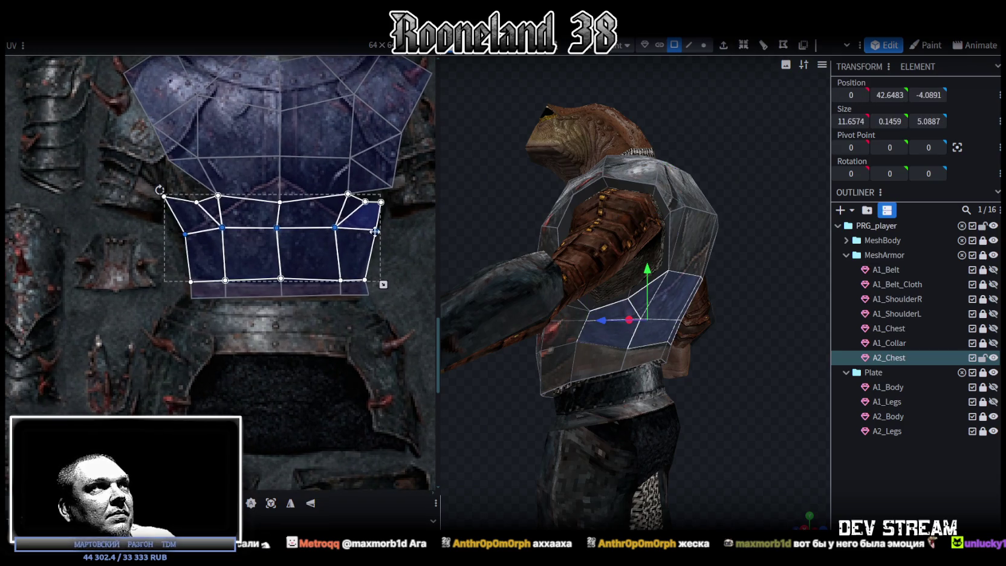
mouse_move(171, 316)
mouse_down()
mouse_move(362, 274)
mouse_move(340, 254)
mouse_move(363, 263)
mouse_up()
Step: Pull the bottom-left UV vertex left so that face's edge slants outward
click(192, 298)
drag(193, 298, 186, 296)
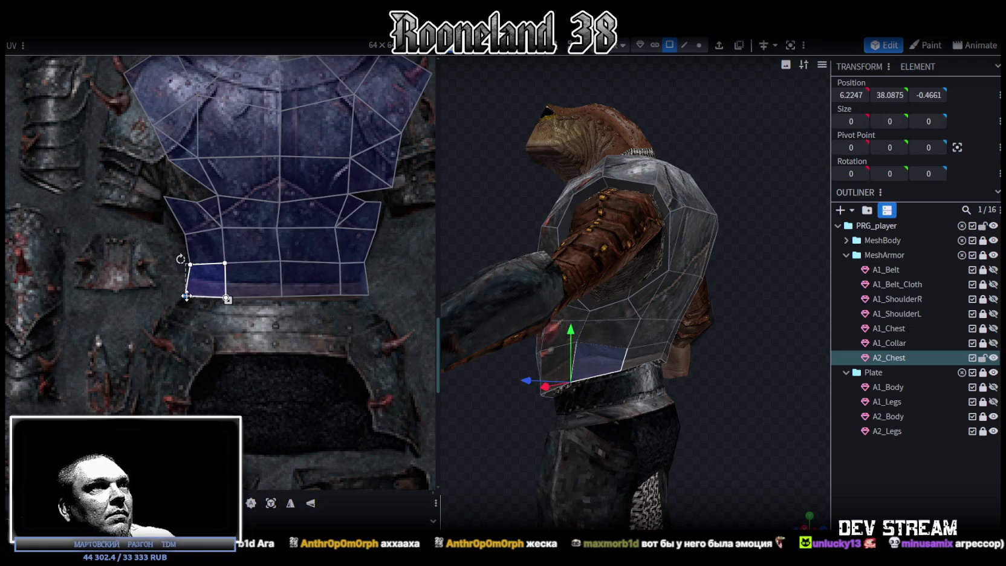
drag(535, 449, 581, 444)
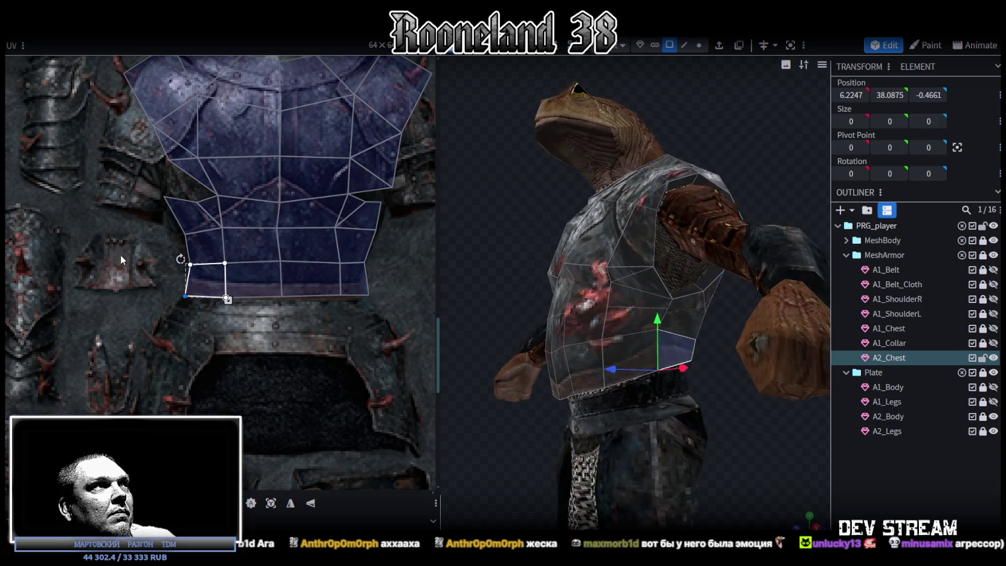
scroll(262, 278, down, 5)
Step: Nudge two left-side front chest UV vertices up and left to fit the red-streaked plate
scroll(263, 275, up, 4)
scroll(222, 271, up, 2)
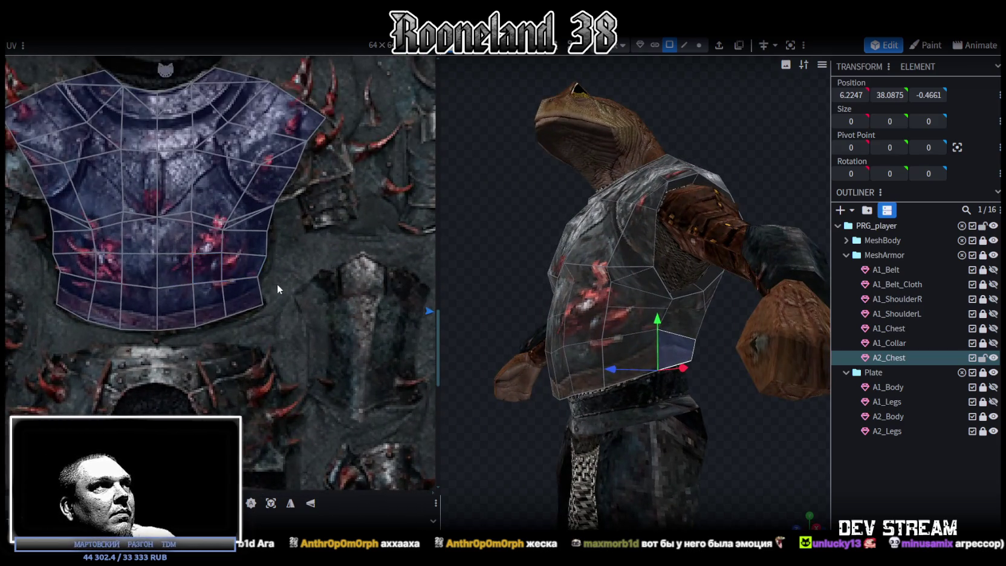
click(248, 293)
drag(258, 275, 263, 266)
middle_drag(268, 281, 340, 279)
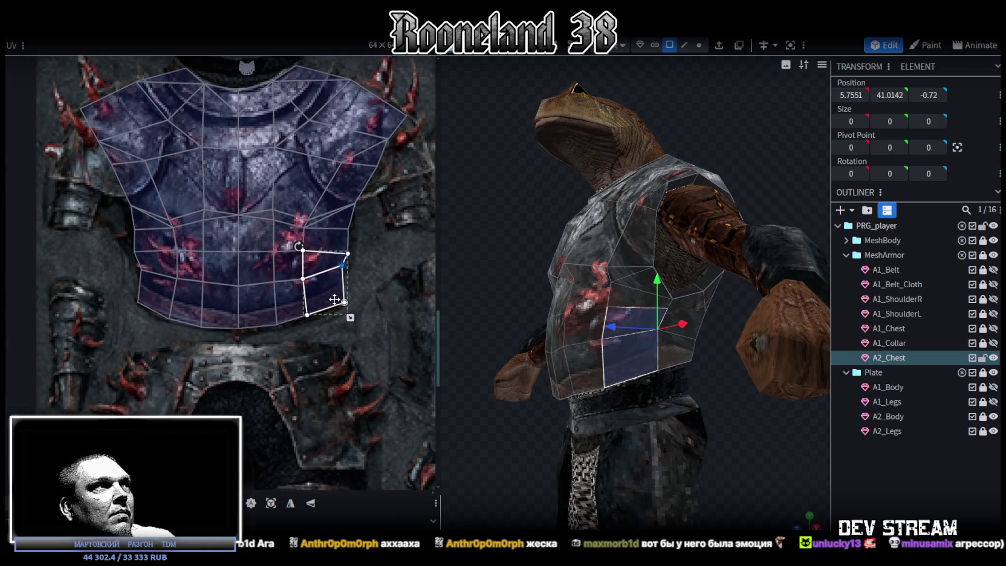
click(139, 266)
drag(139, 266, 136, 260)
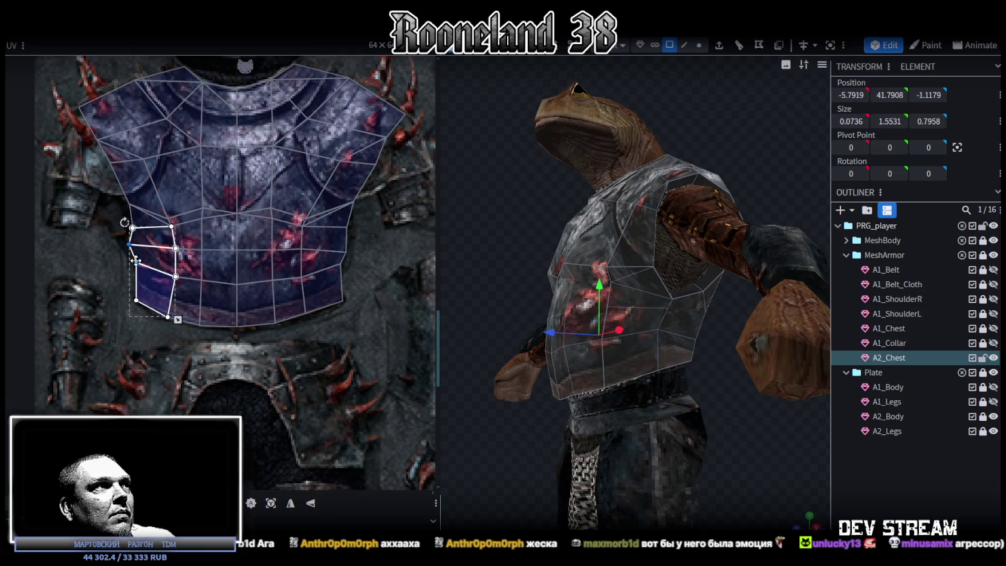
drag(536, 428, 568, 408)
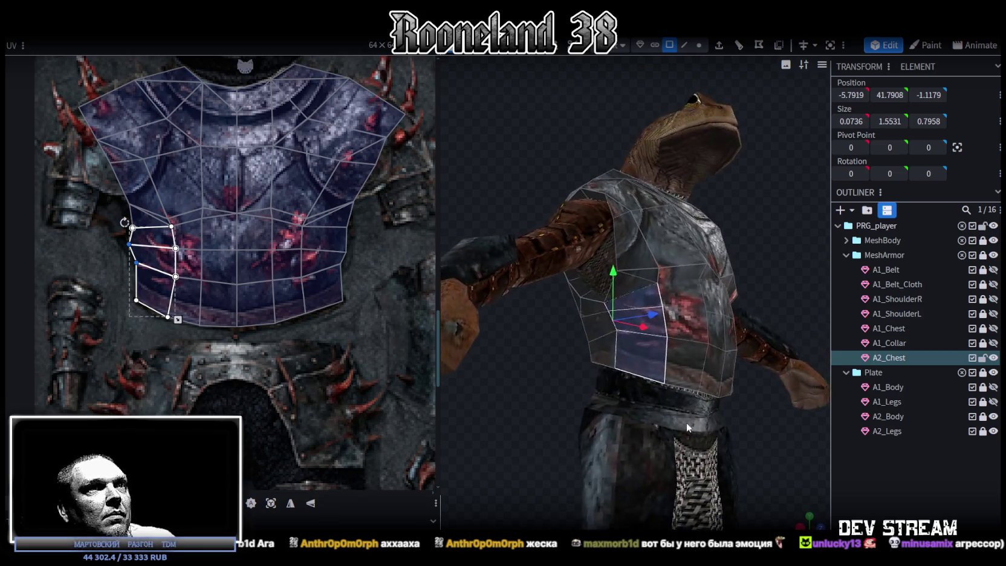
scroll(231, 269, up, 1)
Step: Select the two bottom-centre chest faces and check them from a front three-quarter view
drag(197, 281, 237, 338)
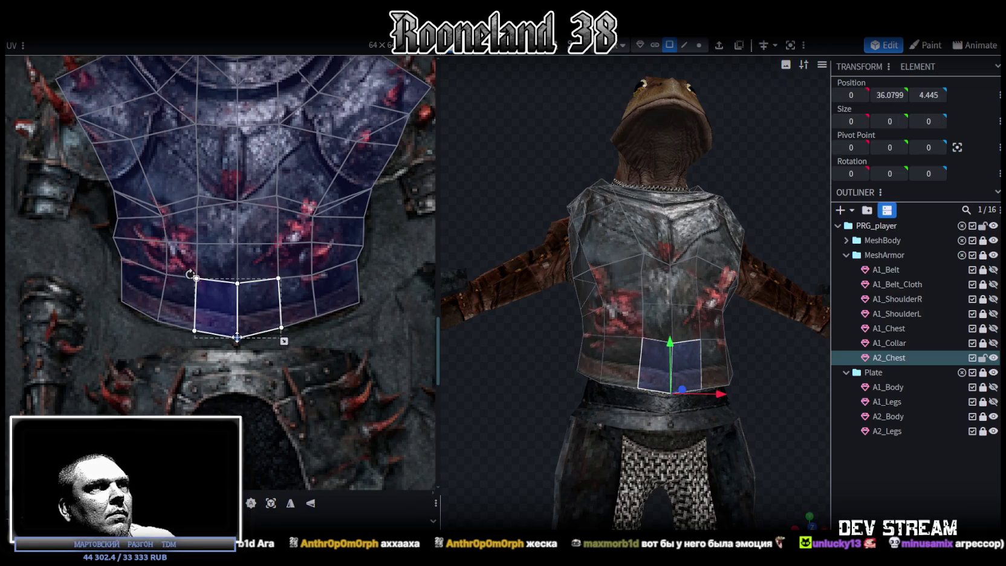
drag(625, 418, 464, 408)
scroll(282, 293, down, 4)
scroll(282, 293, up, 2)
scroll(282, 293, up, 2)
scroll(282, 293, up, 1)
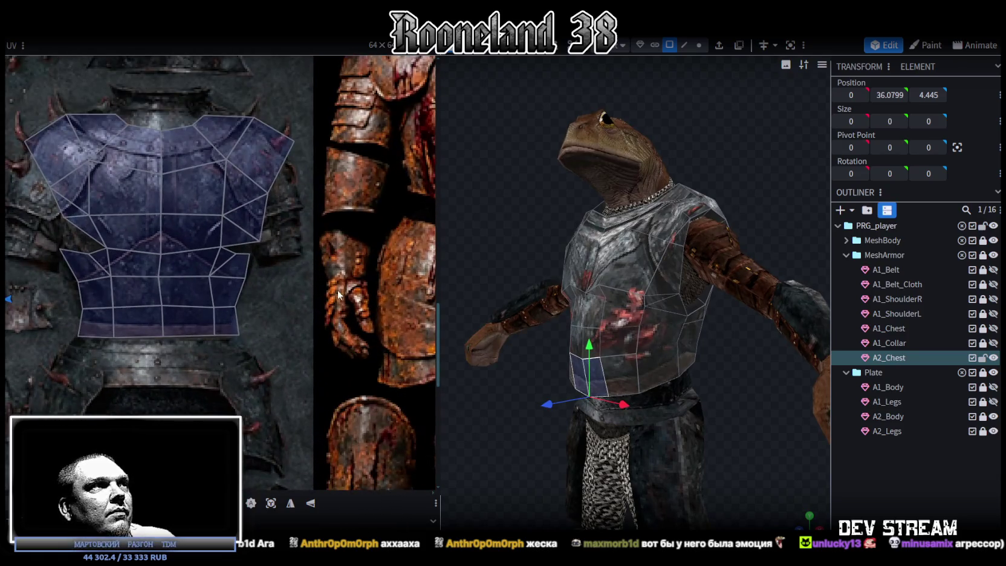
Step: Move a right-side chest UV corner vertex up and to the right
drag(690, 392, 780, 374)
scroll(249, 239, up, 2)
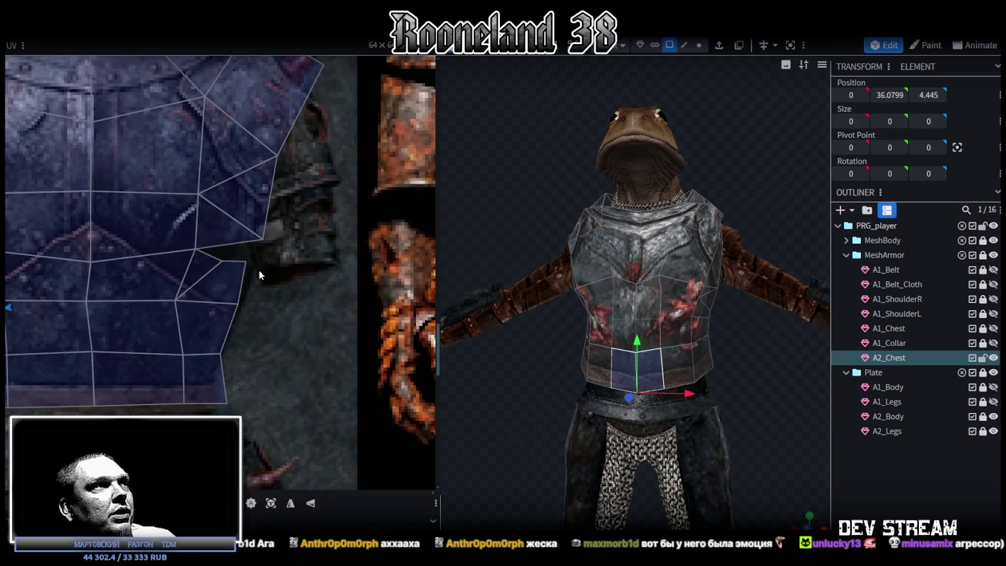
click(239, 266)
click(233, 275)
click(245, 261)
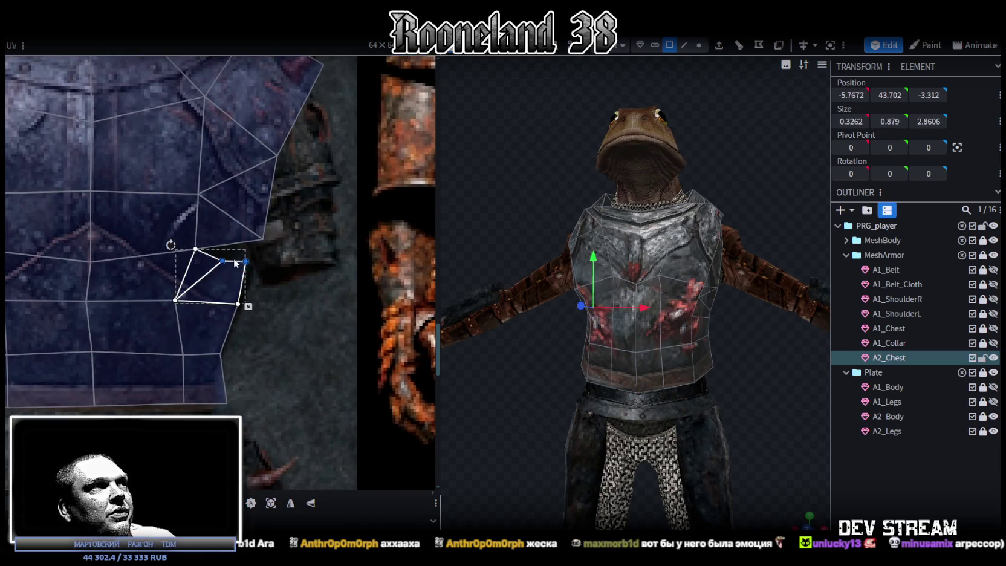
drag(245, 261, 254, 254)
Step: Raise the top-left shoulder face's top-right UV vertex
mouse_move(511, 388)
mouse_down()
mouse_move(643, 386)
mouse_move(458, 399)
mouse_move(751, 365)
mouse_up()
scroll(193, 281, down, 3)
scroll(295, 367, down, 2)
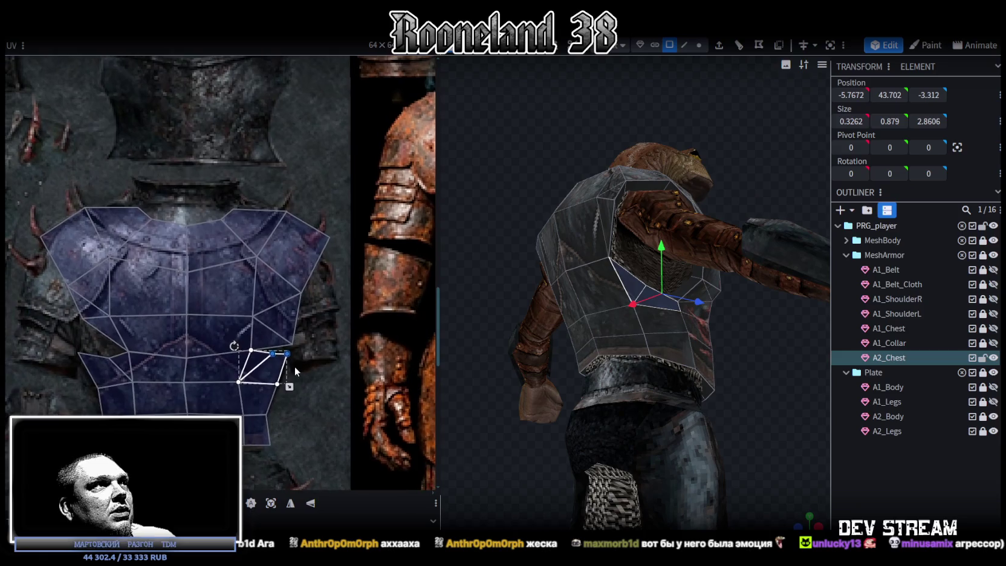
click(148, 204)
drag(138, 207, 139, 192)
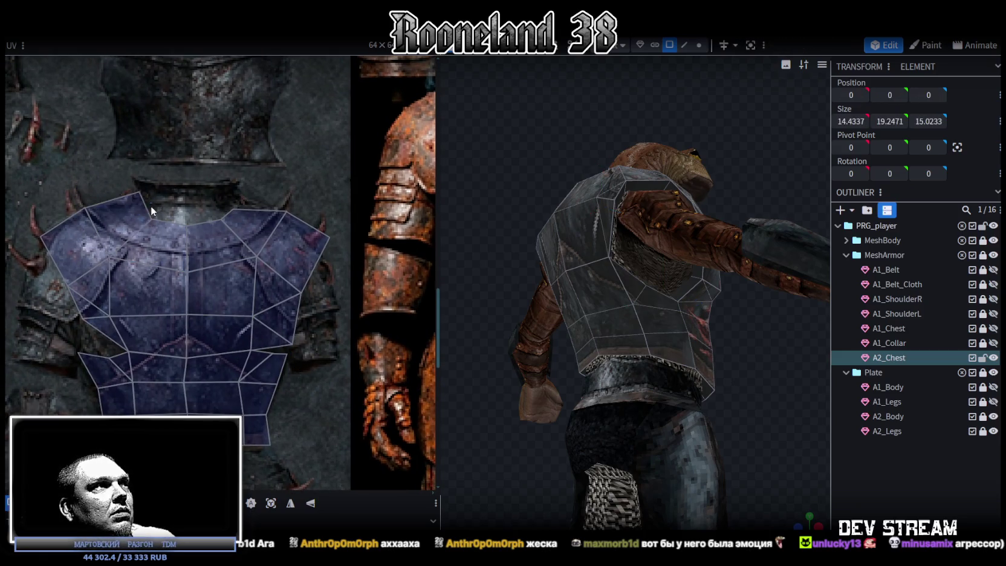
Step: Raise the right shoulder face's top vertex and shift the upper collar row up slightly
shift+click(220, 227)
click(227, 204)
drag(225, 206, 233, 186)
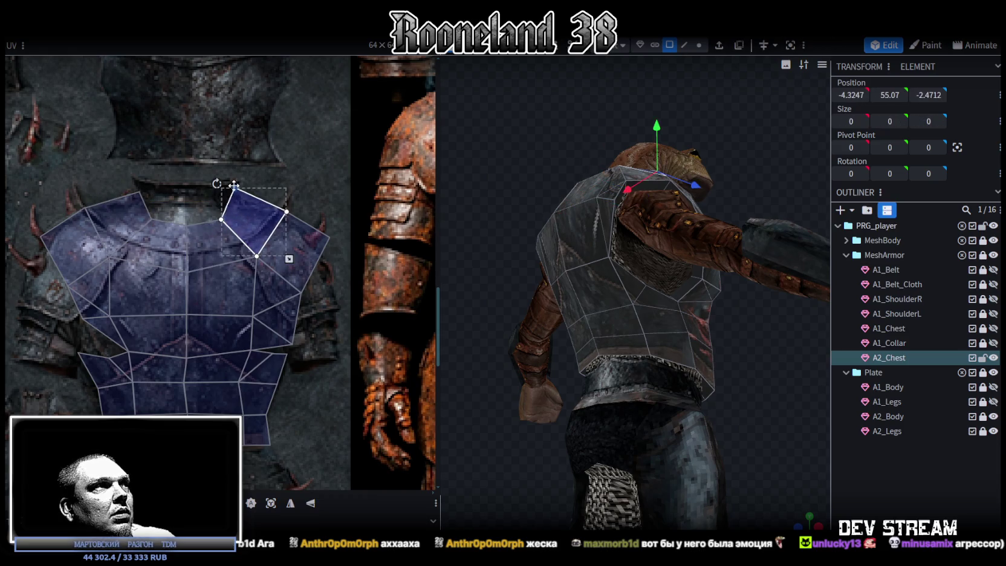
shift+click(153, 213)
drag(222, 203, 222, 202)
Step: From a back view, select the left-edge back face of A2_Chest
key(ctrl+KP_1)
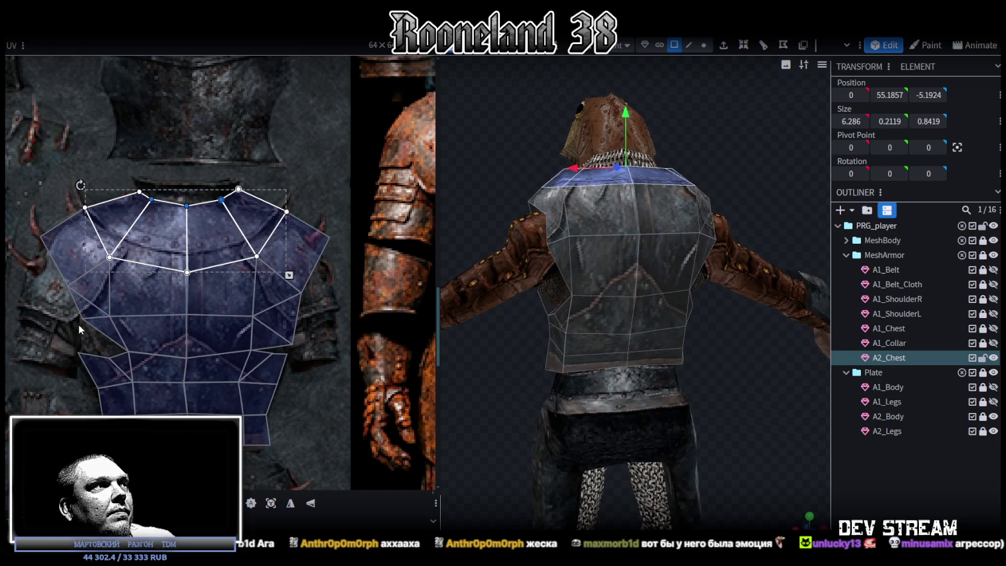
scroll(85, 324, down, 2)
mouse_move(542, 377)
mouse_down()
mouse_move(572, 343)
mouse_move(625, 344)
mouse_move(531, 372)
mouse_move(437, 357)
mouse_move(686, 320)
mouse_up()
click(657, 309)
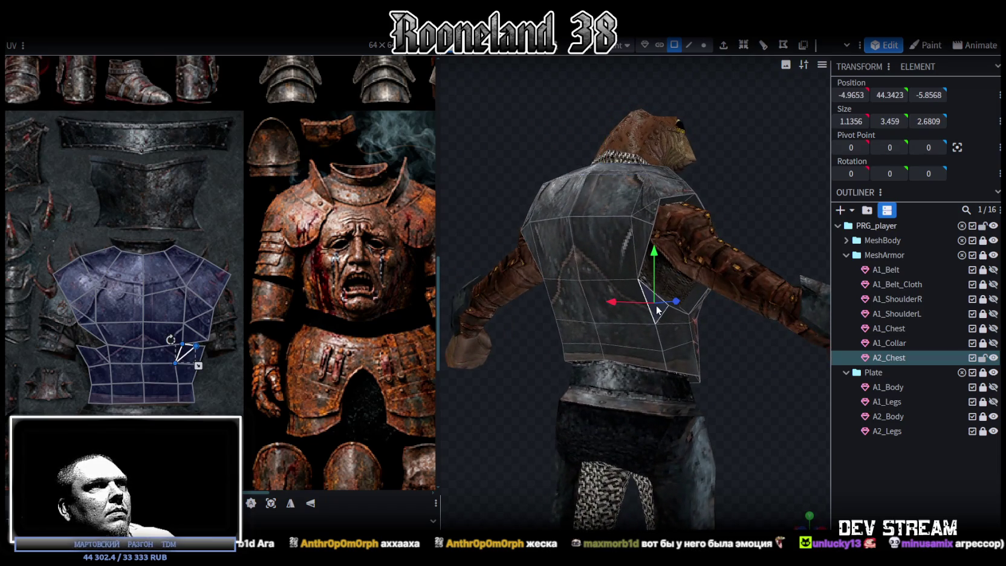
click(639, 253)
drag(532, 383, 592, 368)
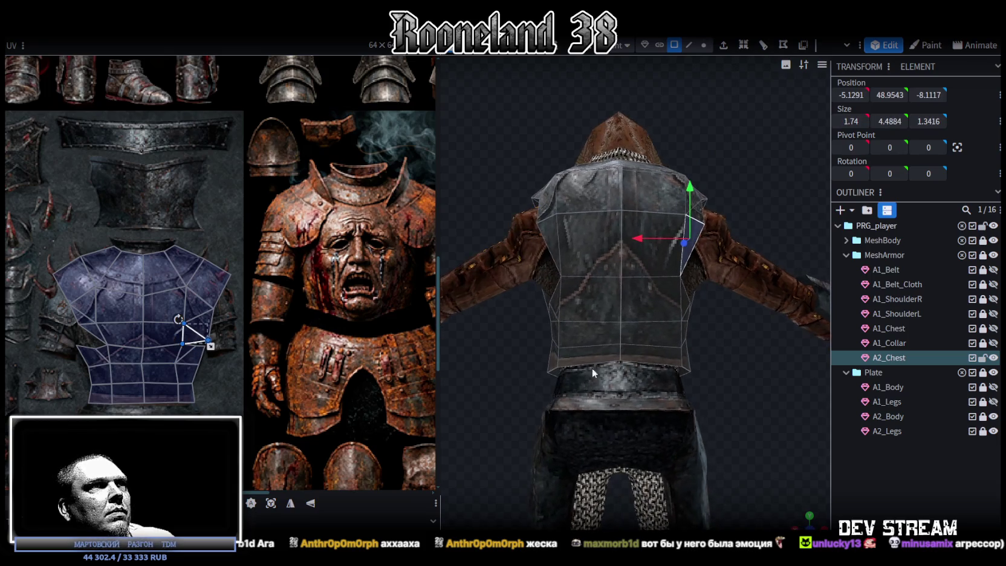
click(549, 239)
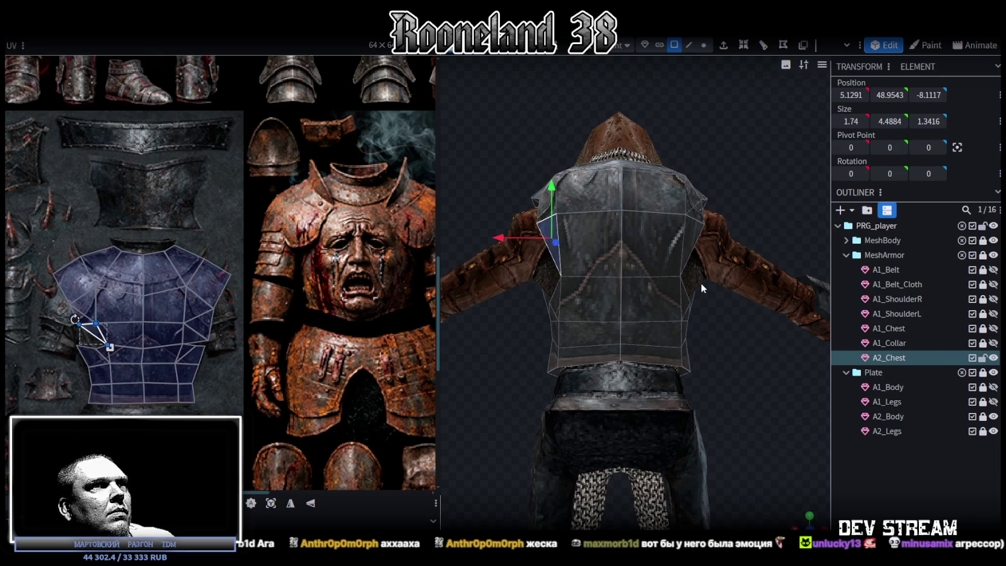
click(688, 246)
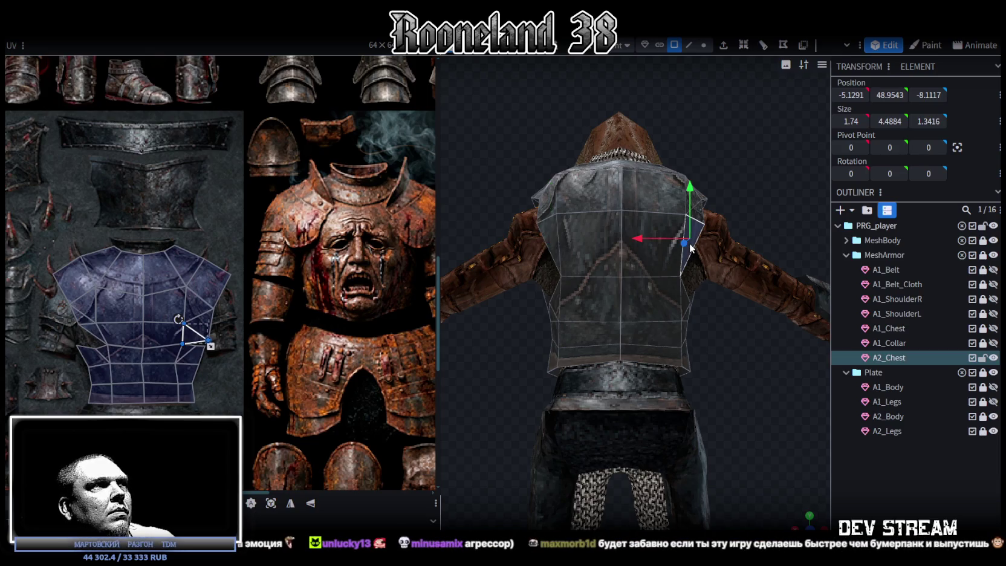
click(545, 236)
Step: Select a single UV vertex of that face together with its mirrored right-side vertex
scroll(55, 327, up, 3)
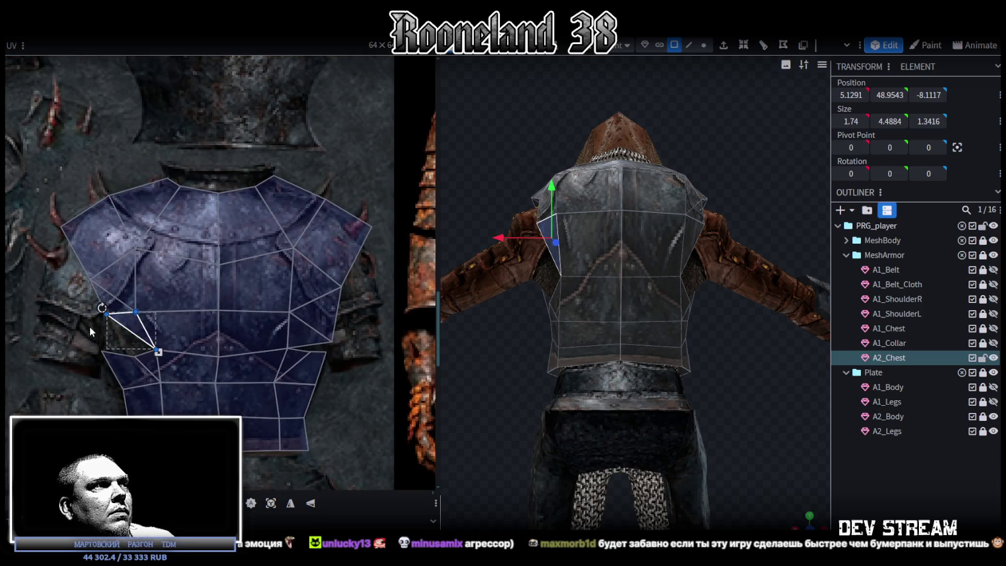
click(106, 315)
scroll(109, 318, up, 2)
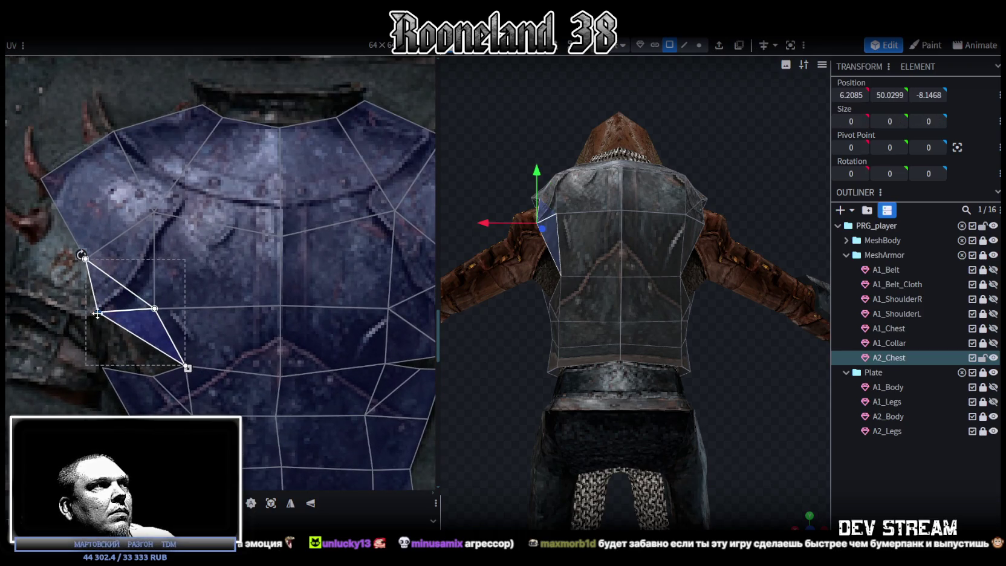
mouse_move(376, 365)
mouse_down()
mouse_move(326, 345)
mouse_move(347, 314)
mouse_up()
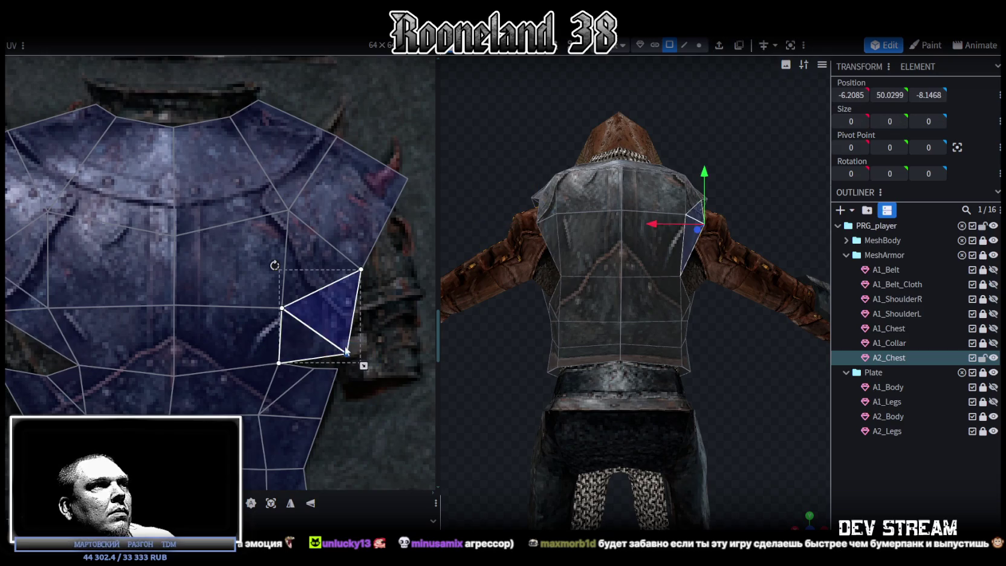
scroll(347, 313, down, 2)
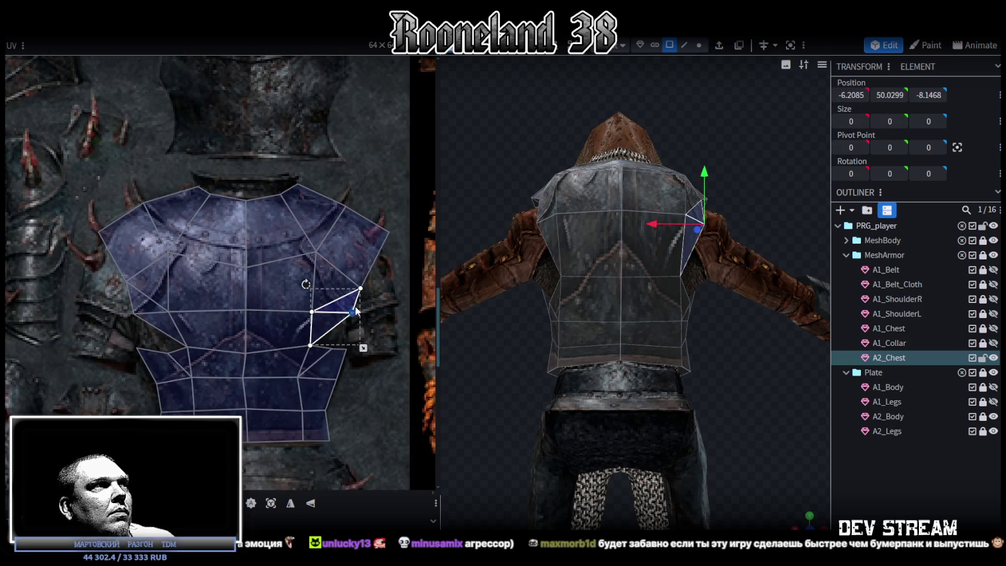
Step: Pull a corner of the right shoulder UV face down to reshape it
middle_drag(417, 290, 366, 290)
click(357, 289)
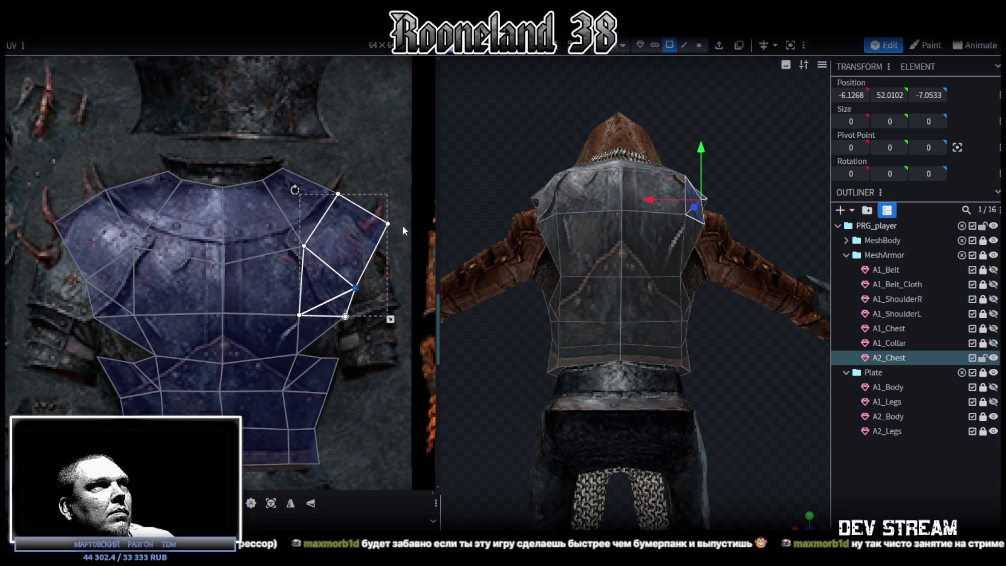
click(325, 185)
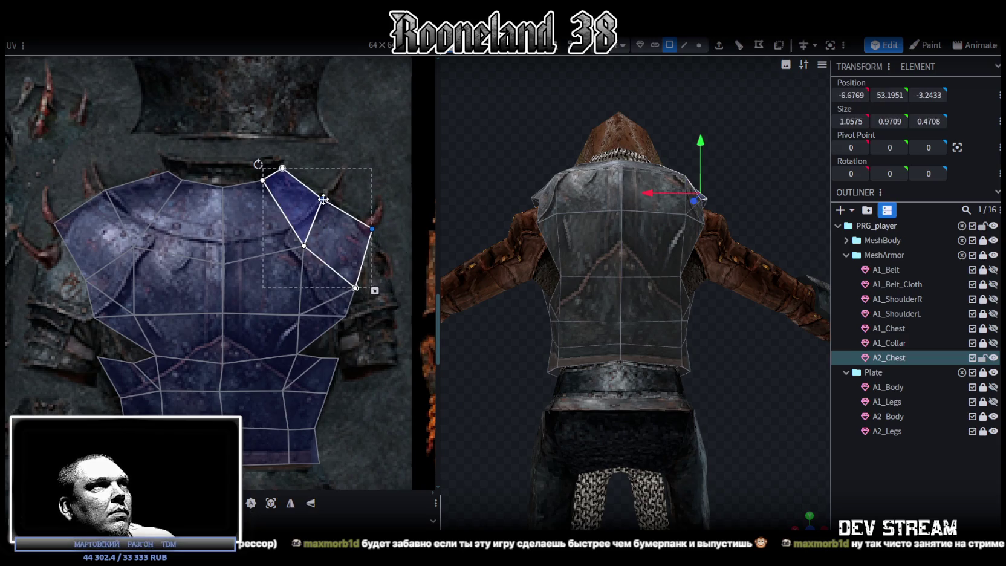
click(373, 230)
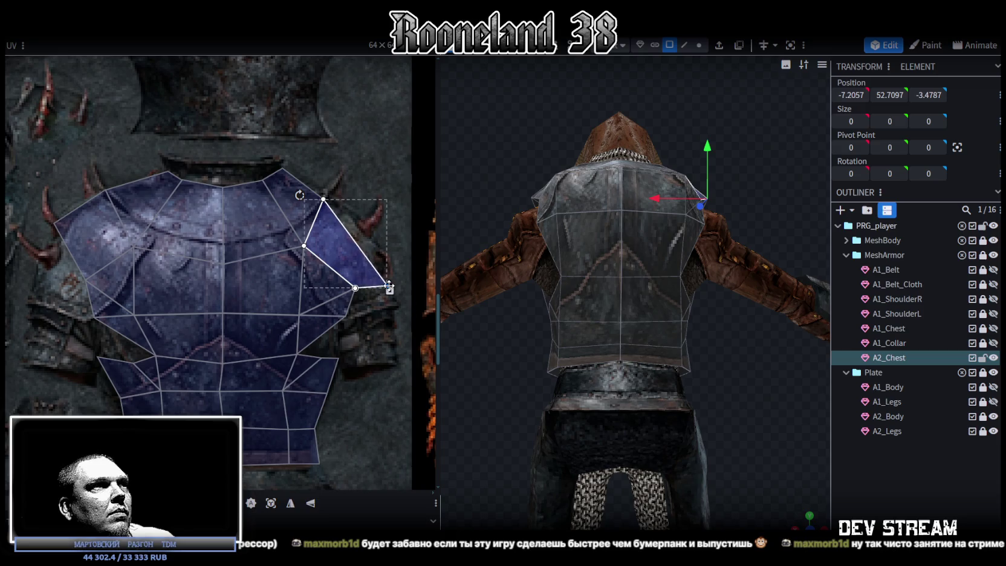
mouse_move(374, 229)
mouse_down()
mouse_move(349, 283)
mouse_move(362, 295)
mouse_up()
scroll(779, 203, down, 1)
Step: Move the adjacent upper shoulder face's triangle tip up onto the shoulder plate
drag(779, 204, 678, 259)
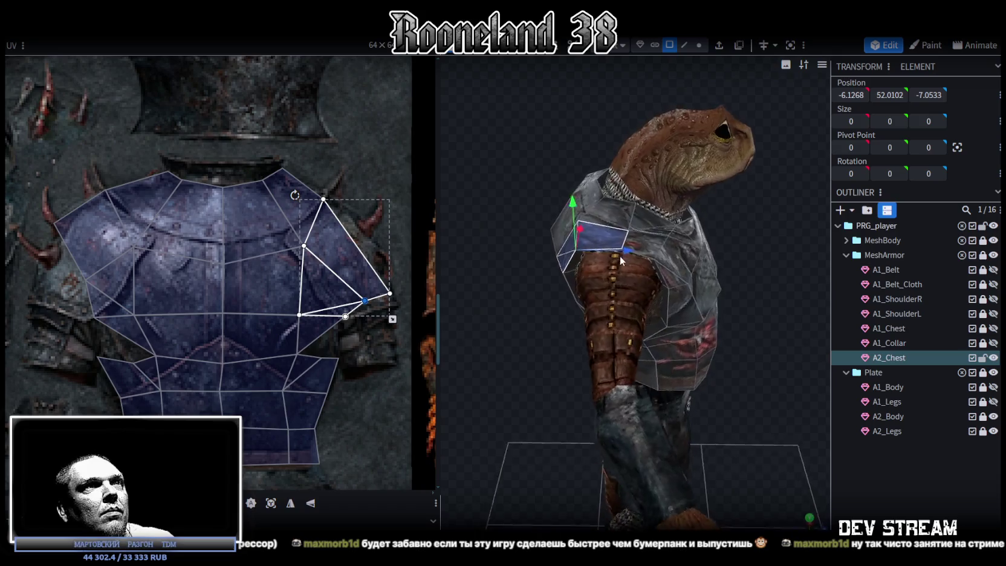
scroll(678, 259, up, 3)
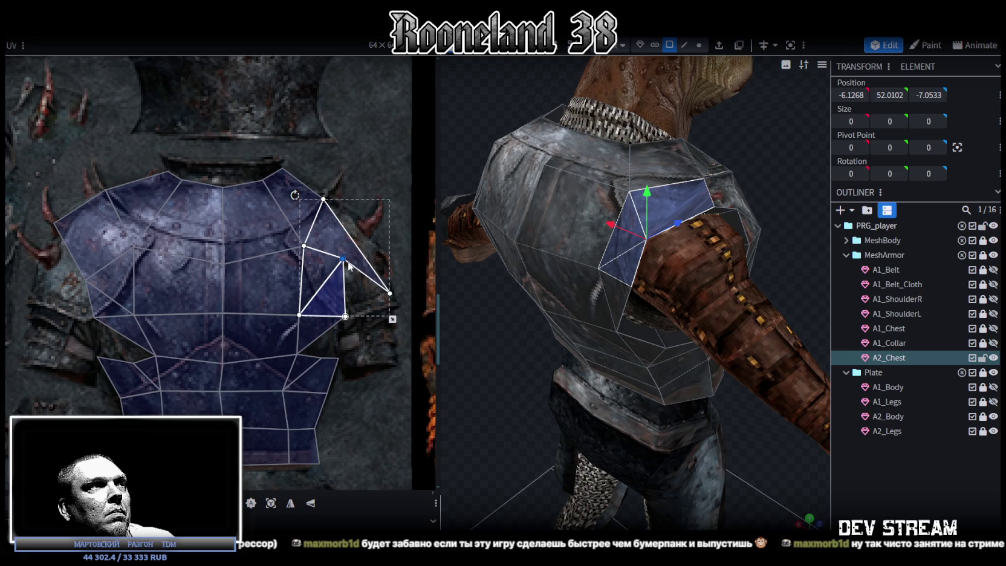
click(390, 293)
drag(390, 293, 341, 201)
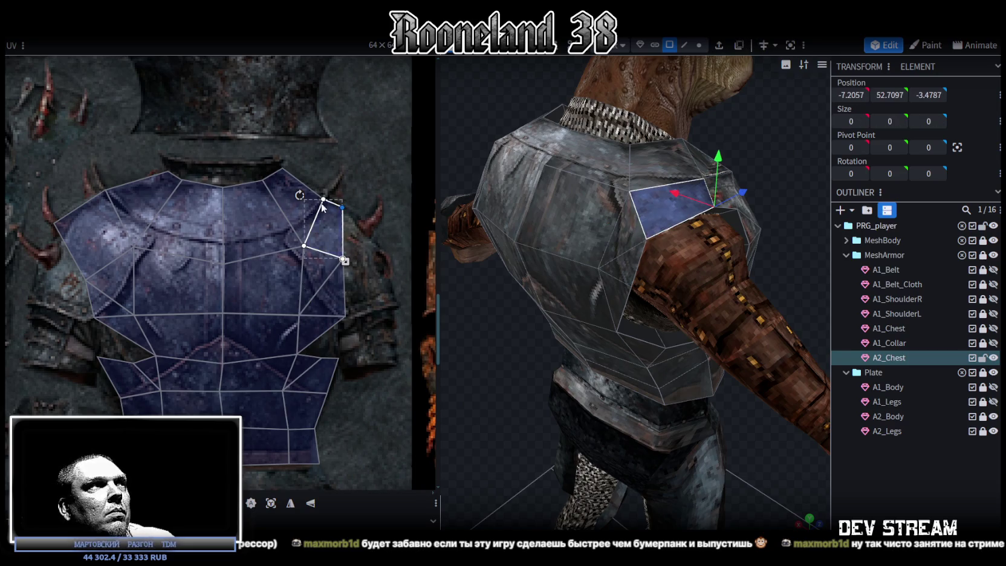
Step: Narrow the mirrored left-shoulder UV face and raise its lower vertex, then clear the selection
click(145, 227)
drag(135, 203, 153, 200)
shift+click(170, 285)
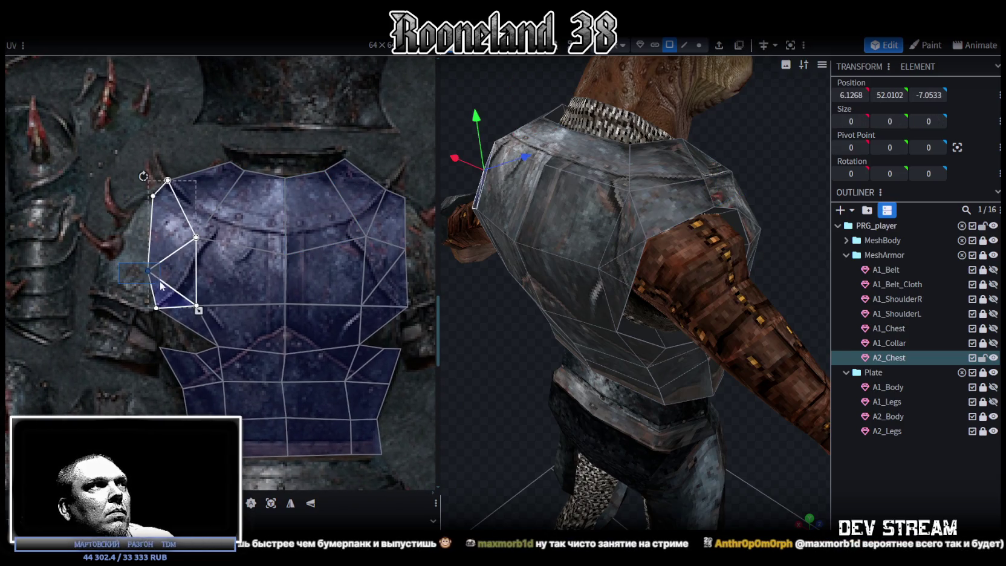
drag(147, 270, 158, 241)
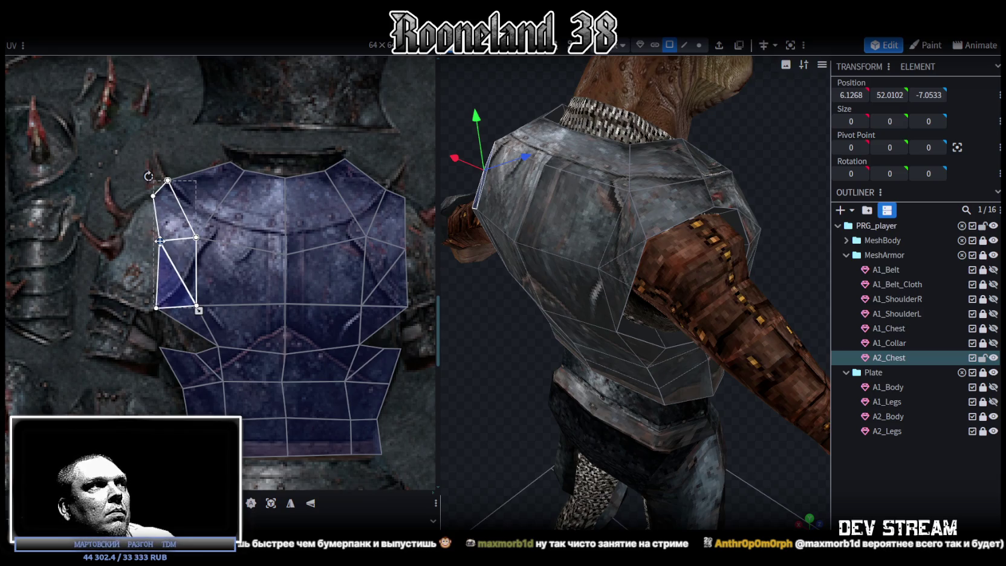
scroll(154, 300, down, 2)
mouse_move(525, 348)
mouse_down()
mouse_move(531, 281)
mouse_move(551, 286)
mouse_up()
scroll(320, 296, up, 2)
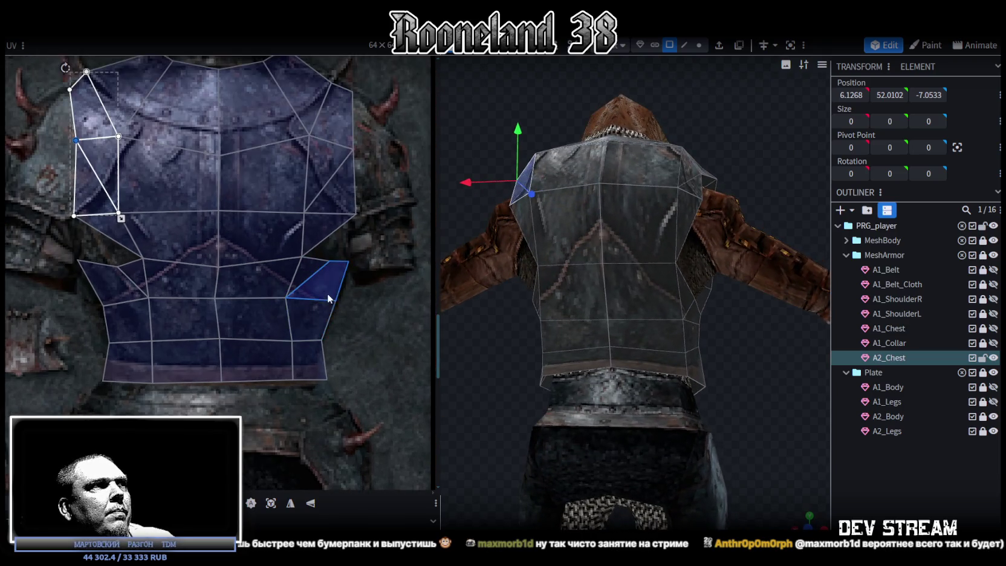
click(356, 274)
Step: Box-select the two lower chest UV rows and raise their middle vertex row
drag(55, 240, 371, 272)
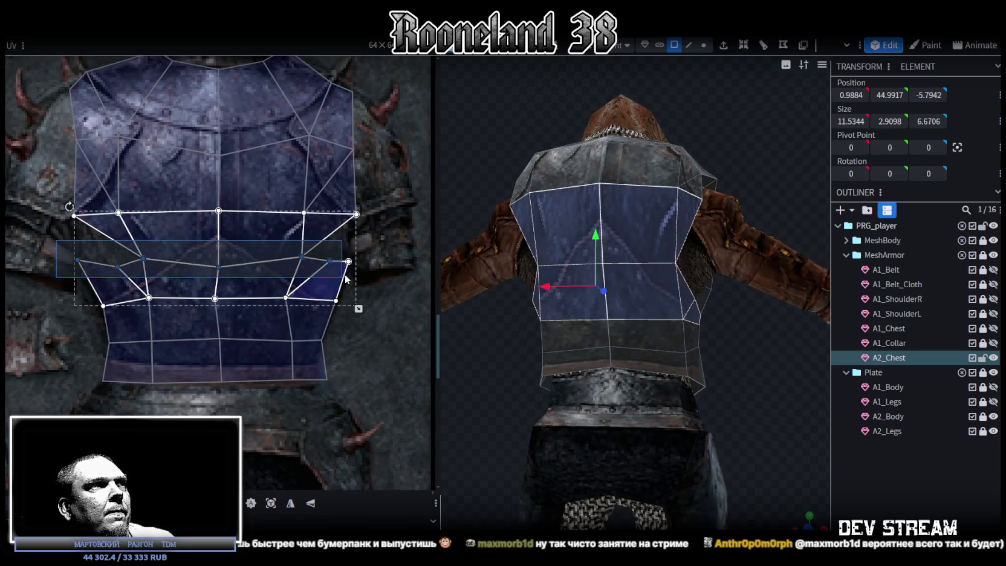
drag(218, 266, 216, 255)
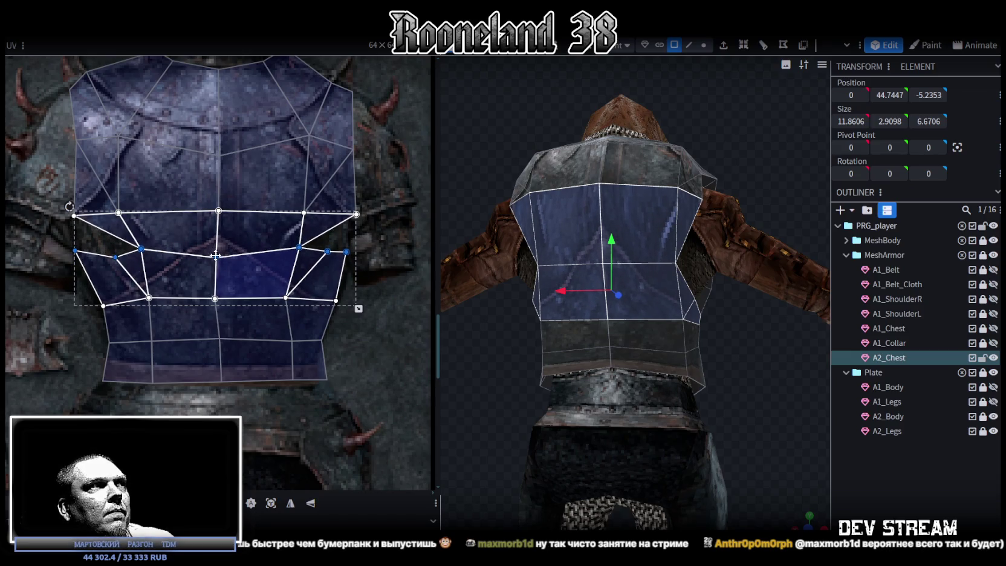
click(727, 428)
mouse_move(764, 412)
mouse_down()
mouse_move(585, 387)
mouse_move(637, 365)
mouse_up()
Step: Shift the bottom-right block of chest UV faces left and down
click(637, 365)
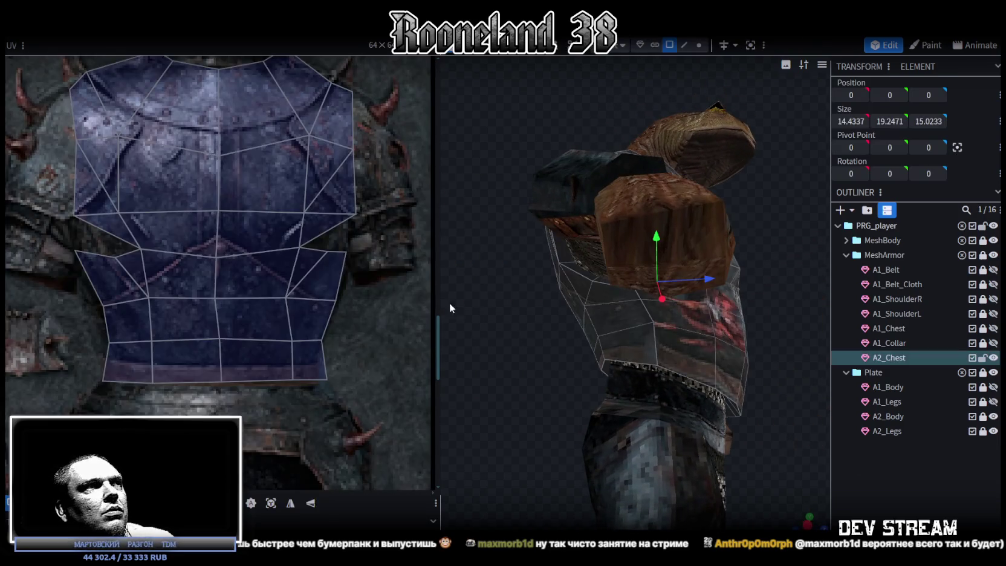
scroll(332, 372, up, 3)
drag(342, 386, 141, 248)
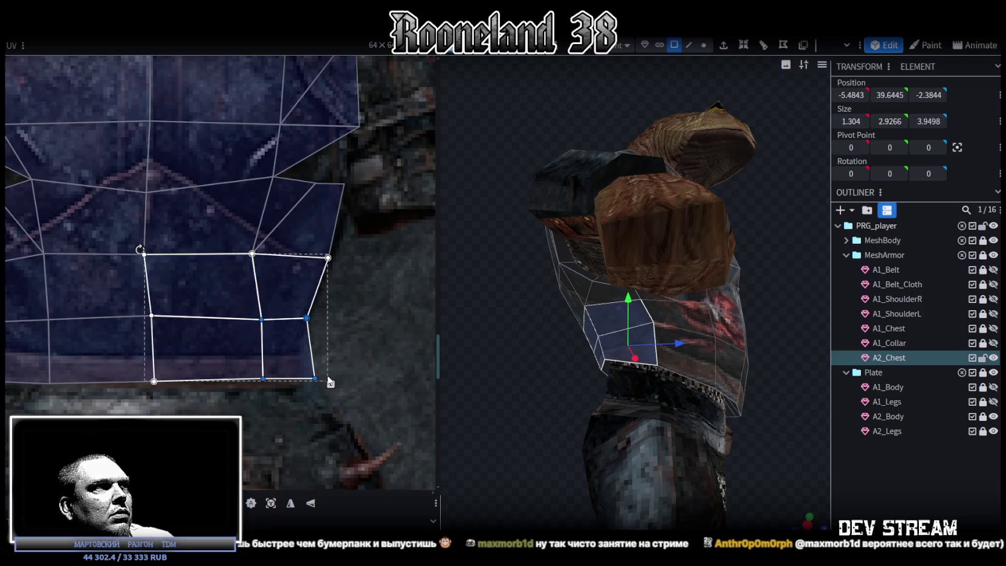
drag(316, 378, 298, 388)
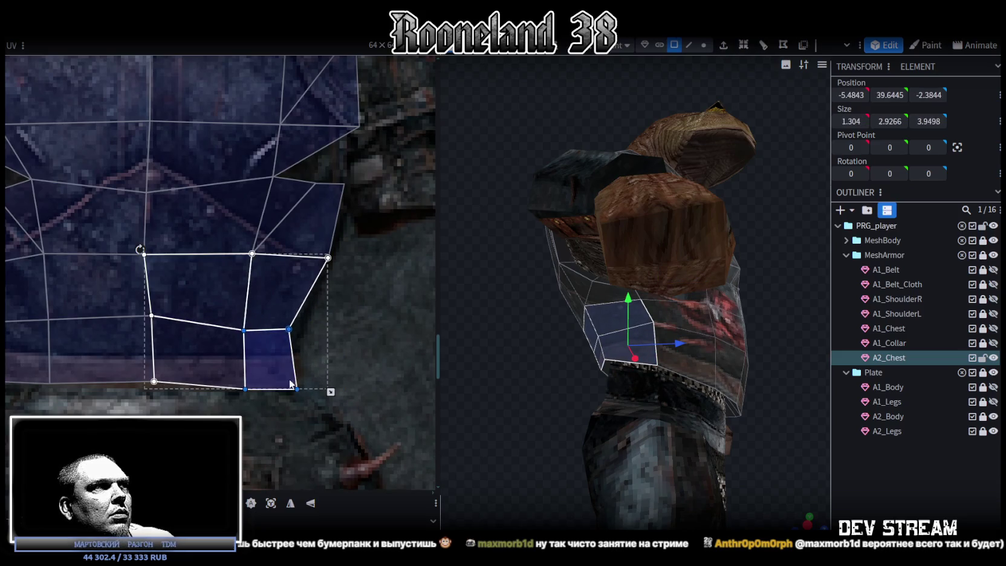
scroll(222, 383, down, 3)
Step: Select the two centre-column UV vertices, then reselect A2_Chest from the back view
drag(181, 340, 164, 398)
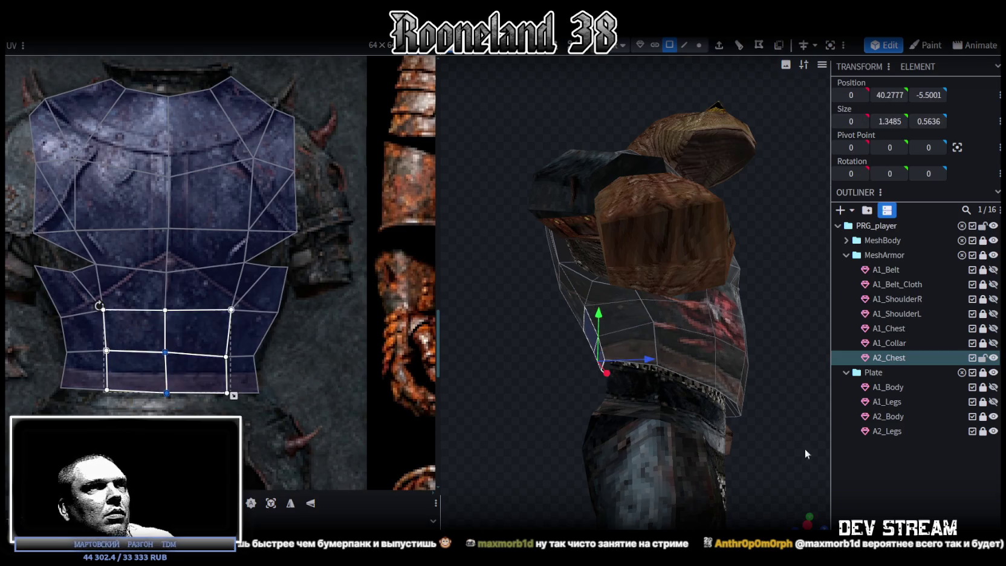
click(687, 440)
mouse_move(687, 440)
mouse_down()
mouse_move(743, 434)
mouse_move(646, 297)
mouse_up()
click(647, 297)
mouse_move(702, 325)
mouse_down()
mouse_move(747, 420)
mouse_move(658, 416)
mouse_move(674, 389)
mouse_move(687, 409)
mouse_up()
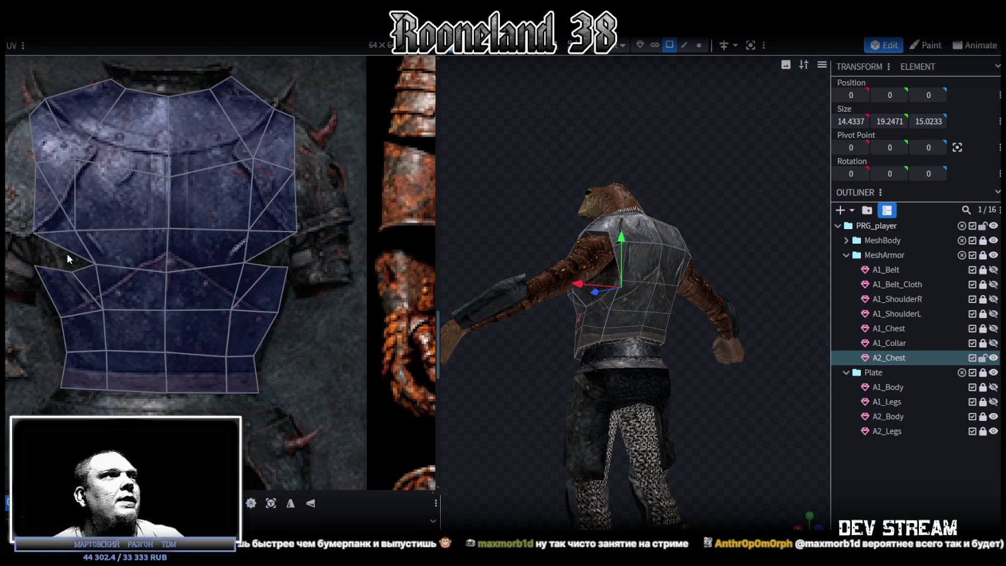
click(67, 269)
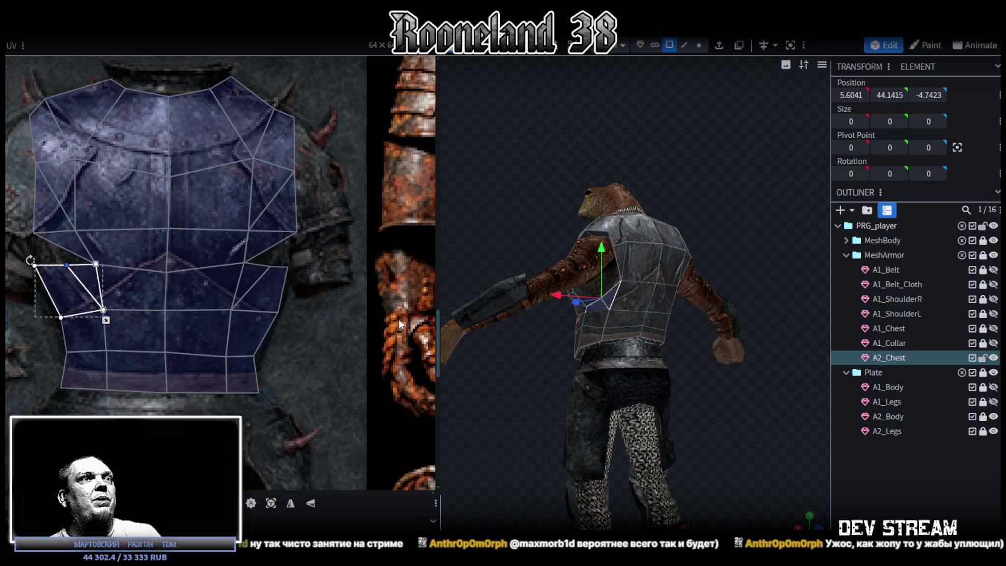
Step: Box-select the upper chest UV faces from the back and raise their middle vertex row
mouse_move(465, 278)
mouse_down()
mouse_move(735, 242)
mouse_move(625, 332)
mouse_up()
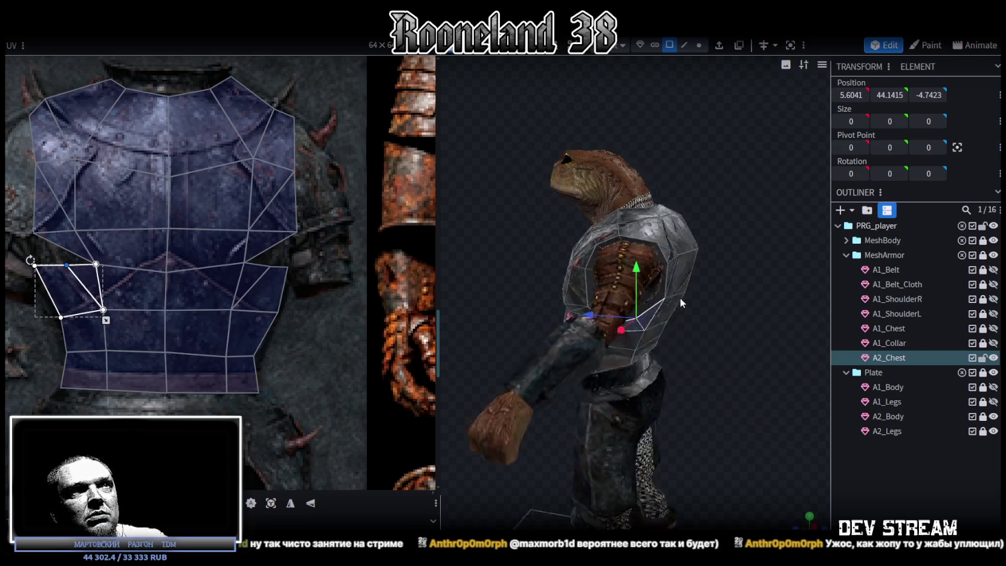
click(625, 331)
scroll(363, 223, down, 5)
scroll(366, 226, down, 2)
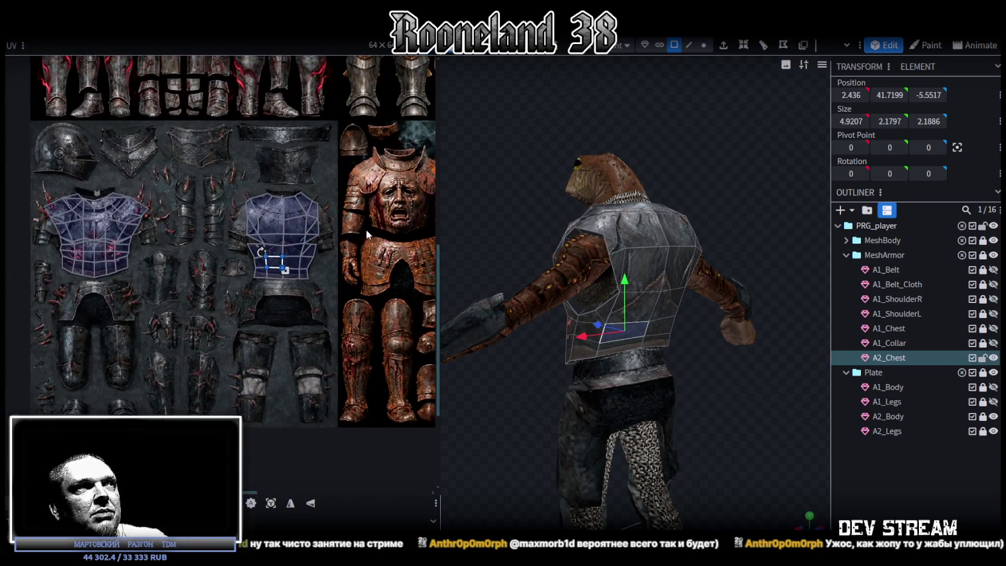
drag(754, 230, 730, 223)
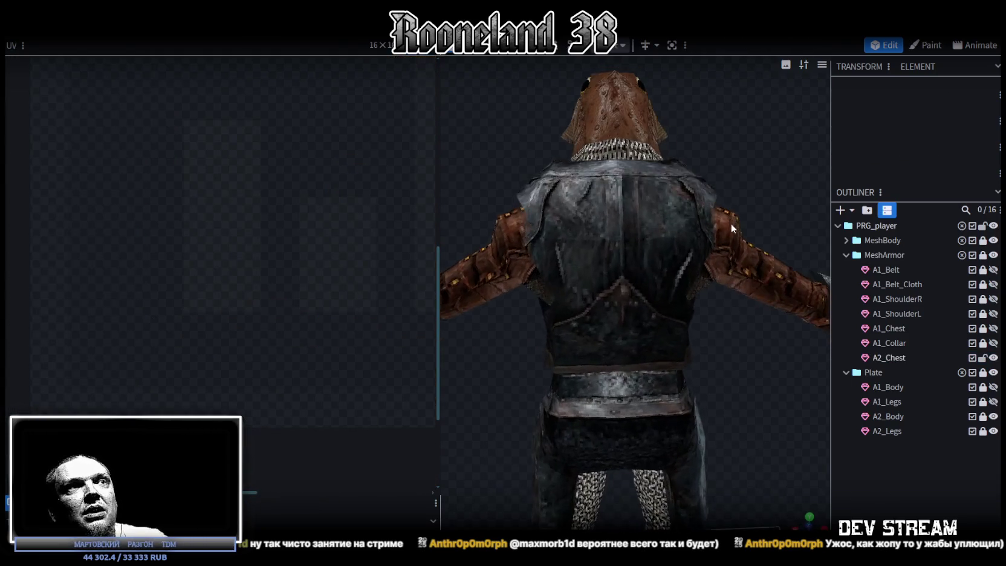
click(731, 224)
scroll(220, 233, up, 2)
scroll(205, 221, up, 2)
scroll(195, 206, up, 1)
scroll(197, 205, up, 1)
drag(113, 195, 324, 222)
drag(218, 215, 217, 205)
Step: Check the upper chest UV regions, clear the selection, and save as RPGchars.bbmodel
scroll(209, 206, up, 2)
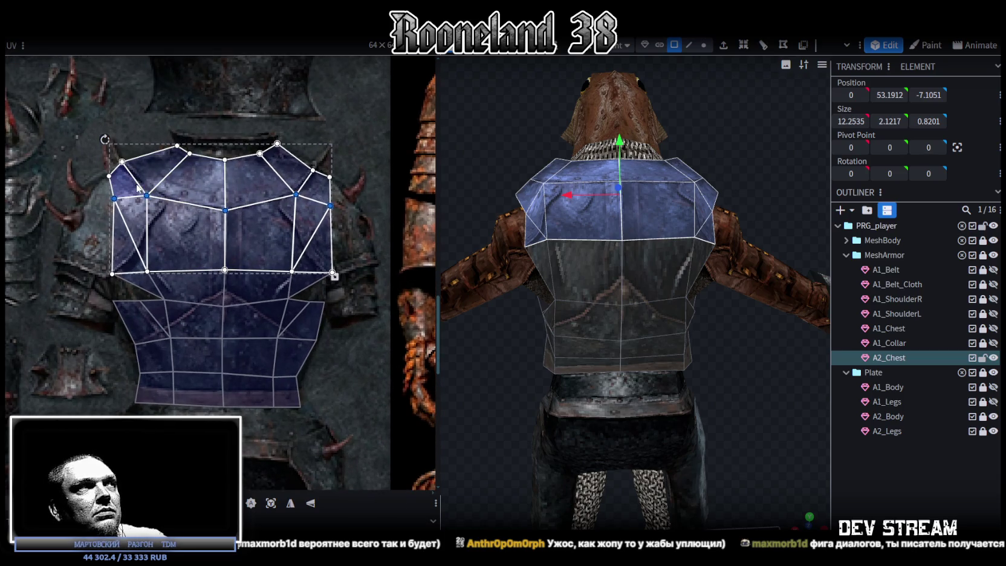
click(138, 145)
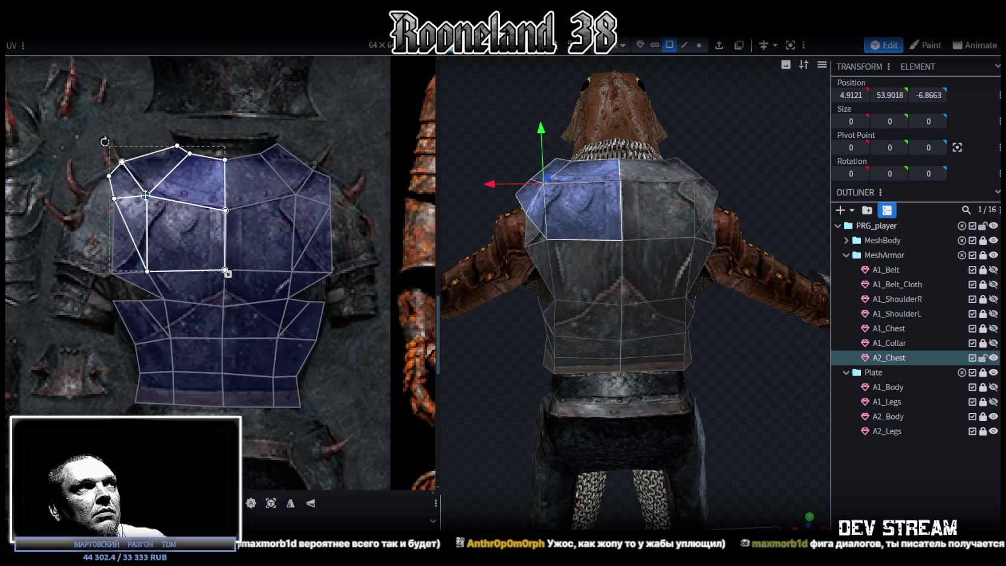
click(297, 194)
double_click(297, 194)
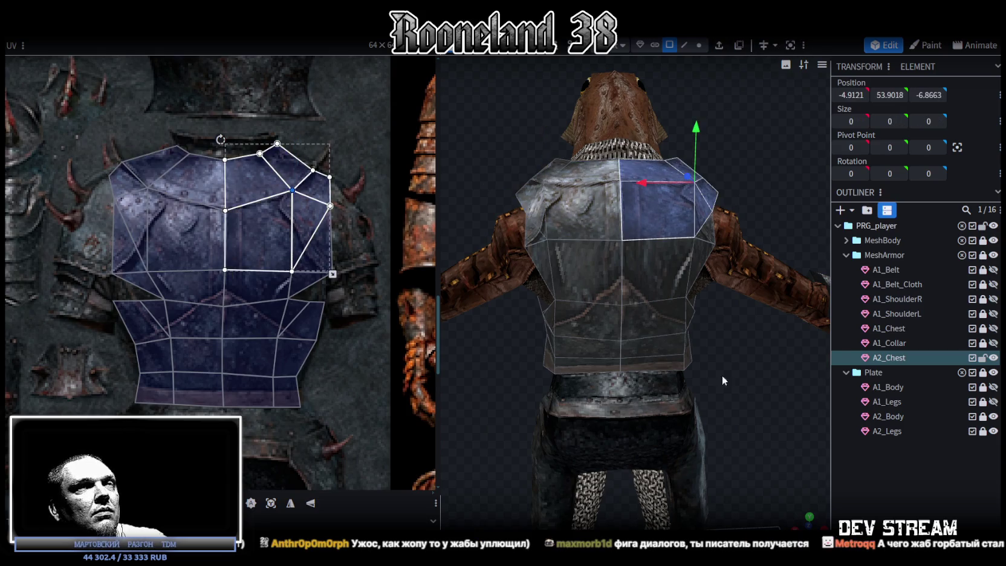
click(914, 478)
drag(769, 373, 679, 404)
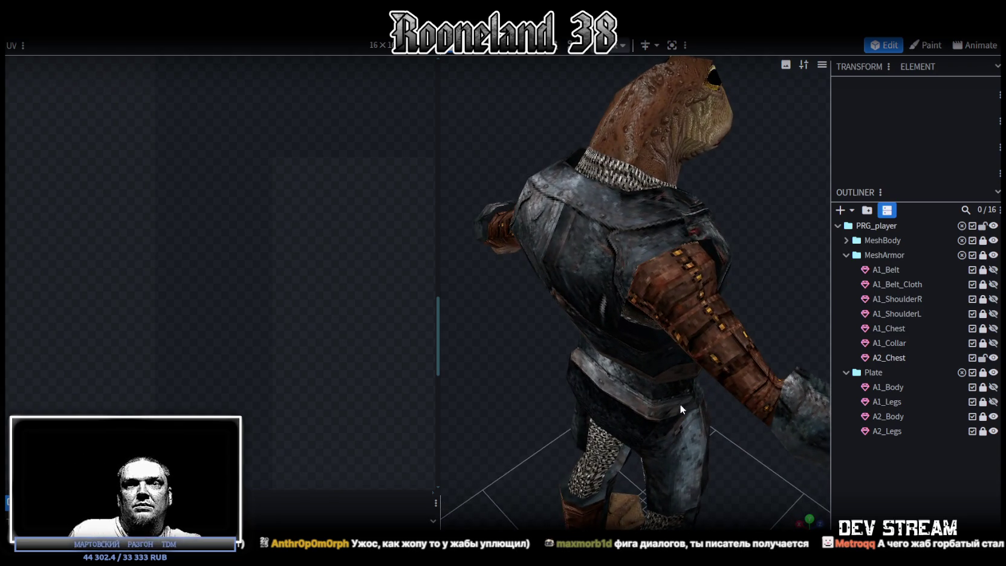
mouse_move(691, 404)
mouse_down()
mouse_move(675, 187)
mouse_move(659, 196)
mouse_move(631, 251)
mouse_move(554, 230)
mouse_move(709, 190)
mouse_move(687, 228)
mouse_move(690, 191)
mouse_move(672, 201)
mouse_move(560, 185)
mouse_up()
key(ctrl+s)
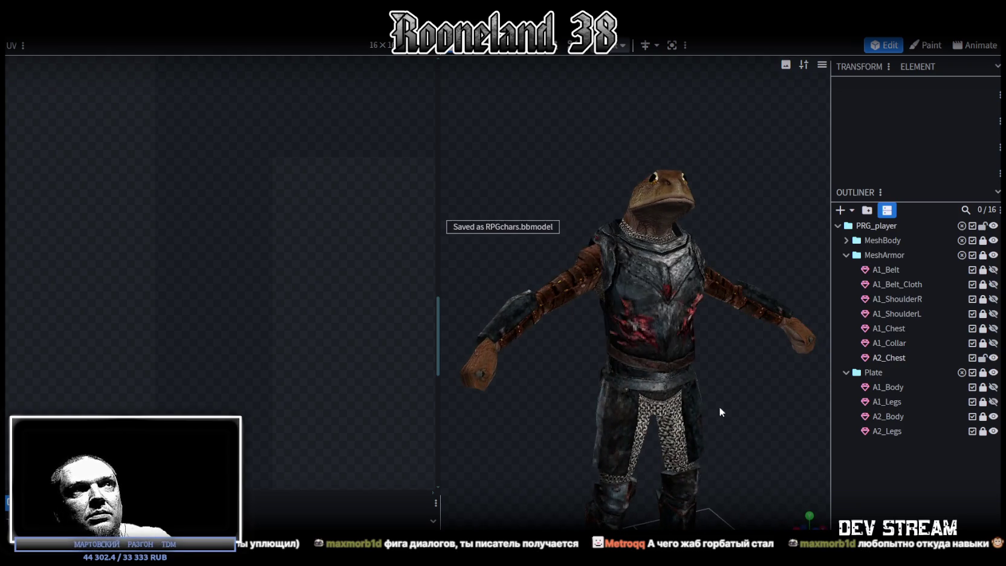
Step: Save the project again and deselect the A2_Chest part
mouse_move(720, 406)
mouse_down()
mouse_move(739, 349)
mouse_move(646, 324)
mouse_move(699, 362)
mouse_up()
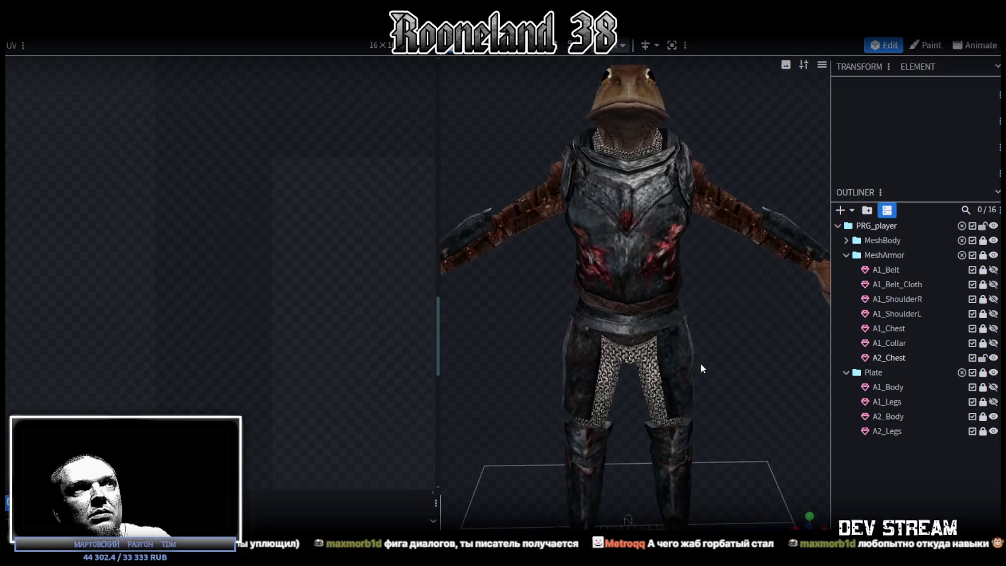
click(624, 254)
scroll(624, 252, down, 3)
mouse_move(624, 251)
mouse_down()
mouse_move(688, 323)
mouse_move(675, 328)
mouse_move(683, 349)
mouse_up()
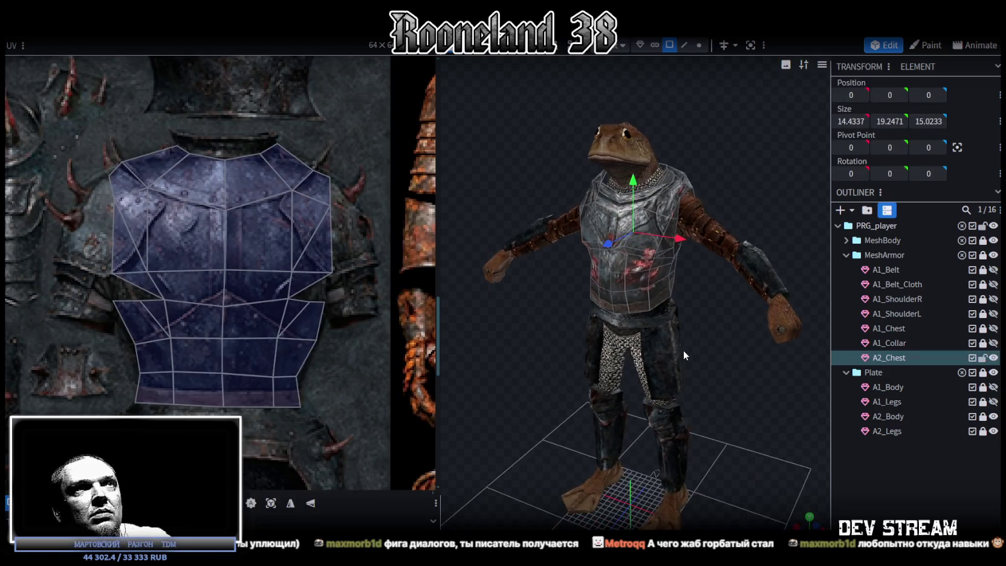
key(ctrl+s)
scroll(188, 318, down, 3)
scroll(233, 333, down, 2)
scroll(362, 254, down, 2)
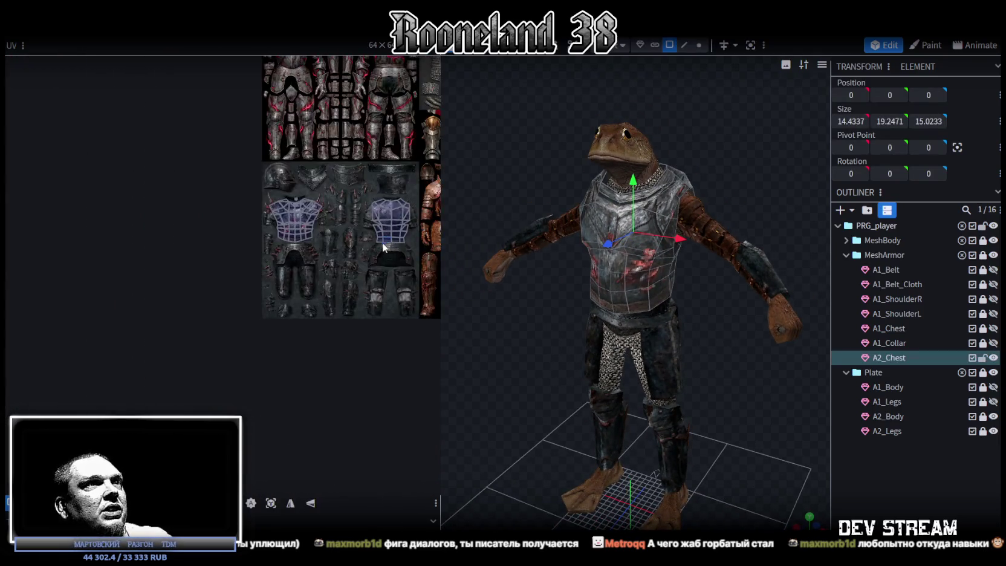
scroll(385, 241, down, 1)
drag(791, 418, 749, 411)
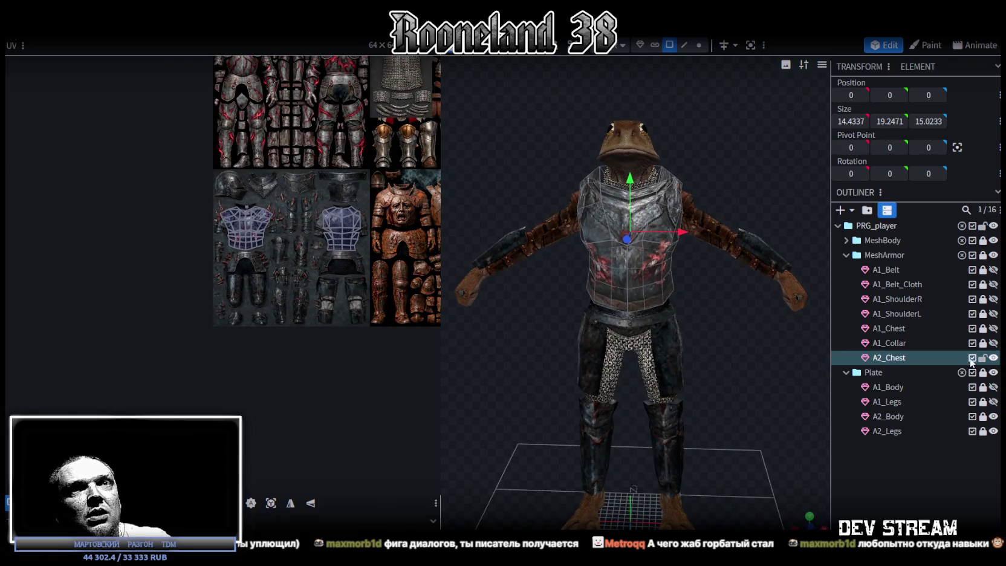
click(982, 361)
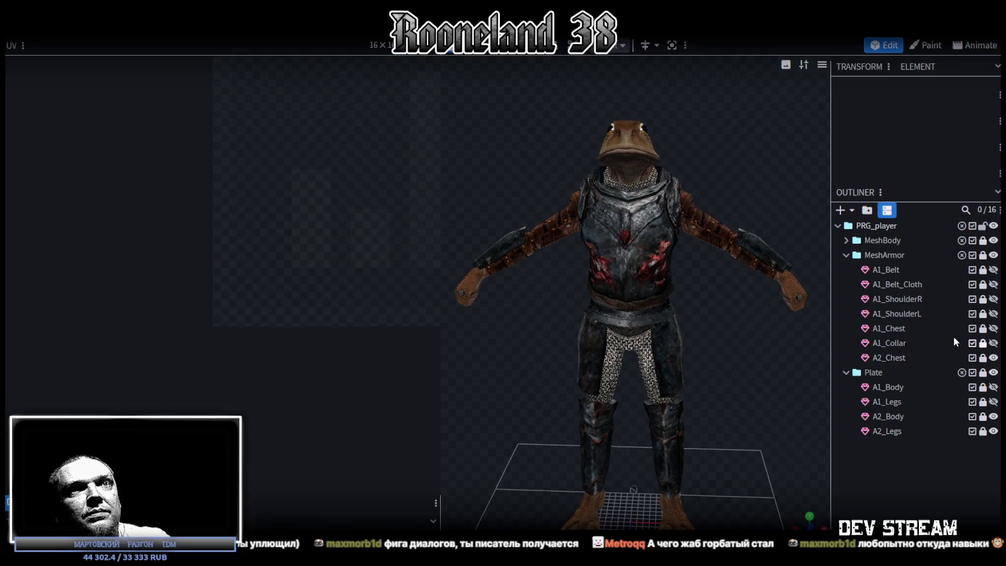
Step: Unlock A1_ShoulderL in the Outliner and duplicate it with Ctrl+D
click(983, 314)
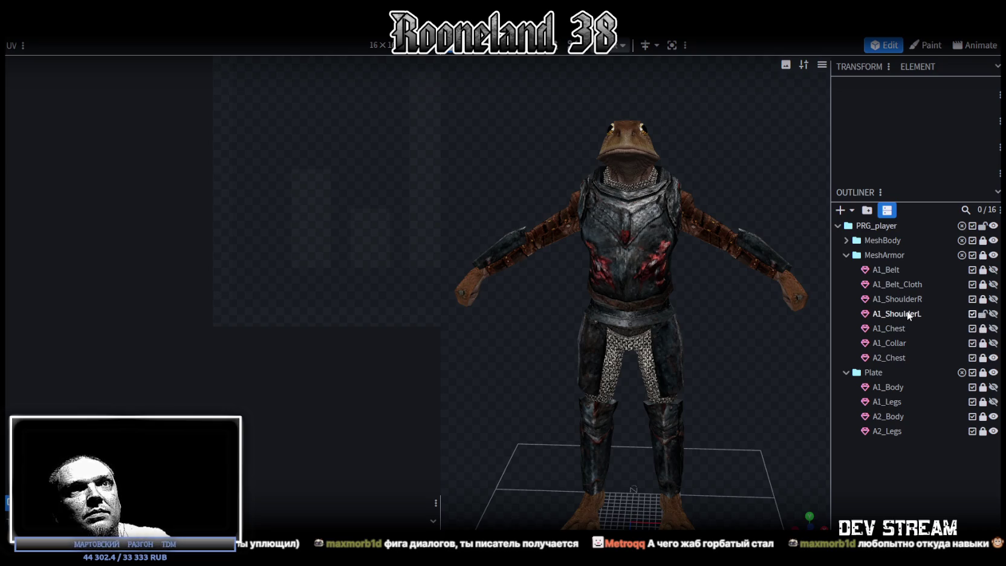
click(908, 312)
key(ctrl+d)
Step: Move the shoulder copy below A2_Chest, rename it A2_ShoulderL, and relock A1_ShoulderL
drag(900, 331, 897, 378)
double_click(880, 372)
text(2_ShoulderL)
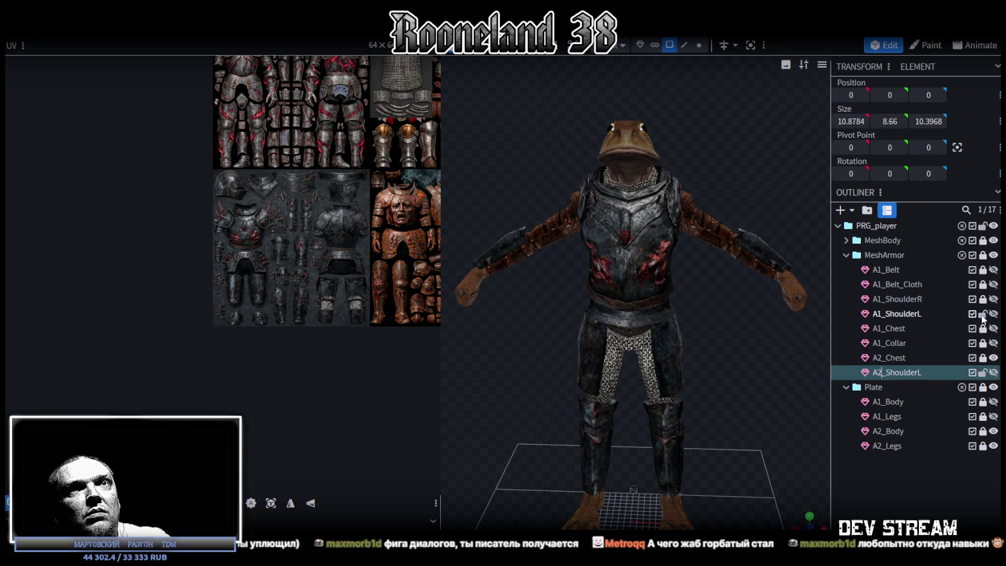
click(983, 313)
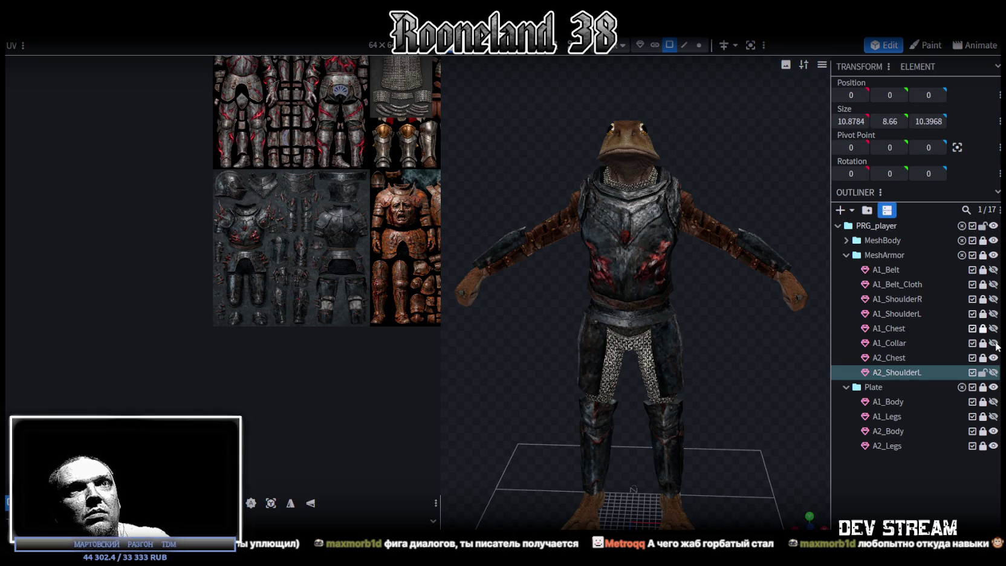
Step: Select the A2_ShoulderL pad and its UV faces in the UV editor
click(993, 373)
drag(804, 255, 694, 206)
click(705, 196)
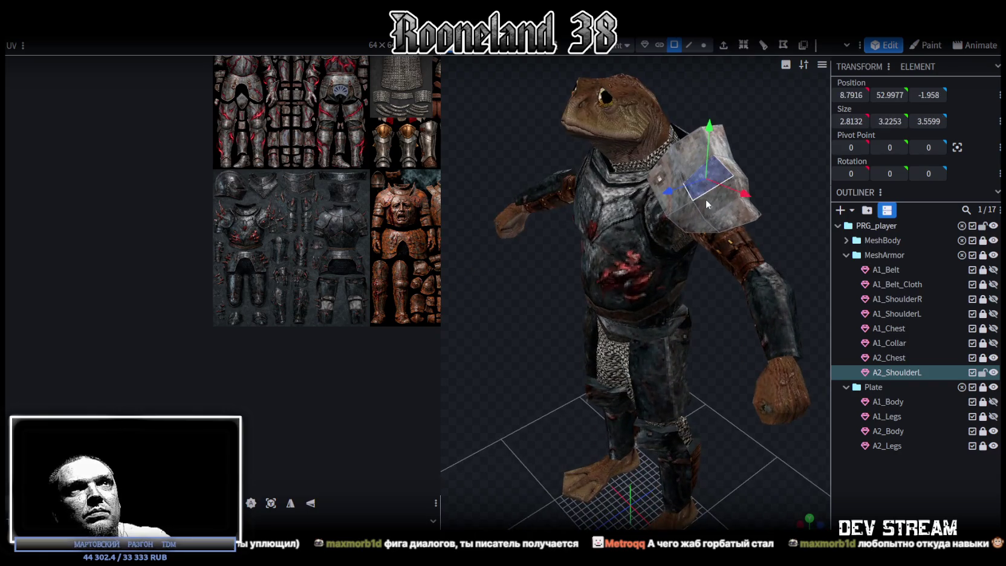
scroll(337, 175, up, 2)
scroll(241, 218, up, 2)
click(233, 212)
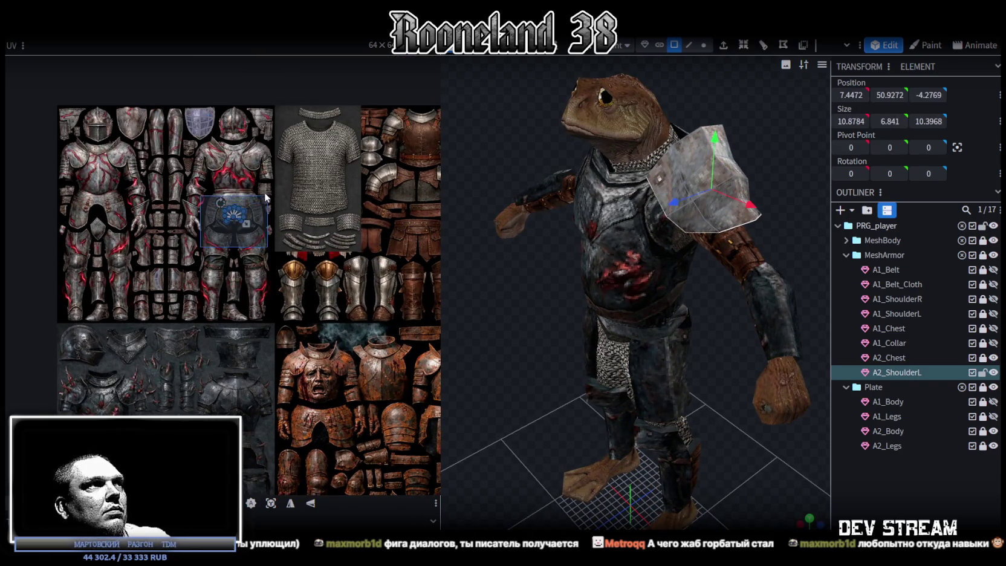
scroll(240, 219, up, 2)
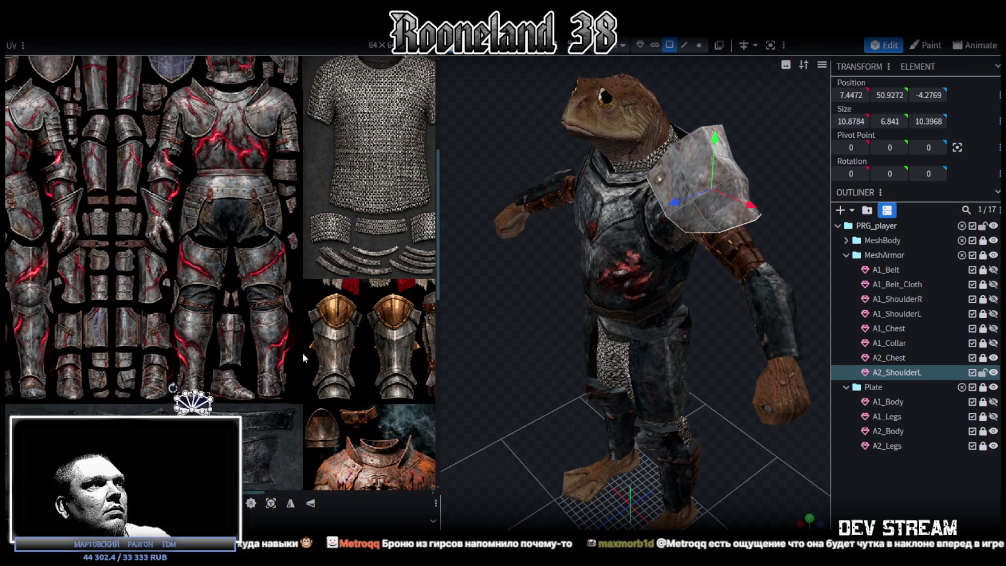
scroll(392, 229, up, 2)
middle_drag(391, 229, 355, 179)
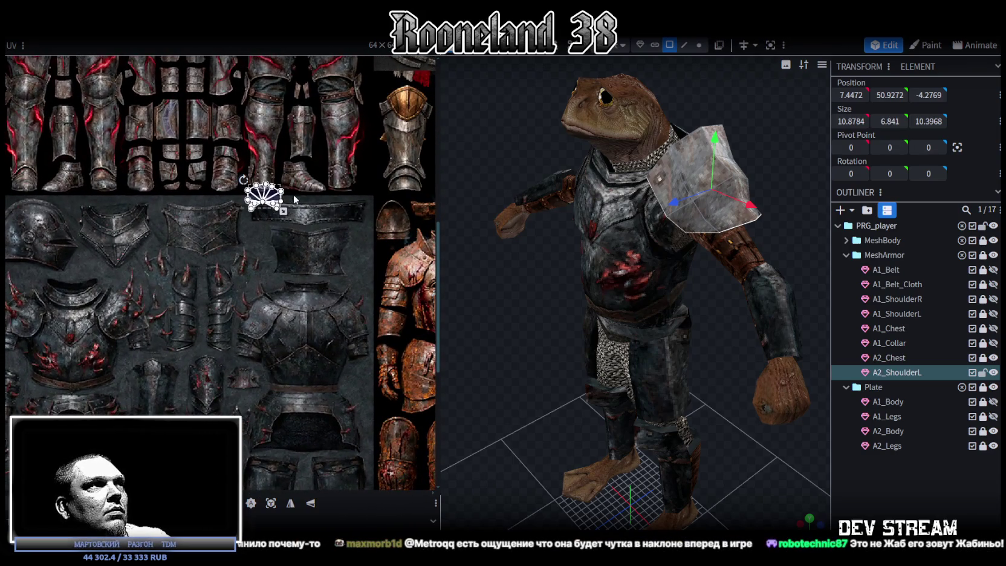
click(282, 209)
Step: Shrink the shoulder's UV island and move it down onto the dark plates
scroll(282, 210, up, 2)
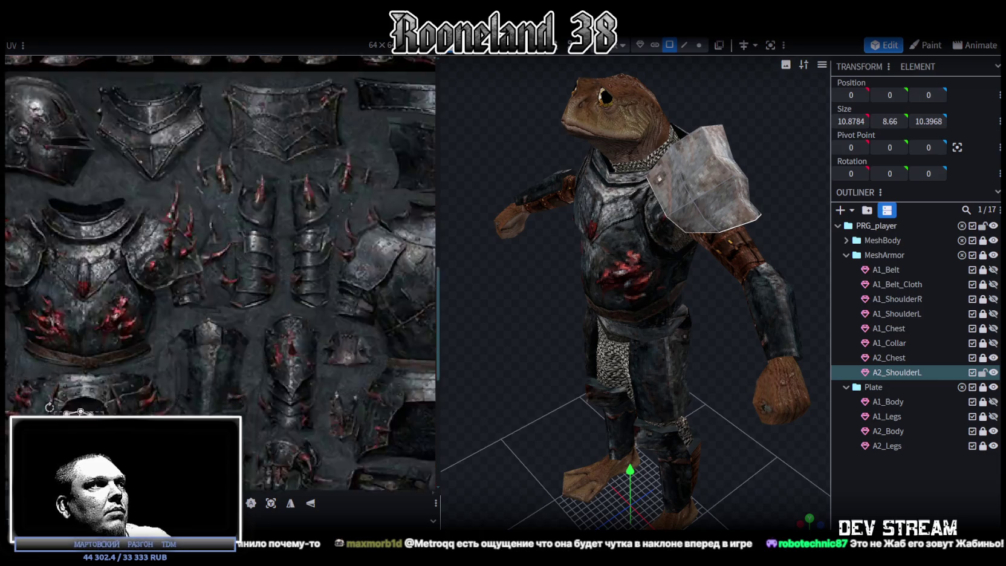
scroll(196, 416, up, 3)
middle_drag(196, 416, 212, 369)
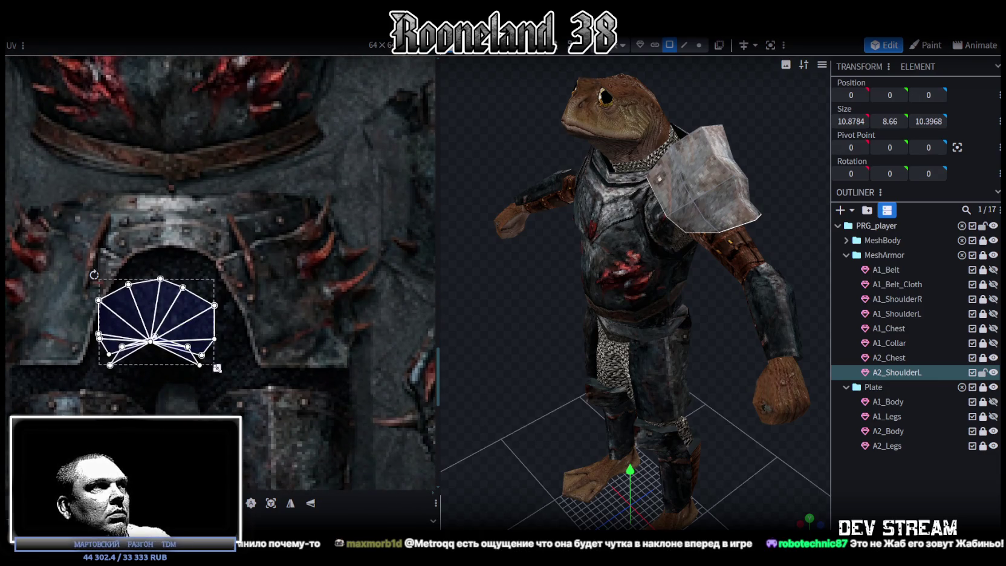
drag(217, 368, 195, 350)
drag(151, 314, 184, 353)
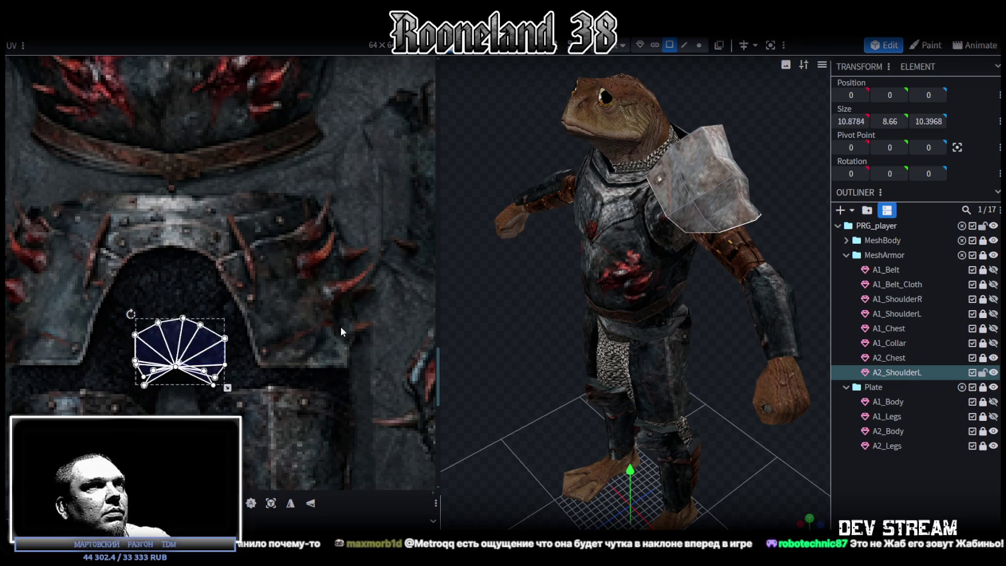
scroll(152, 257, down, 5)
scroll(151, 257, down, 2)
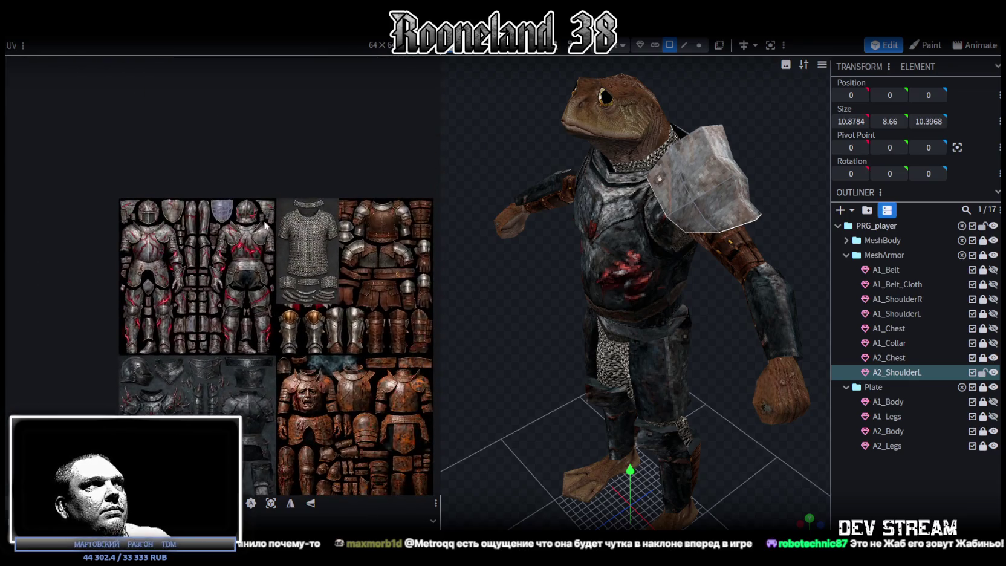
scroll(151, 257, up, 2)
drag(151, 257, 215, 158)
middle_drag(170, 176, 295, 121)
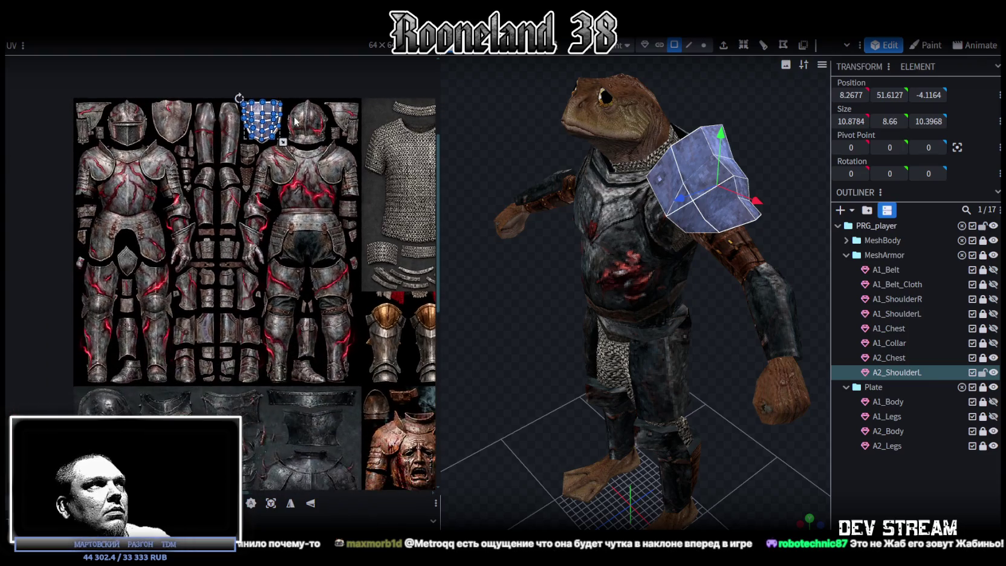
drag(273, 114, 267, 405)
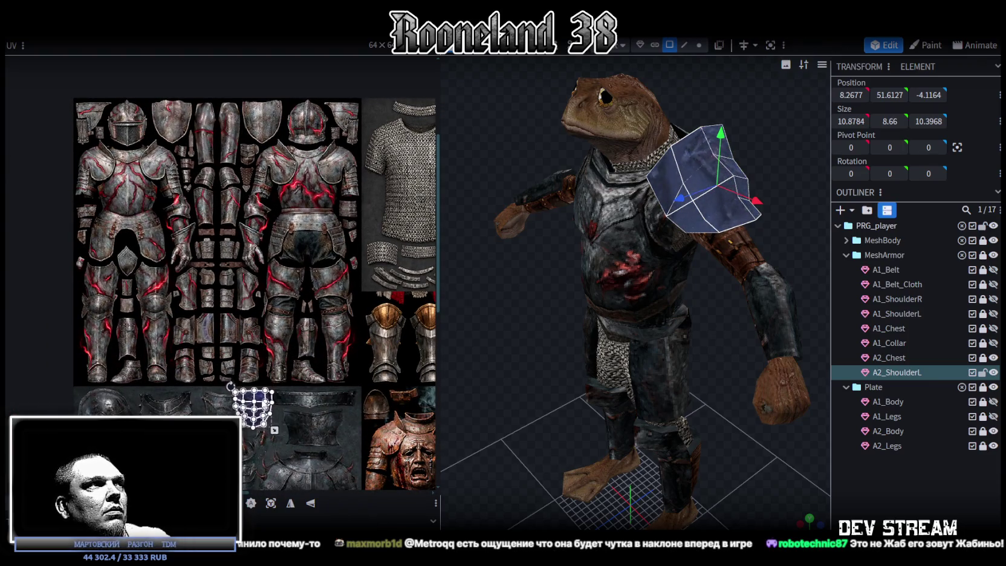
Step: Place the UV island precisely on a dark plate piece of the atlas
drag(660, 280, 614, 355)
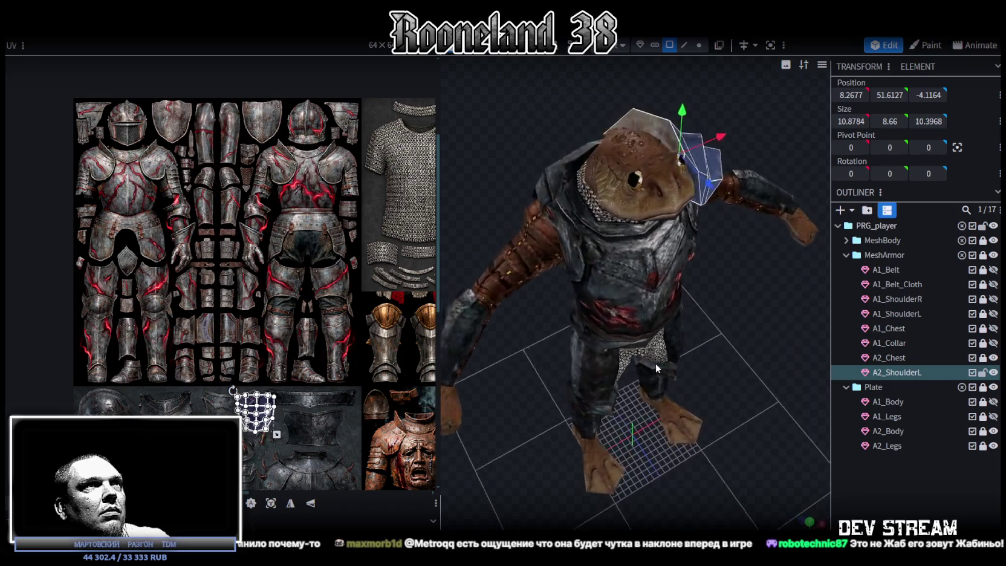
middle_drag(363, 270, 347, 249)
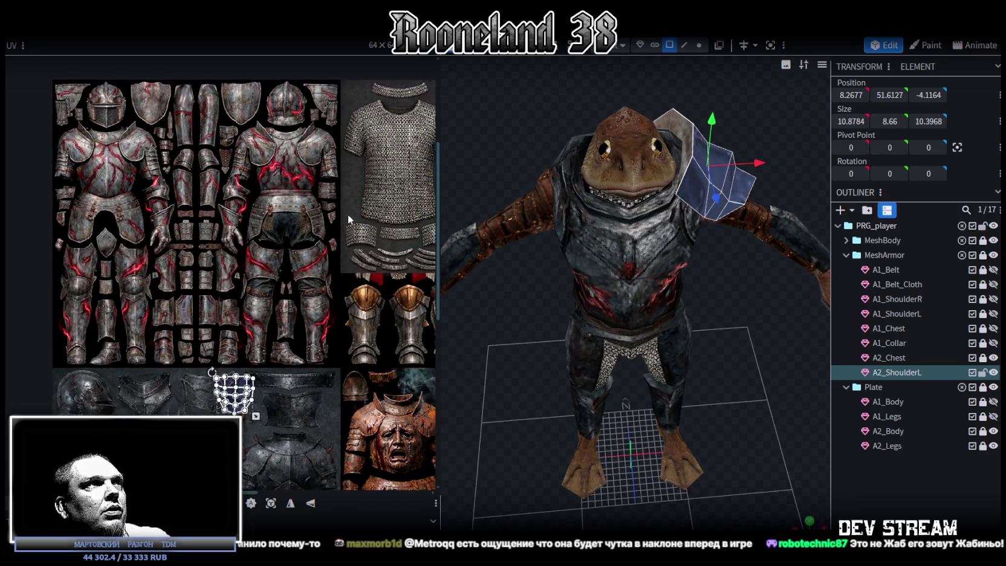
middle_drag(347, 214, 122, 280)
scroll(122, 287, up, 2)
mouse_move(173, 346)
middle_down()
mouse_move(299, 310)
mouse_move(305, 235)
middle_up()
mouse_move(309, 225)
mouse_down()
mouse_move(302, 339)
mouse_move(274, 227)
mouse_up()
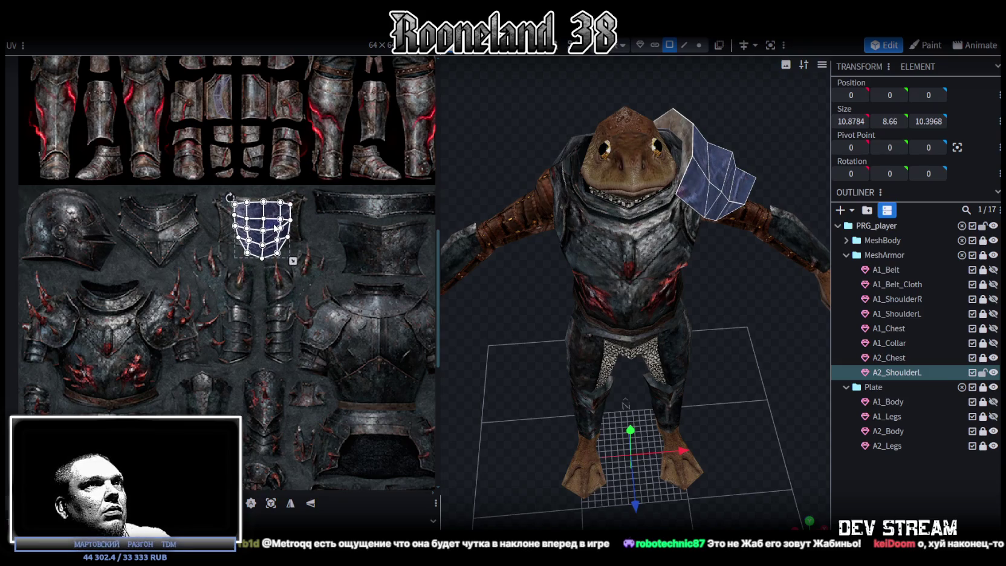
mouse_move(723, 332)
mouse_down()
mouse_move(653, 326)
mouse_move(632, 301)
mouse_move(607, 296)
mouse_up()
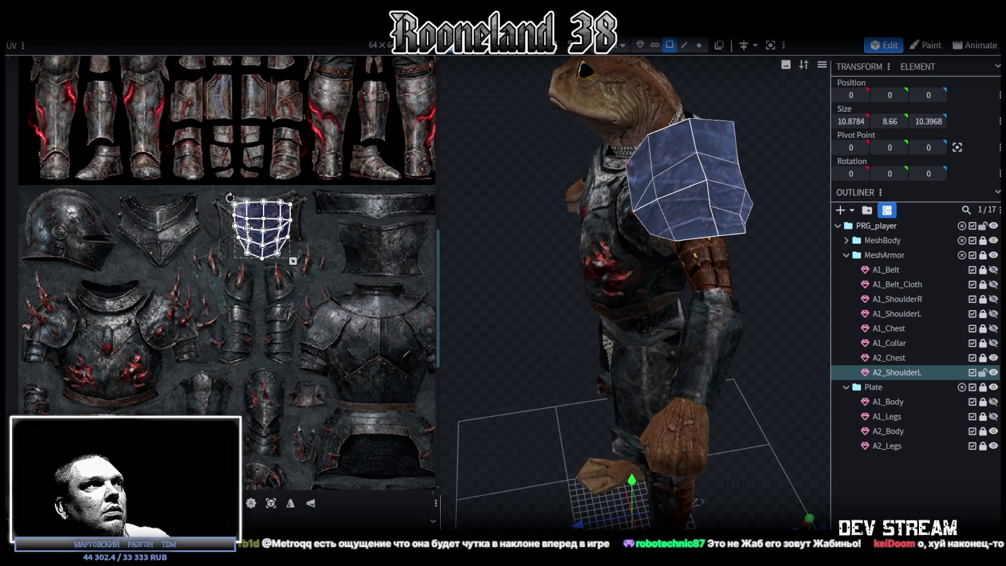
scroll(248, 229, up, 3)
Step: Pull the left-edge UV vertices of the upper rows out to the plate edge
drag(279, 191, 275, 184)
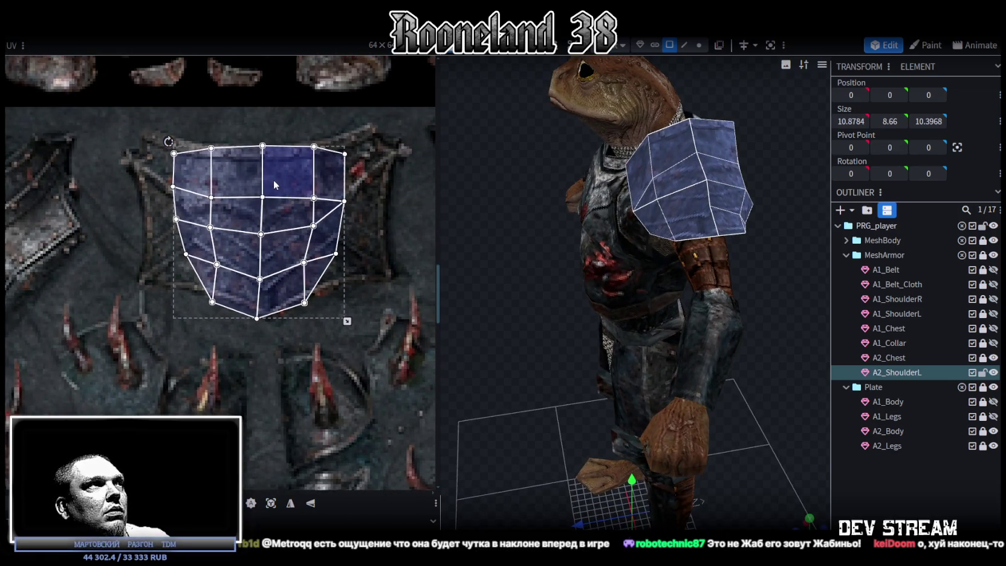
click(205, 171)
mouse_move(211, 147)
mouse_down()
mouse_move(145, 128)
mouse_move(178, 193)
mouse_move(135, 169)
mouse_up()
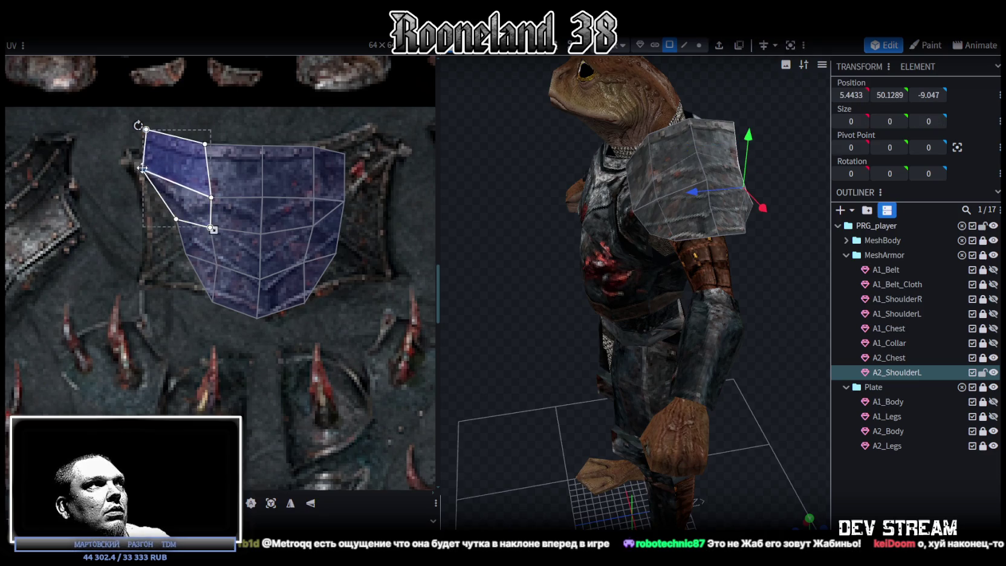
click(199, 255)
drag(176, 218, 145, 217)
click(189, 275)
drag(186, 253, 148, 248)
click(218, 283)
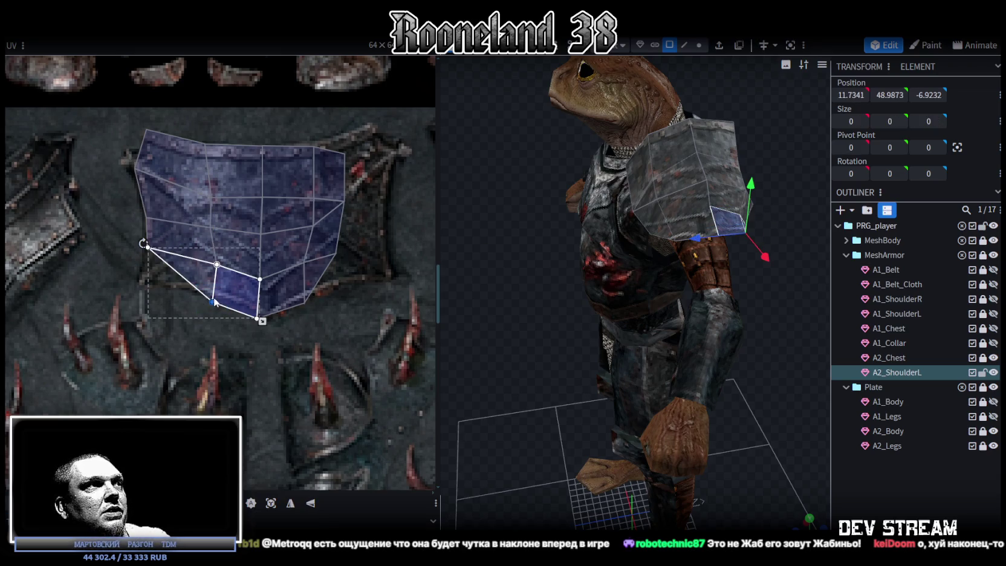
drag(210, 298, 141, 279)
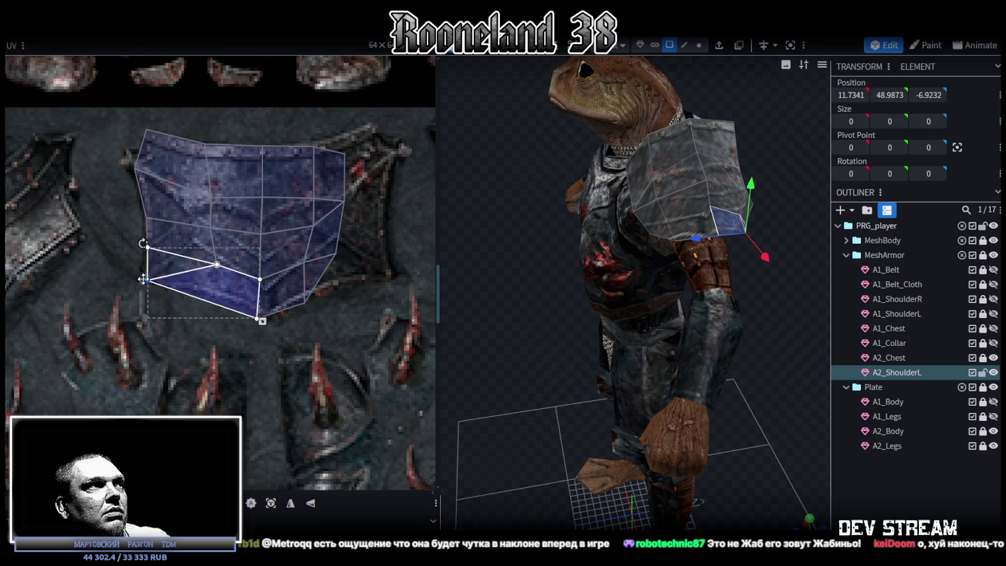
Step: Adjust the bottom vertex, shift the middle column left, and pull the top-right corner outward
click(248, 334)
drag(257, 318, 260, 310)
click(260, 310)
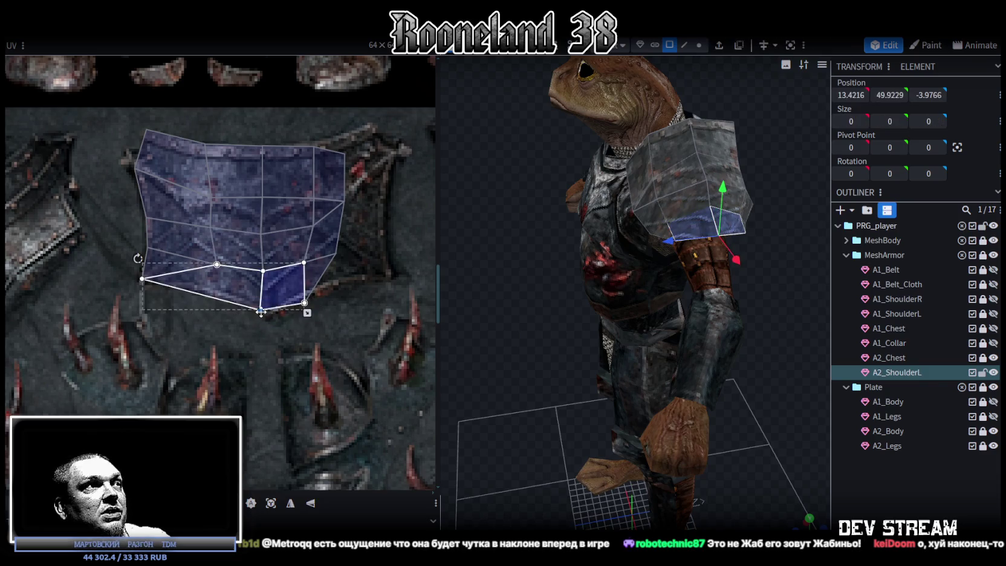
drag(261, 311, 270, 311)
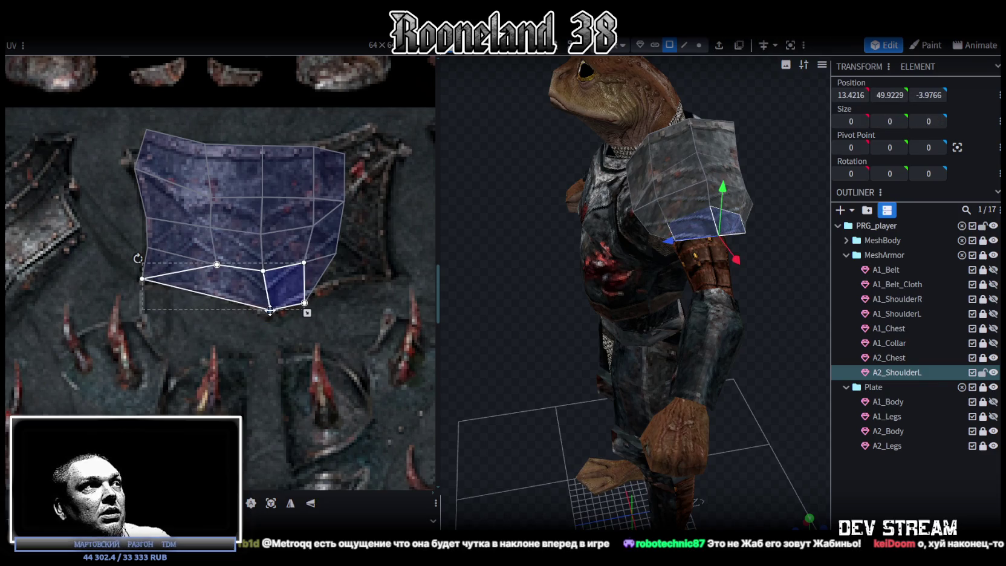
click(229, 239)
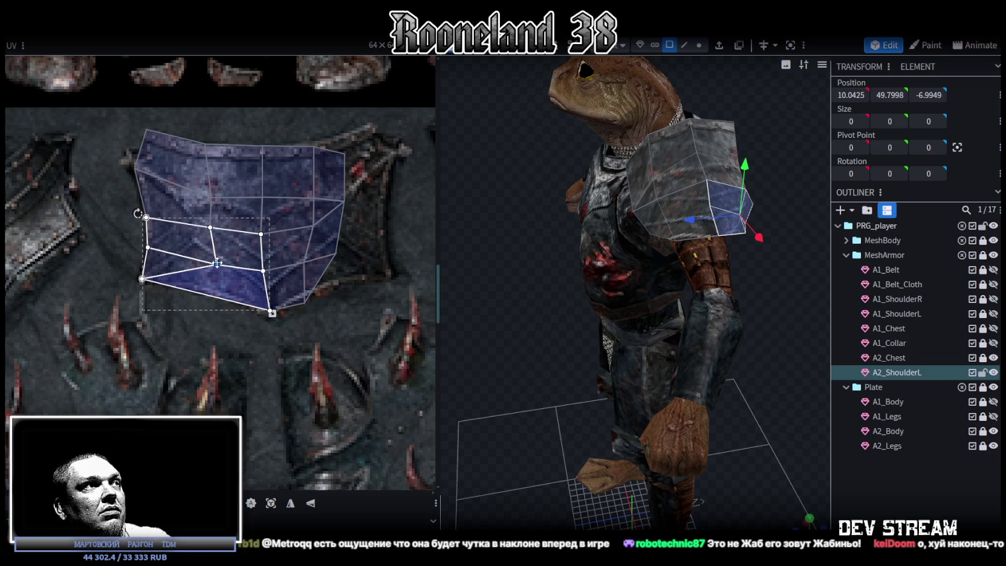
drag(199, 315, 238, 165)
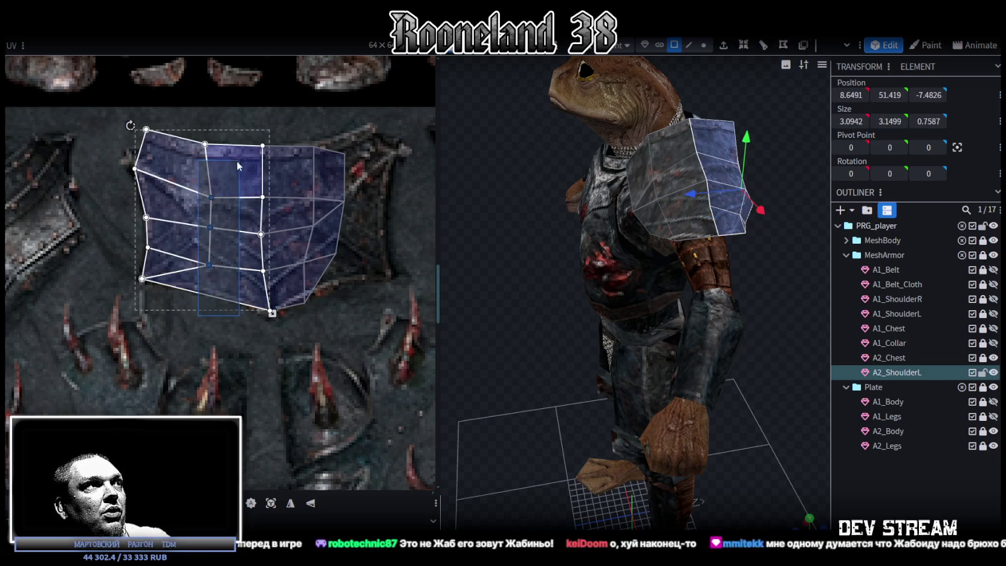
drag(210, 227, 200, 227)
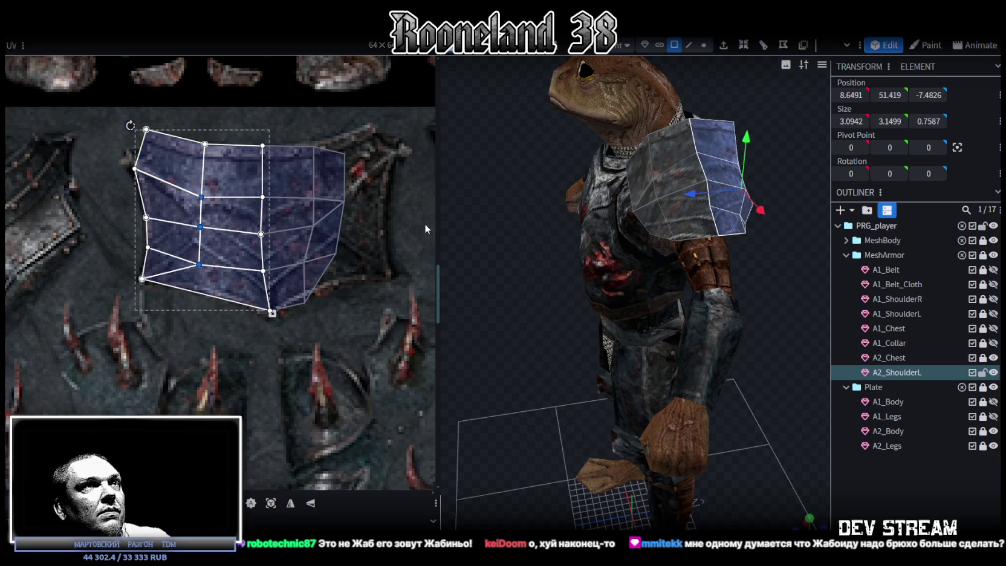
middle_drag(326, 209, 284, 253)
click(269, 202)
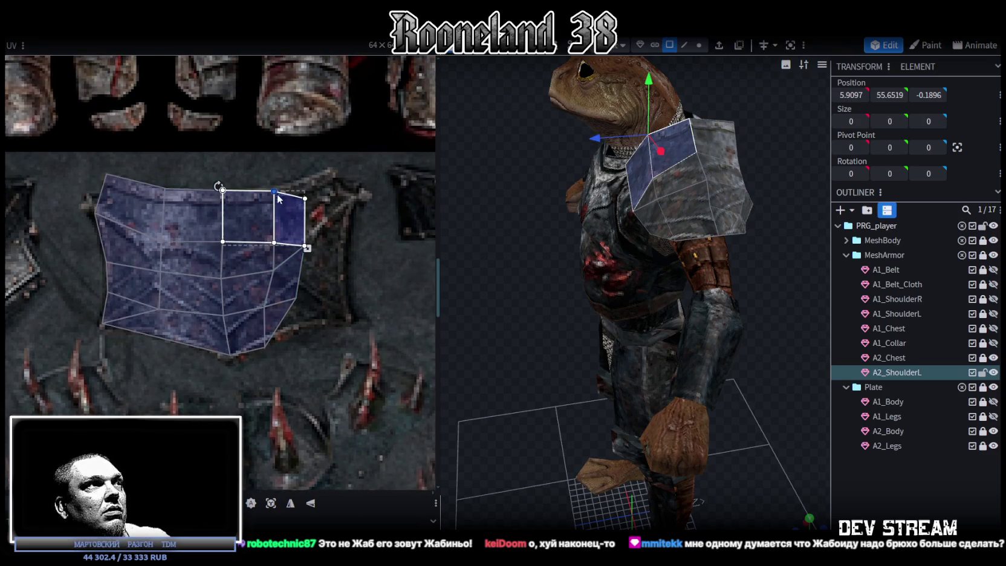
mouse_move(307, 190)
mouse_down()
mouse_move(290, 218)
mouse_move(332, 170)
mouse_up()
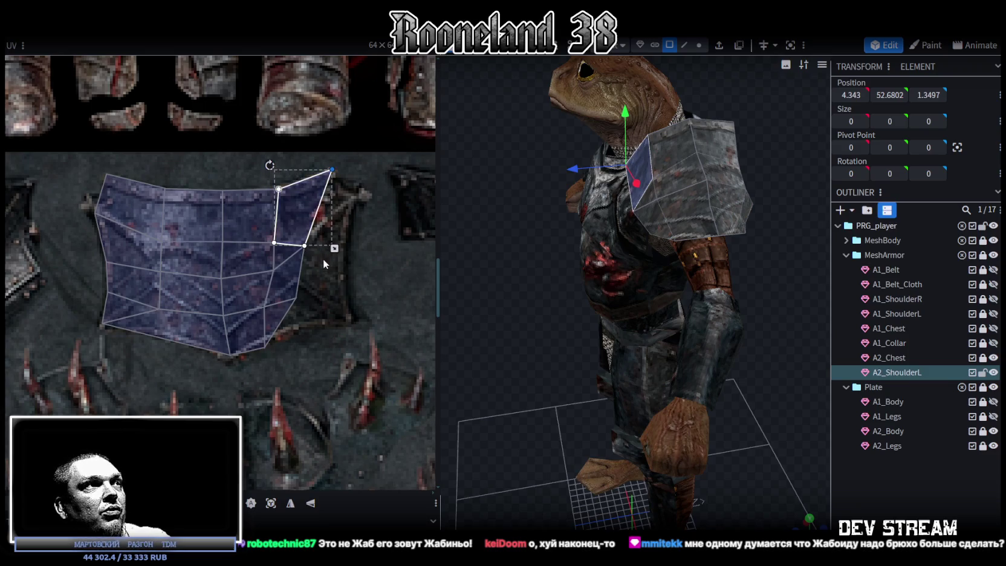
shift+click(307, 247)
mouse_move(306, 247)
mouse_down()
mouse_move(320, 305)
mouse_move(290, 292)
mouse_move(351, 318)
mouse_up()
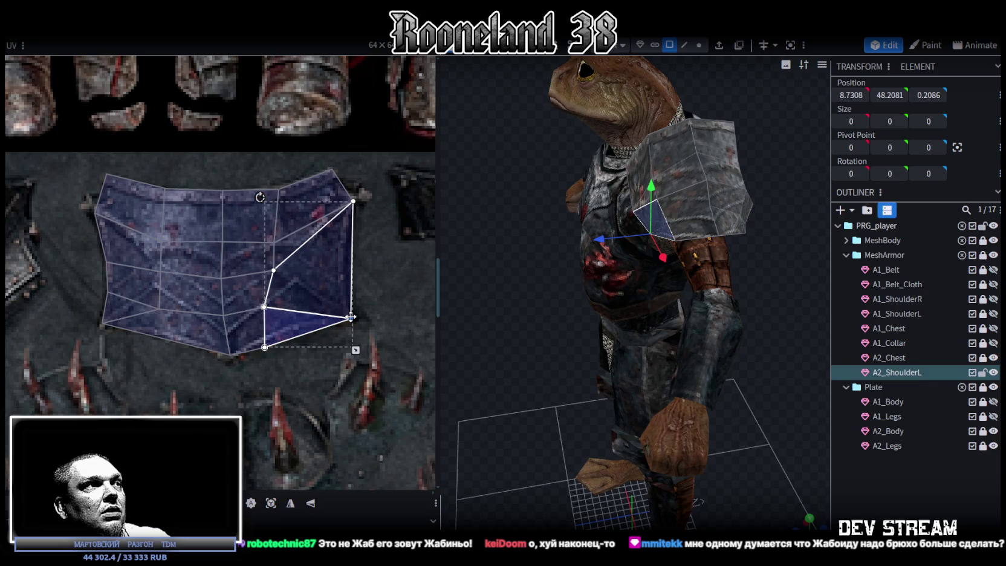
Step: Pull the lower-edge UV vertex up and right and nudge a top-row vertex outward
drag(255, 360, 273, 371)
drag(340, 313, 358, 323)
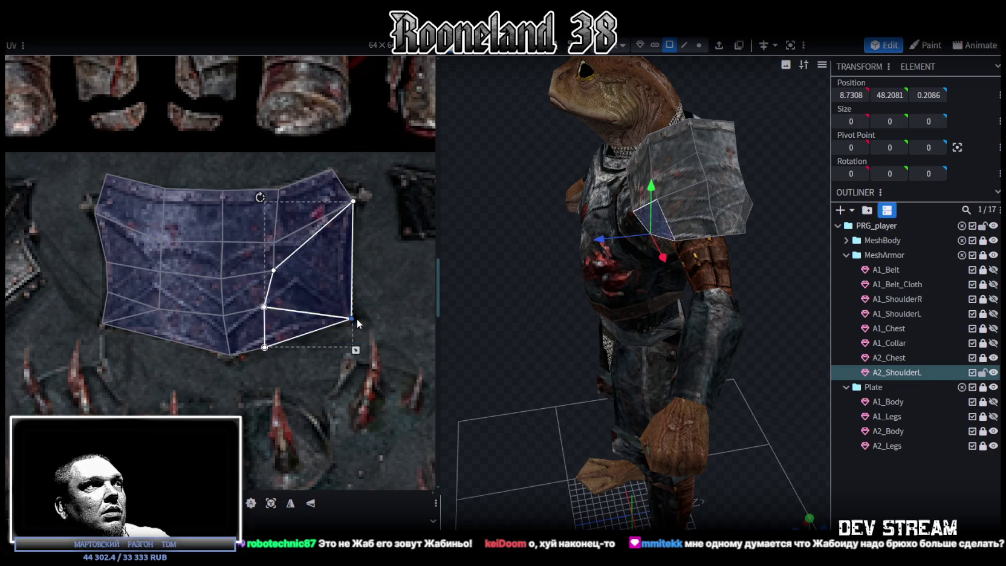
click(258, 343)
click(265, 347)
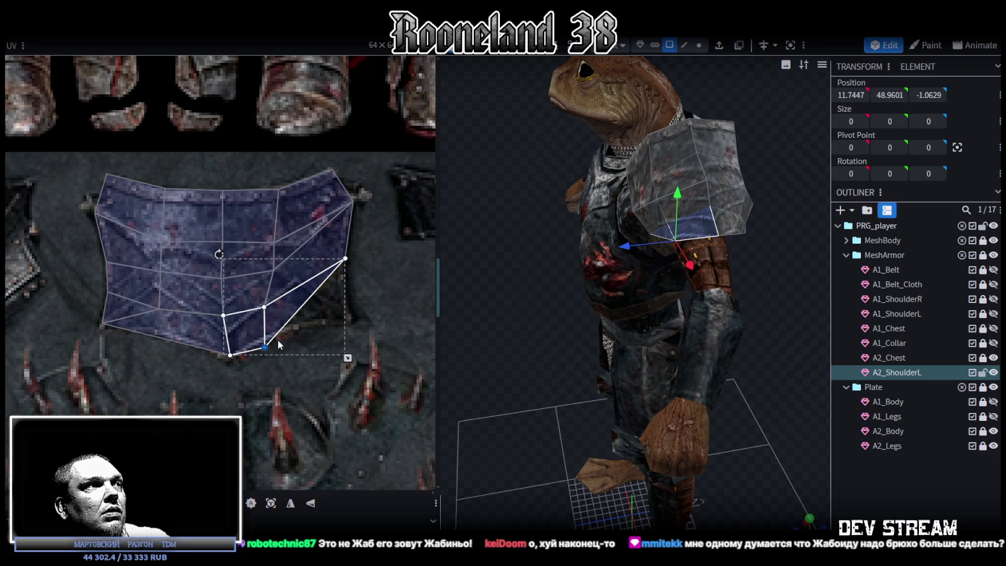
drag(265, 347, 344, 315)
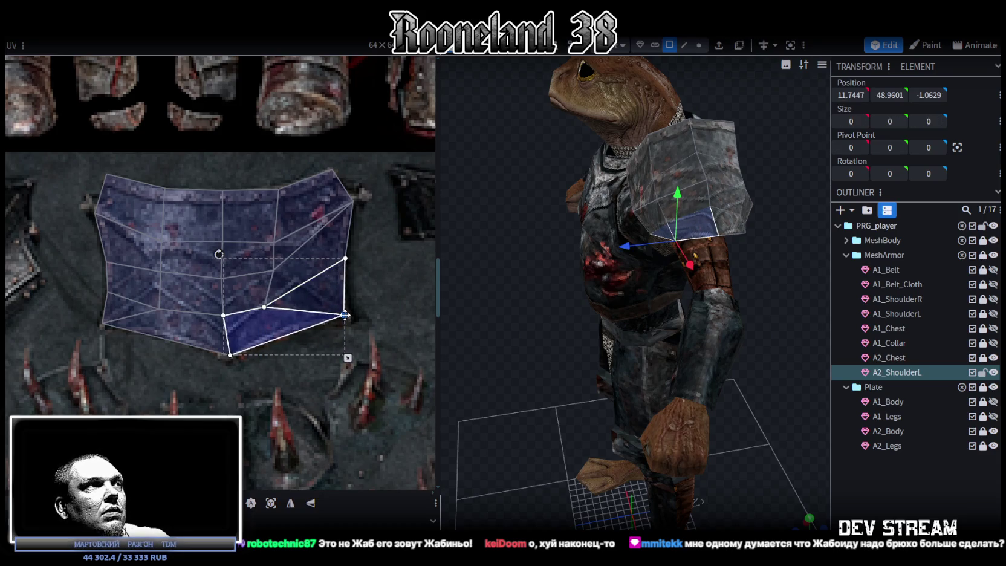
mouse_move(259, 182)
mouse_down()
mouse_move(265, 311)
mouse_move(278, 300)
mouse_move(289, 239)
mouse_up()
click(279, 189)
drag(279, 189, 287, 186)
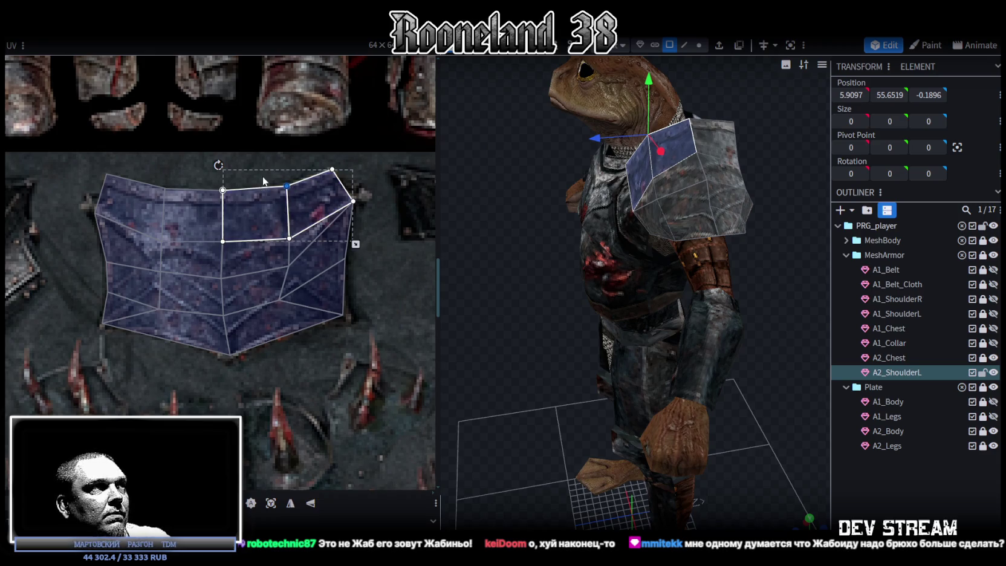
shift+click(278, 308)
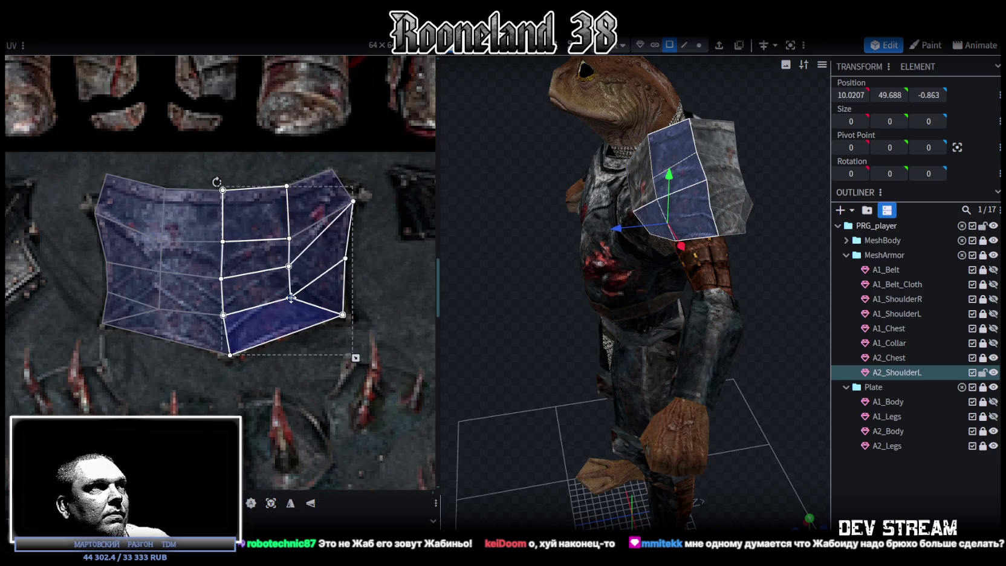
Step: Clear the UV selection and reselect A2_ShoulderL, viewing the pauldron from below
click(771, 381)
mouse_move(770, 375)
mouse_down()
mouse_move(640, 324)
mouse_move(647, 216)
mouse_up()
click(646, 217)
mouse_move(733, 317)
mouse_down()
mouse_move(772, 363)
mouse_move(664, 345)
mouse_move(730, 322)
mouse_up()
drag(660, 327, 684, 94)
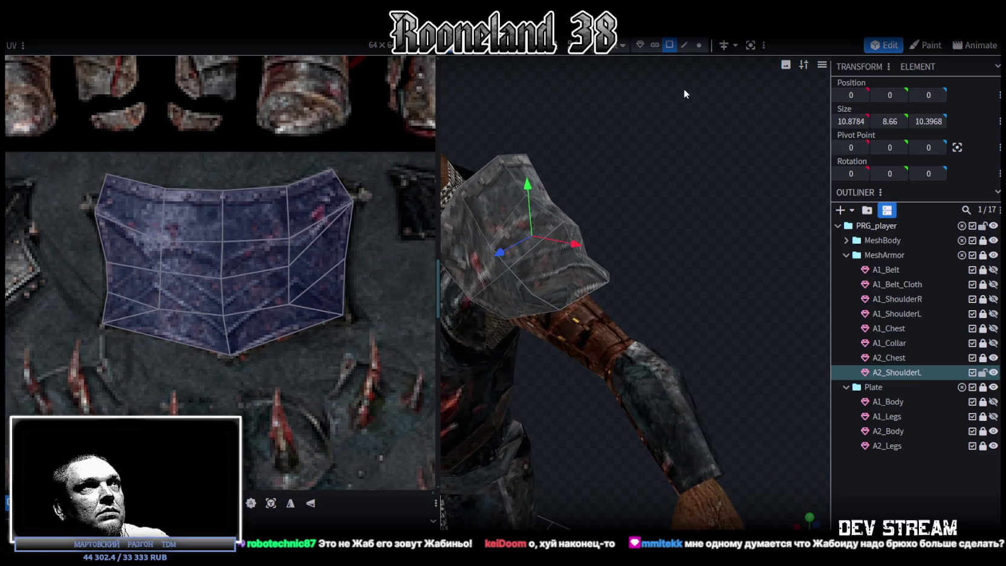
Step: Raise the pauldron's tip face outward by 1 and lower a top vertex by 1.2
click(593, 268)
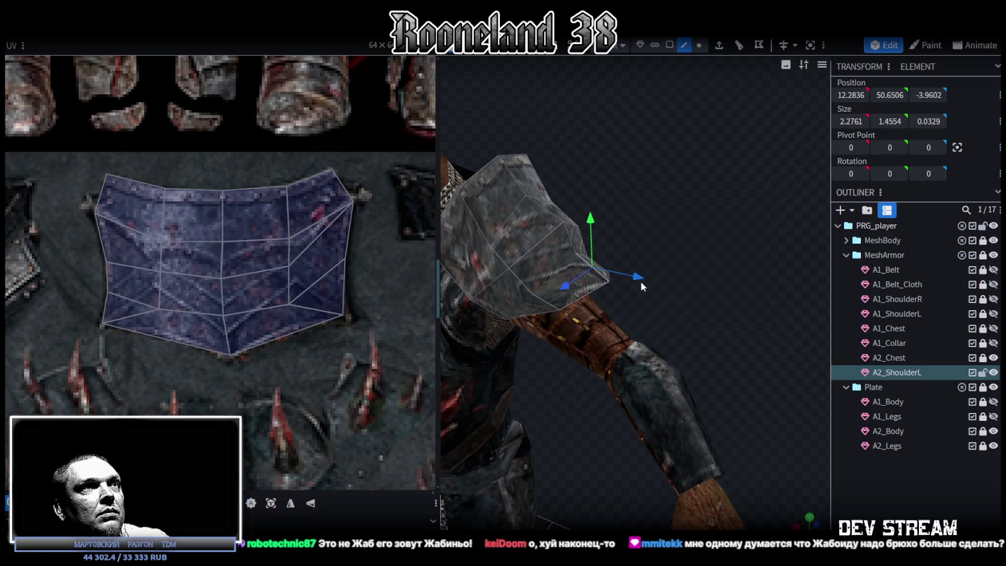
drag(607, 223, 614, 214)
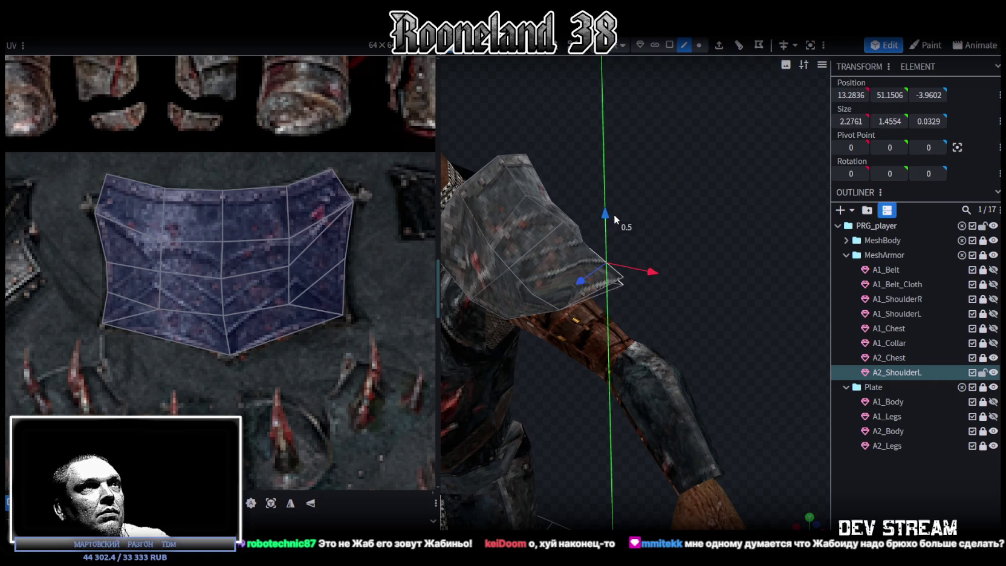
mouse_move(665, 267)
mouse_down()
mouse_move(698, 180)
mouse_move(666, 173)
mouse_move(692, 226)
mouse_move(682, 233)
mouse_move(701, 255)
mouse_move(721, 229)
mouse_move(713, 181)
mouse_up()
click(698, 50)
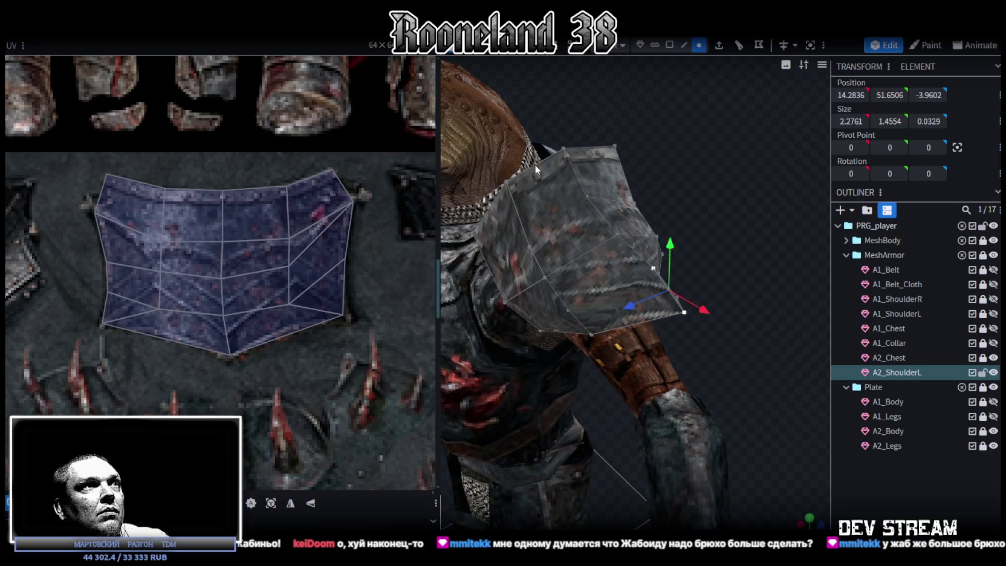
click(597, 256)
drag(597, 257, 659, 252)
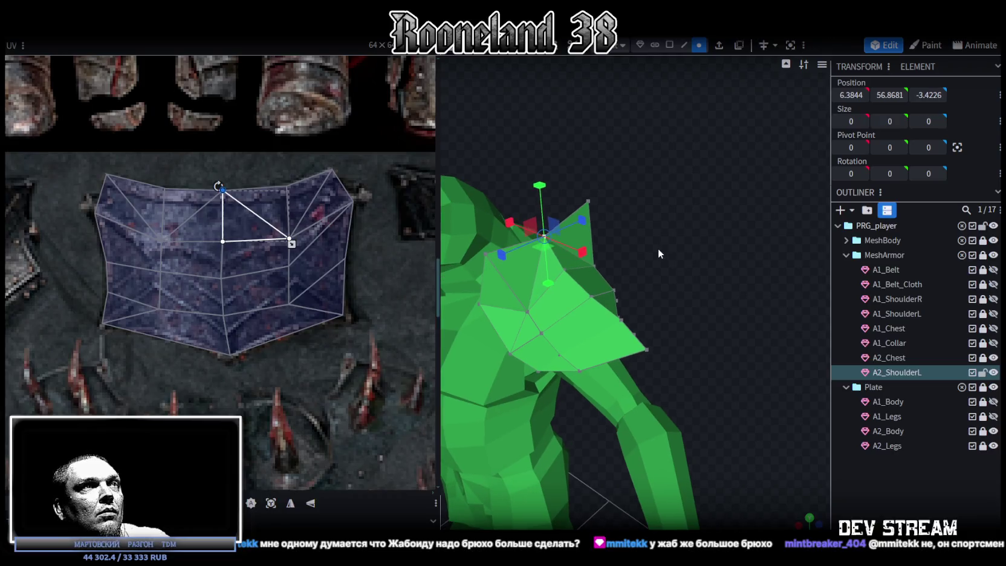
mouse_move(549, 188)
mouse_down()
mouse_move(539, 202)
mouse_move(716, 249)
mouse_move(731, 269)
mouse_move(709, 265)
mouse_move(698, 226)
mouse_move(687, 226)
mouse_move(775, 223)
mouse_move(764, 252)
mouse_move(727, 228)
mouse_up()
key(z)
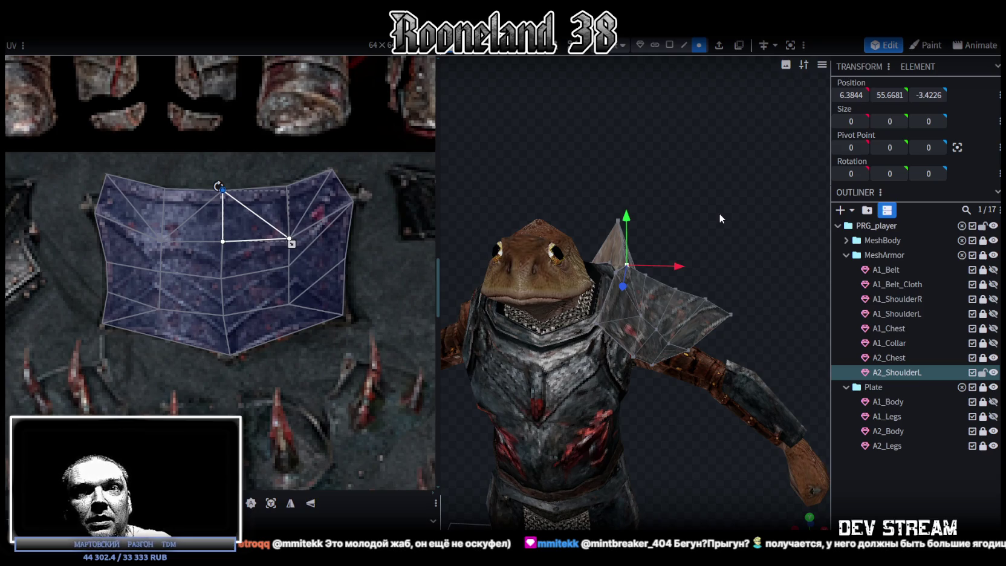
Step: Check the textured pauldron from the side and save the model with Ctrl+S
scroll(722, 223, down, 3)
mouse_move(693, 314)
mouse_down()
mouse_move(573, 286)
mouse_move(605, 273)
mouse_move(736, 293)
mouse_move(745, 304)
mouse_move(627, 320)
mouse_move(563, 312)
mouse_move(669, 262)
mouse_move(727, 340)
mouse_move(585, 281)
mouse_up()
key(ctrl+s)
Step: Move part of the pauldron back 0.2 and up 0.6, make it shallower, then deselect
scroll(670, 262, up, 2)
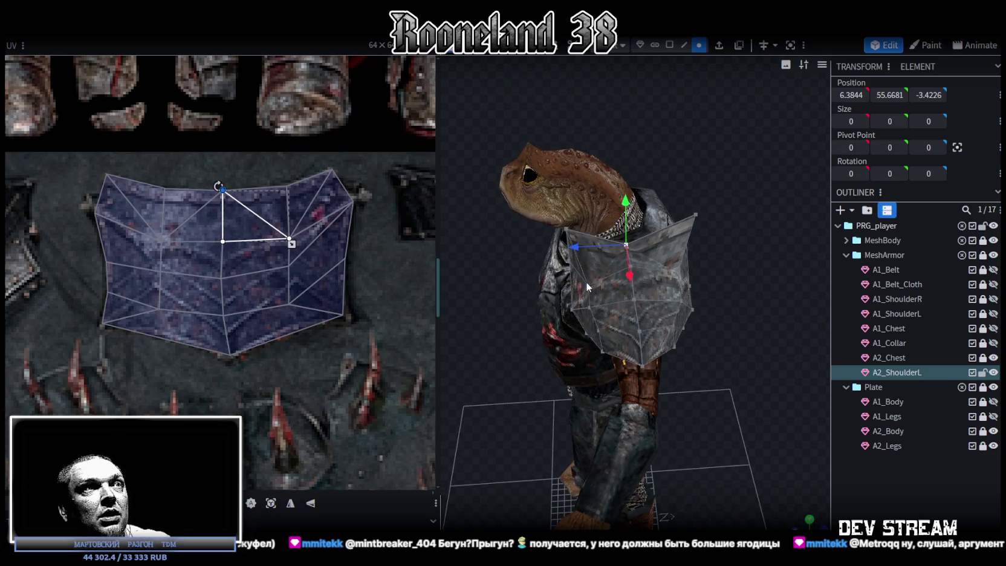
mouse_move(733, 255)
mouse_down()
mouse_move(717, 246)
mouse_move(567, 305)
mouse_move(691, 178)
mouse_move(700, 134)
mouse_move(658, 161)
mouse_up()
mouse_move(467, 226)
mouse_down()
mouse_move(454, 181)
mouse_move(748, 179)
mouse_move(631, 210)
mouse_move(689, 236)
mouse_move(623, 199)
mouse_up()
scroll(749, 181, up, 3)
click(627, 216)
drag(525, 221, 523, 217)
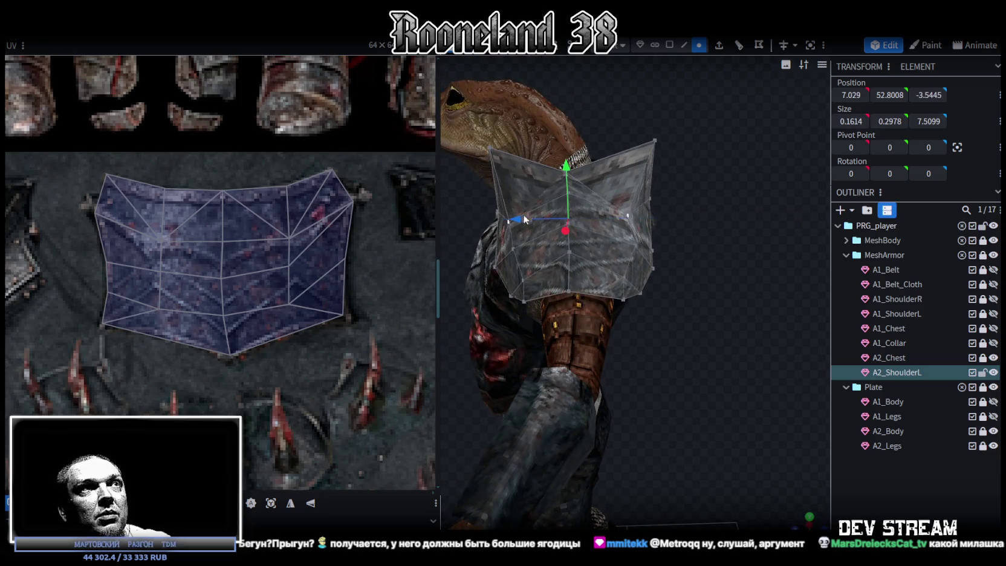
drag(570, 172, 573, 166)
drag(621, 210, 601, 210)
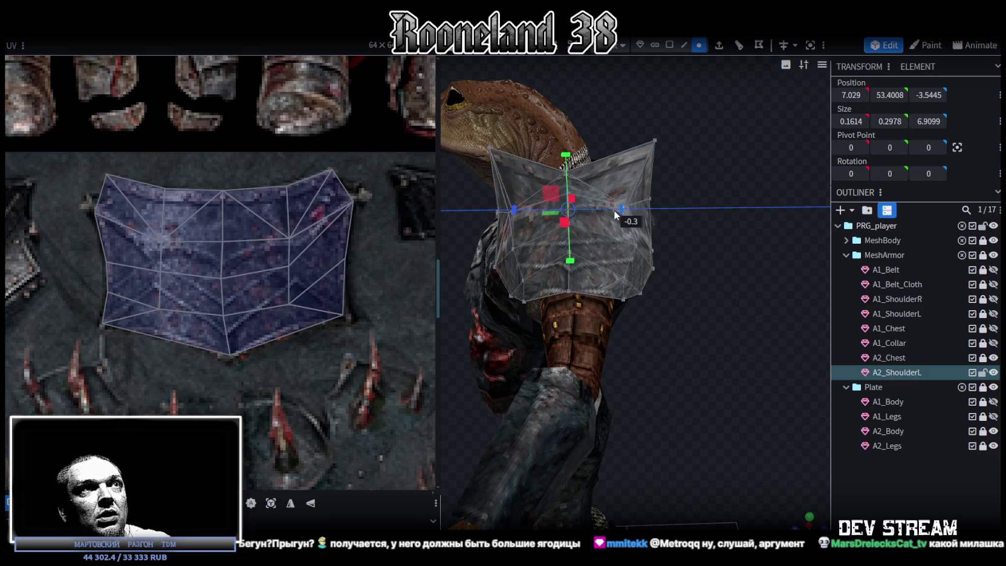
drag(677, 254, 786, 259)
click(925, 487)
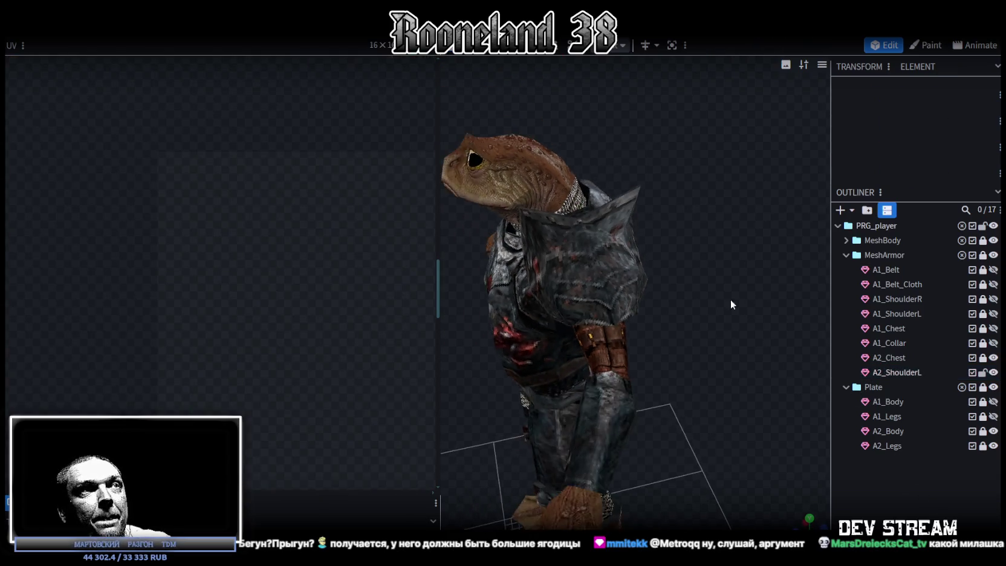
Step: Reselect the shoulder mesh and inspect the plate from several angles
drag(730, 299, 585, 255)
click(600, 234)
drag(597, 326, 737, 363)
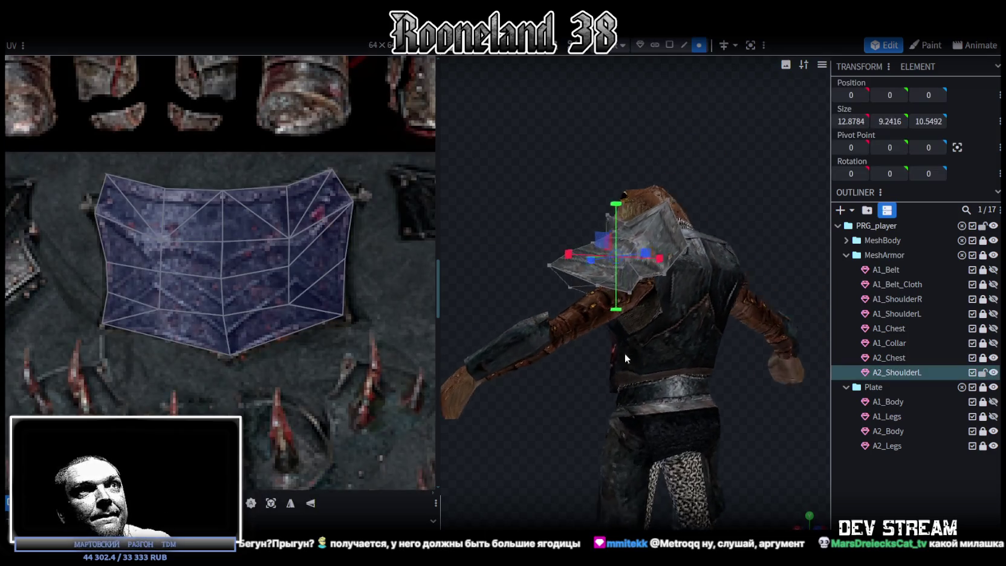
drag(804, 338, 725, 265)
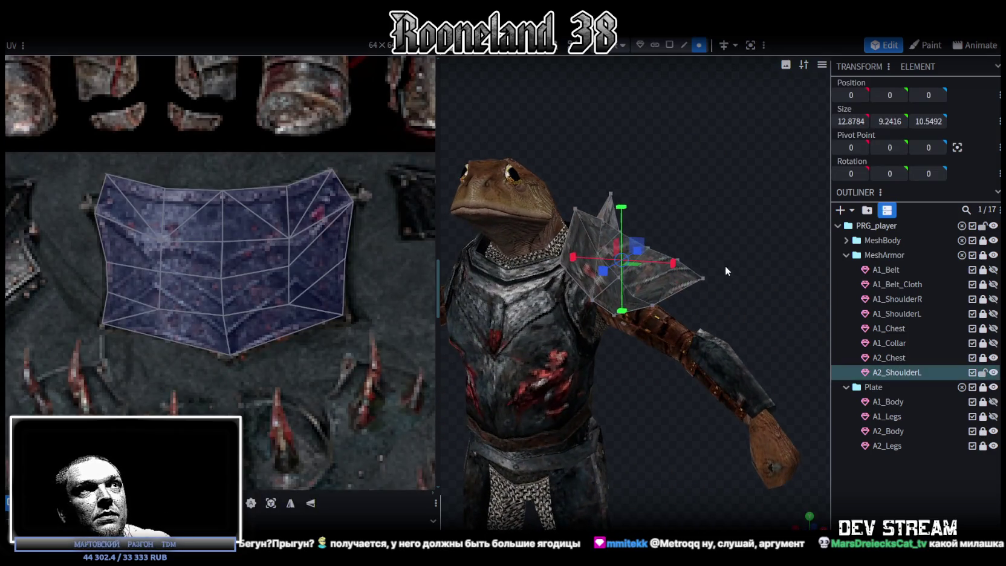
scroll(220, 280, down, 2)
scroll(222, 271, down, 2)
mouse_move(155, 230)
mouse_down()
mouse_move(234, 295)
mouse_move(196, 259)
mouse_up()
scroll(195, 273, up, 2)
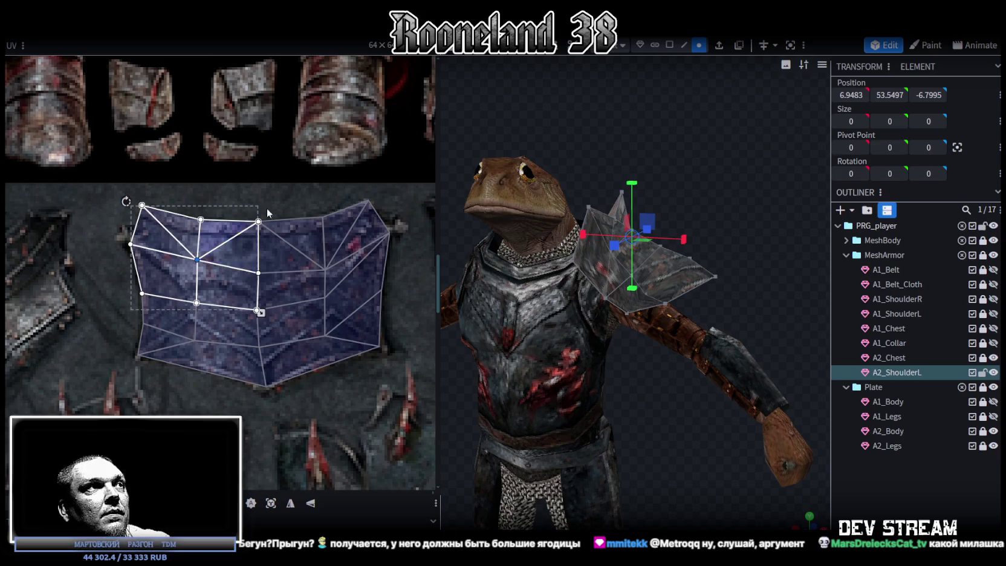
click(277, 192)
mouse_move(729, 207)
mouse_down()
mouse_move(579, 228)
mouse_move(592, 232)
mouse_move(500, 218)
mouse_up()
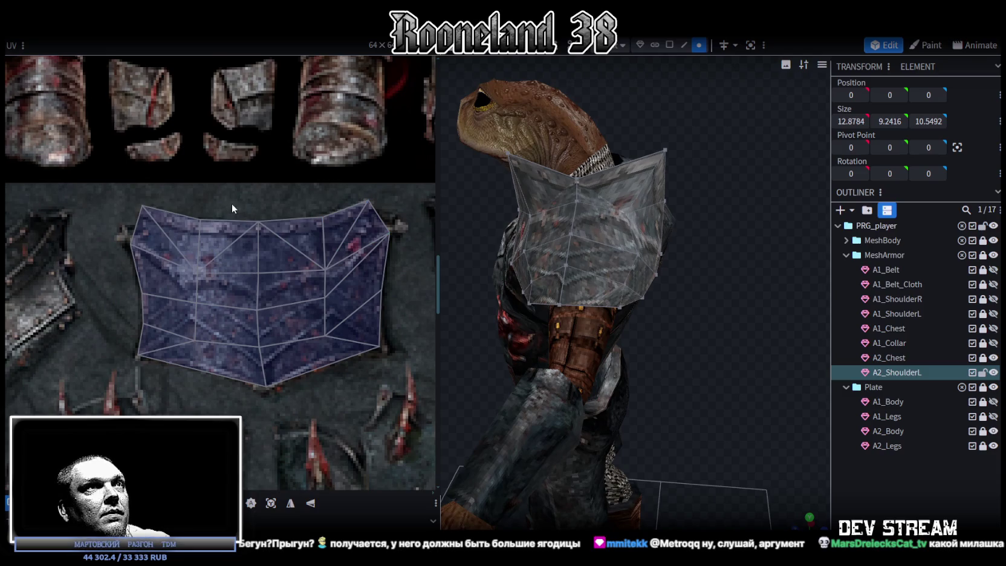
scroll(153, 307, down, 3)
scroll(205, 288, down, 2)
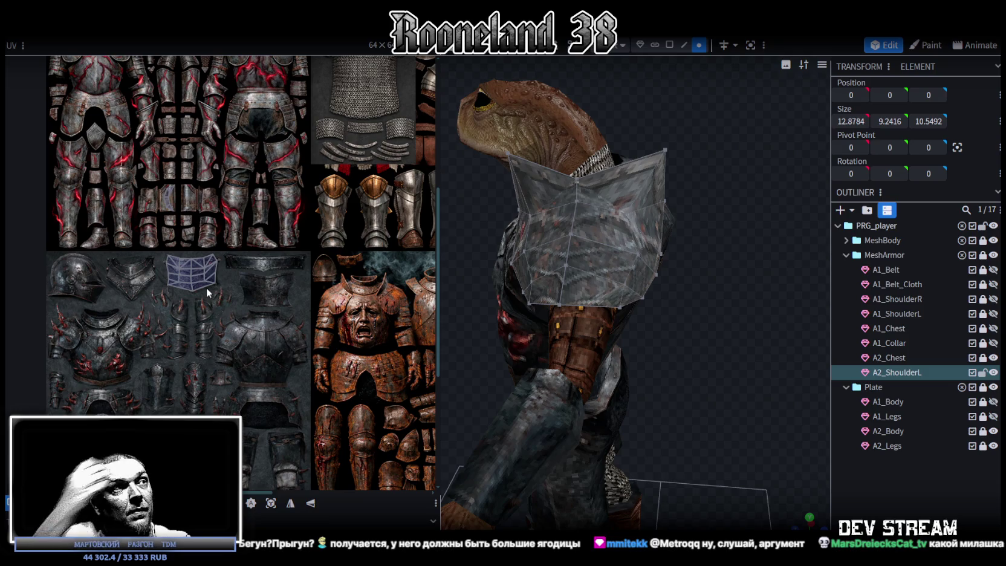
mouse_move(707, 241)
mouse_down()
mouse_move(733, 318)
mouse_move(814, 302)
mouse_move(756, 326)
mouse_up()
scroll(176, 269, up, 3)
scroll(414, 256, up, 2)
drag(650, 243, 763, 207)
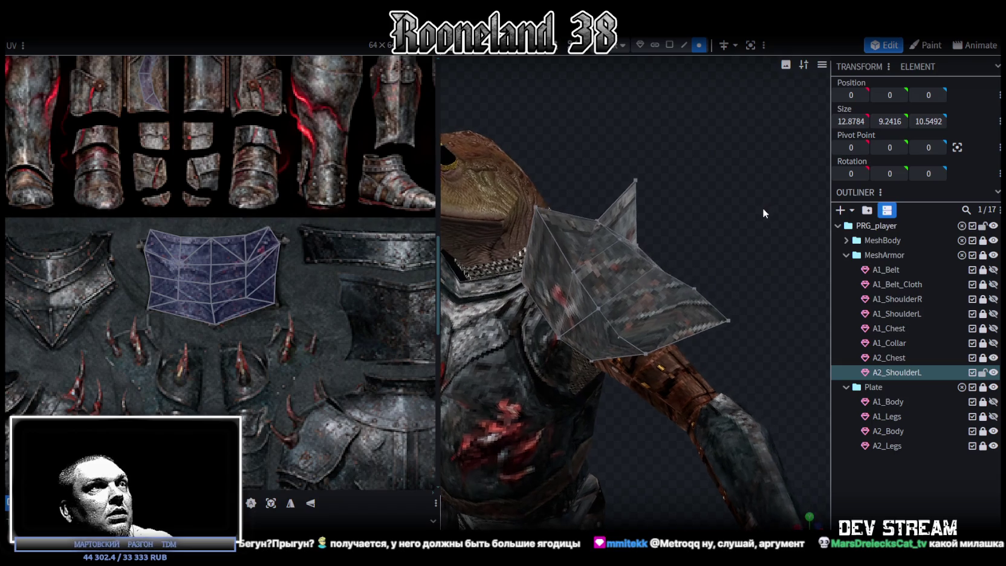
Step: In face select mode, select all faces of the pauldron's top row
click(669, 45)
click(548, 306)
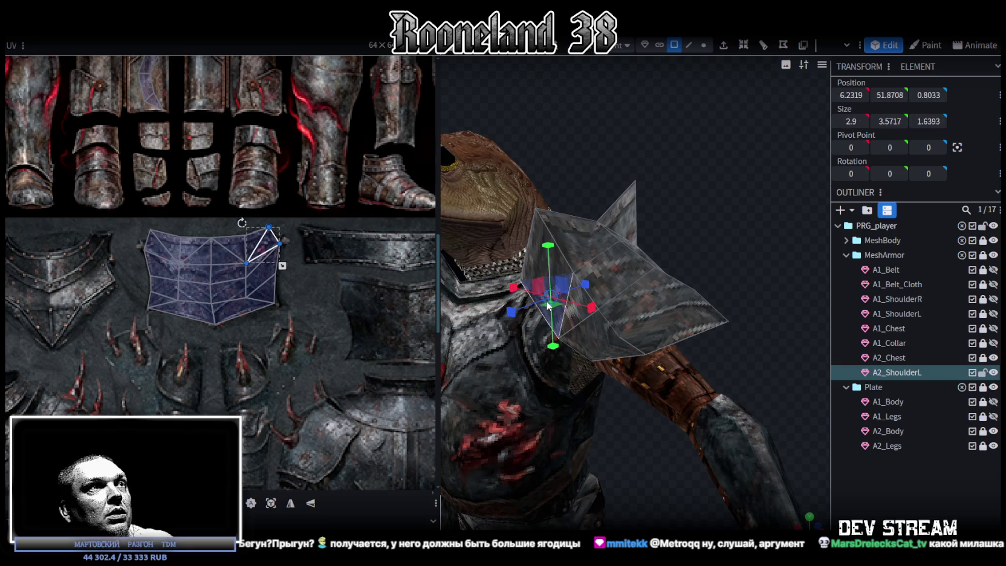
shift+click(546, 259)
shift+click(559, 254)
drag(684, 212, 609, 240)
shift+click(532, 284)
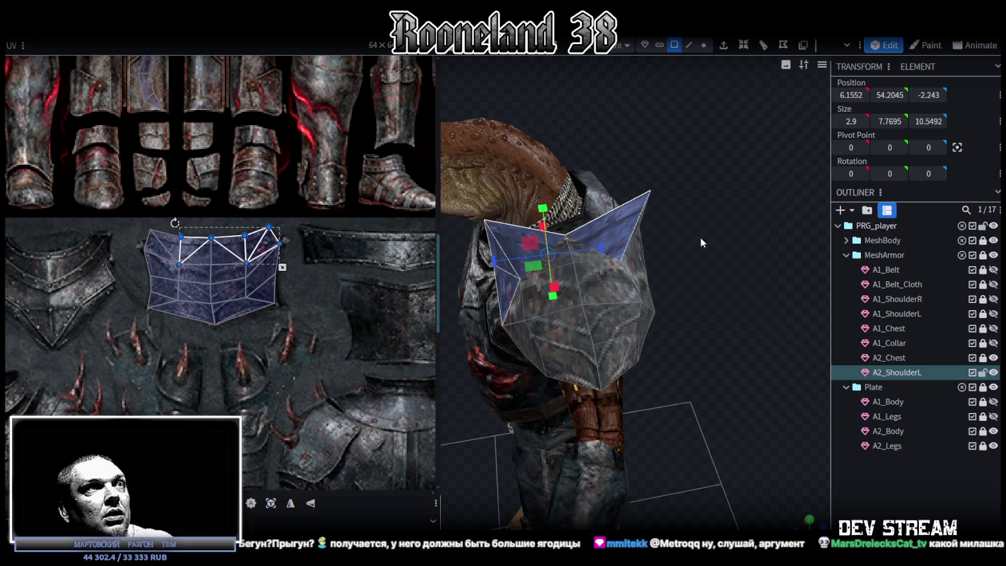
drag(699, 238, 636, 224)
shift+click(547, 200)
mouse_move(698, 329)
mouse_down()
mouse_move(747, 318)
mouse_move(720, 340)
mouse_move(636, 336)
mouse_move(605, 315)
mouse_move(688, 298)
mouse_move(751, 312)
mouse_move(724, 326)
mouse_move(743, 370)
mouse_up()
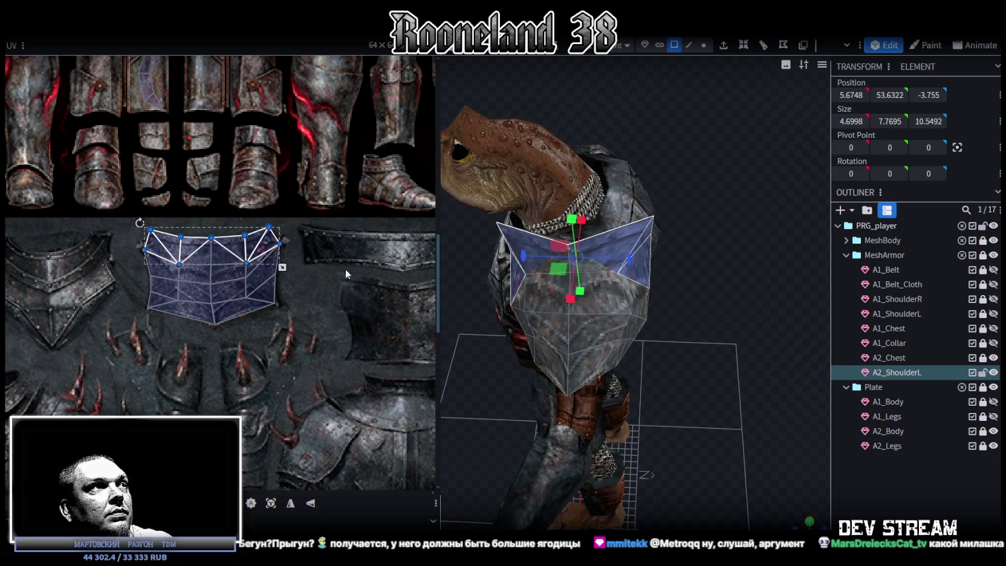
Step: Zoom out the UV editor and move the top-row UVs onto the dark belt strip
scroll(248, 254, down, 3)
scroll(248, 254, down, 2)
scroll(248, 249, down, 2)
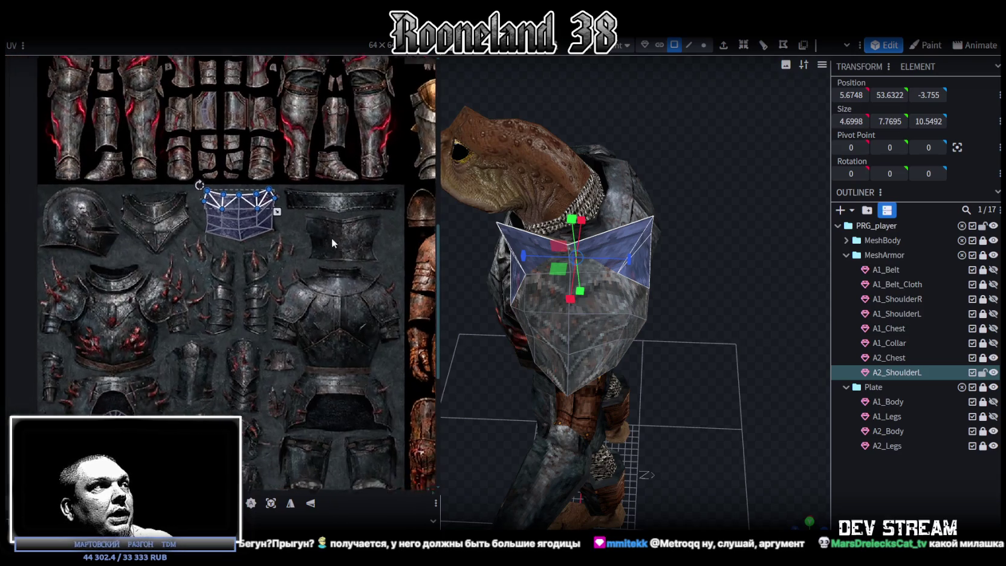
scroll(332, 238, down, 2)
mouse_move(332, 149)
middle_down()
mouse_move(314, 145)
mouse_move(284, 167)
mouse_move(239, 236)
middle_up()
drag(206, 189, 305, 191)
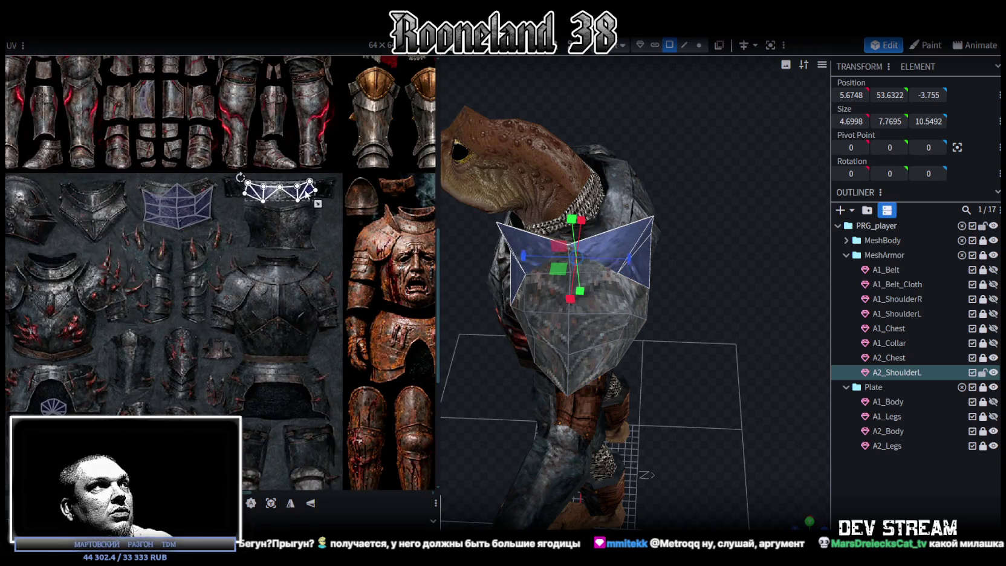
scroll(284, 188, up, 3)
Step: Slide and stretch A2_ShoulderL's top-strip UVs across the dark belt band of the atlas
drag(211, 207, 160, 208)
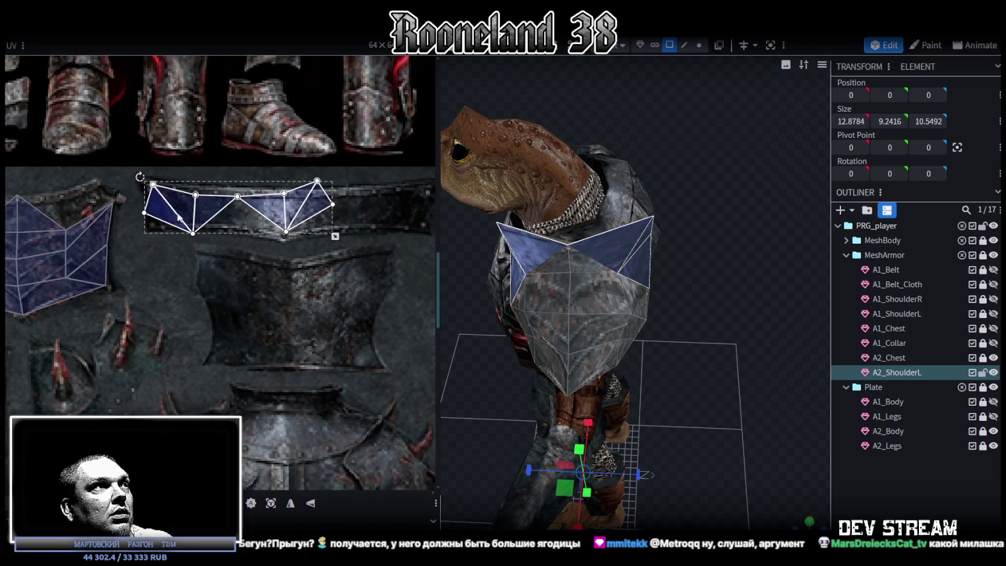
middle_drag(370, 258, 280, 227)
drag(242, 206, 339, 203)
scroll(153, 148, up, 3)
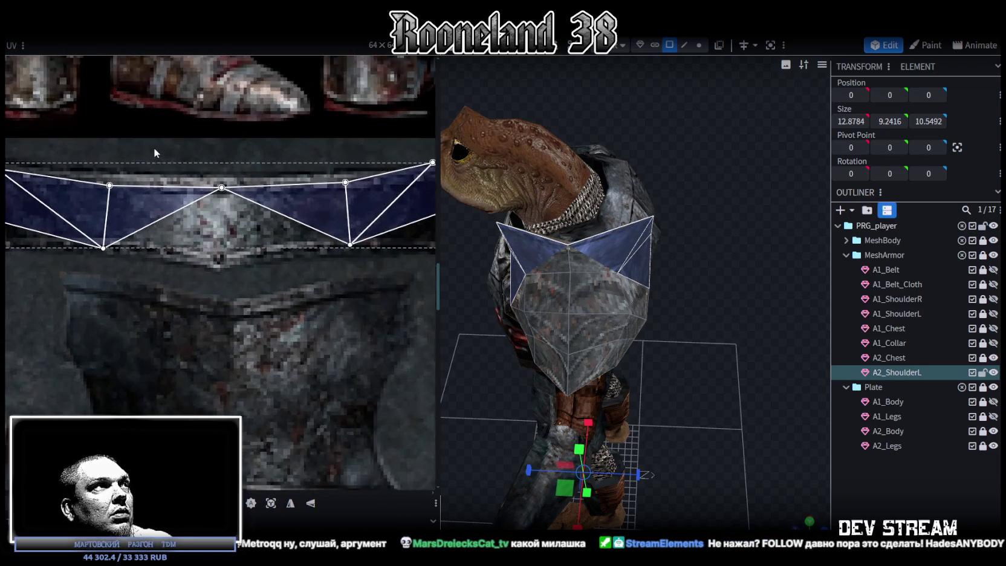
mouse_move(94, 160)
mouse_down()
mouse_move(355, 192)
mouse_move(346, 172)
mouse_up()
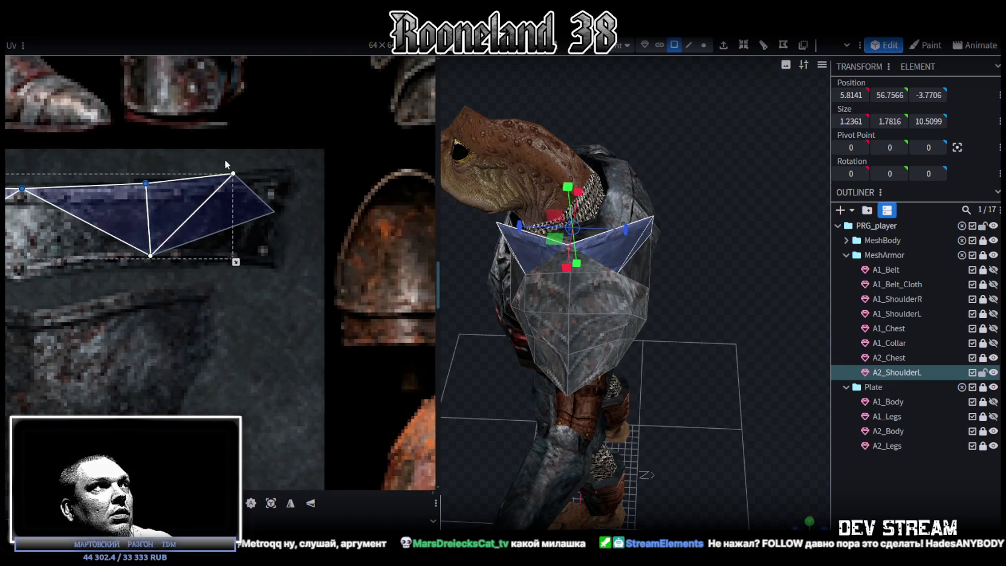
Step: Fit the strip's right end-face UV vertices to the band's corner
click(275, 176)
drag(285, 174, 288, 173)
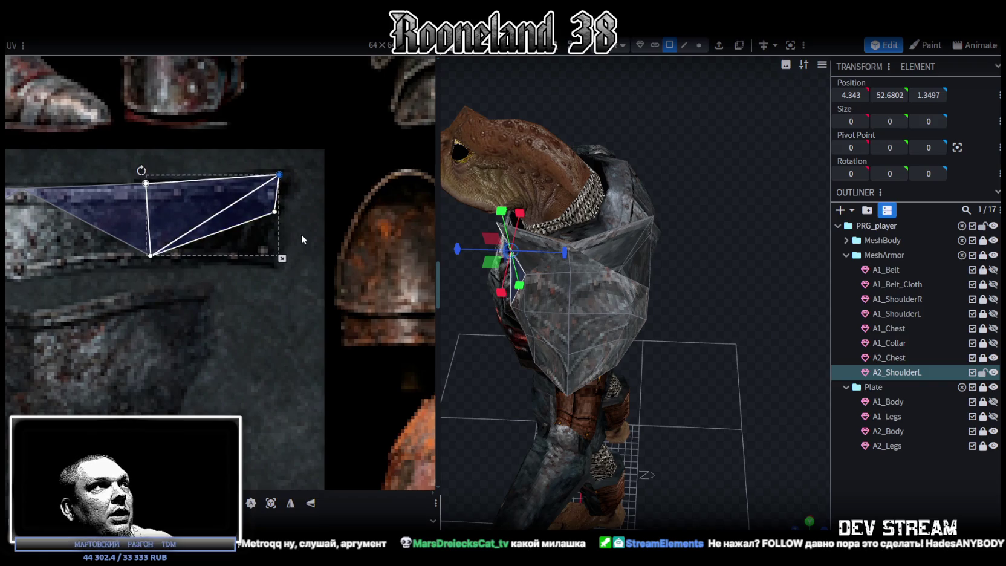
click(275, 211)
drag(276, 213, 272, 260)
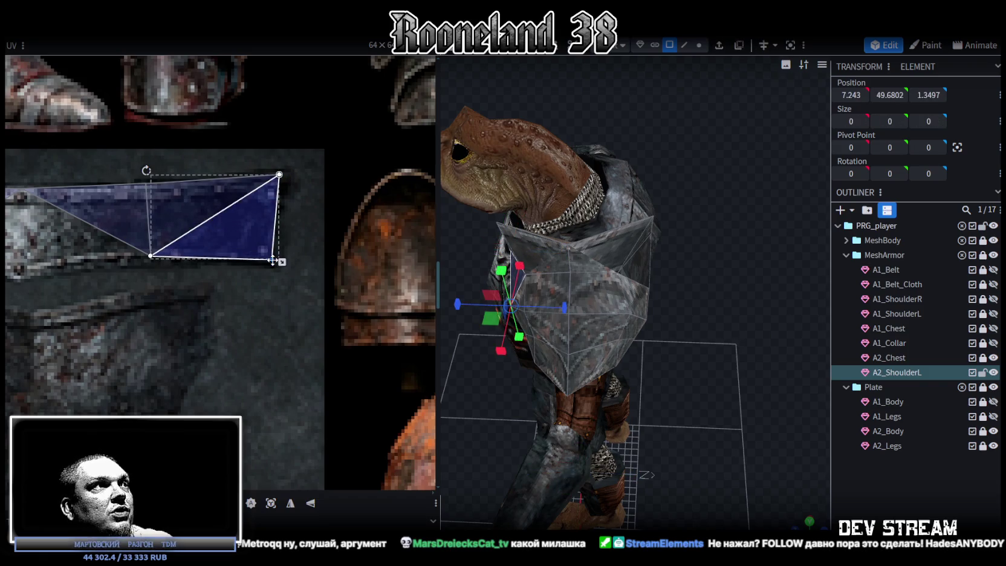
click(147, 252)
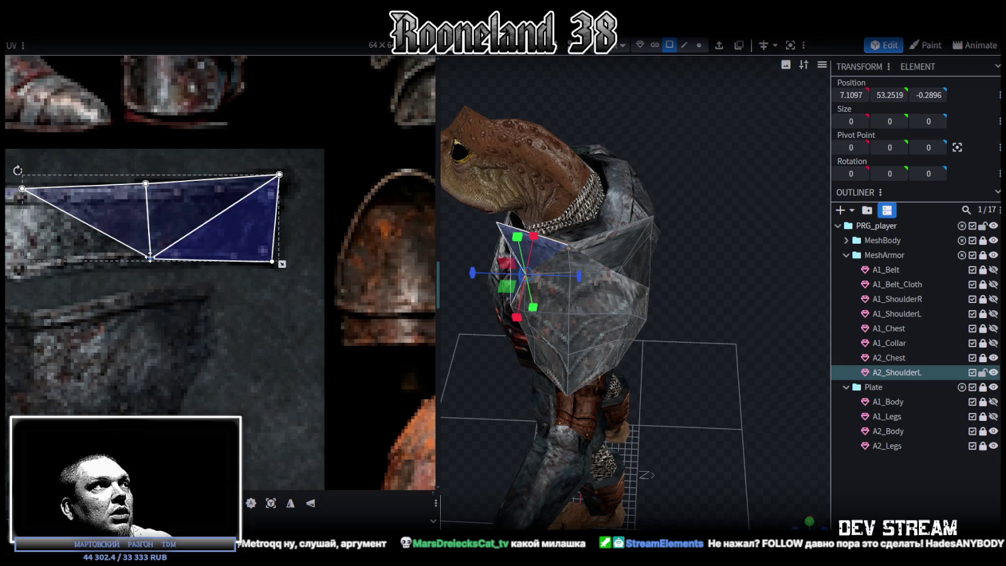
scroll(298, 239, up, 2)
scroll(298, 238, down, 1)
Step: Align the opposite end face's UV vertices with the band edge
click(200, 167)
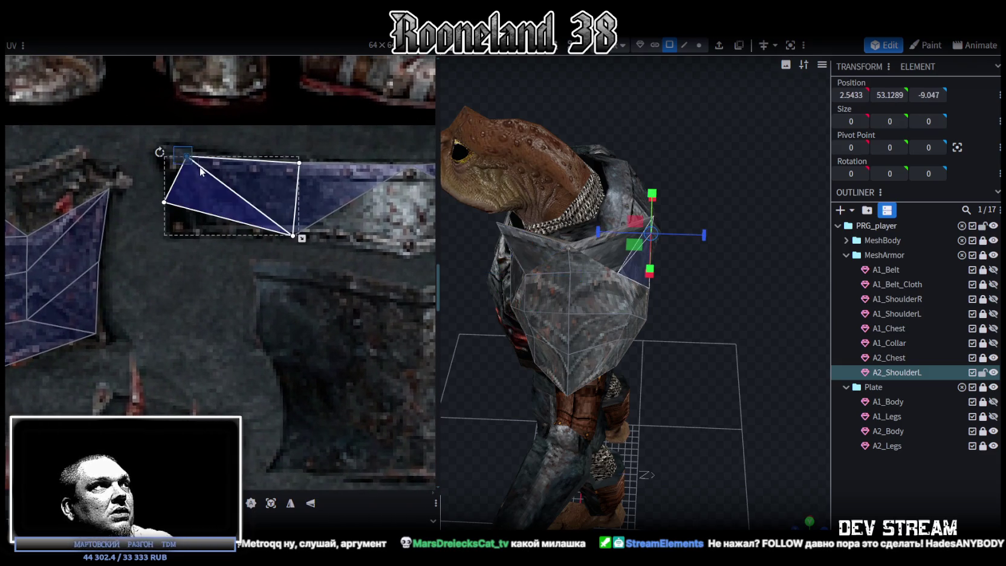
drag(185, 154, 166, 145)
click(160, 200)
drag(160, 200, 169, 236)
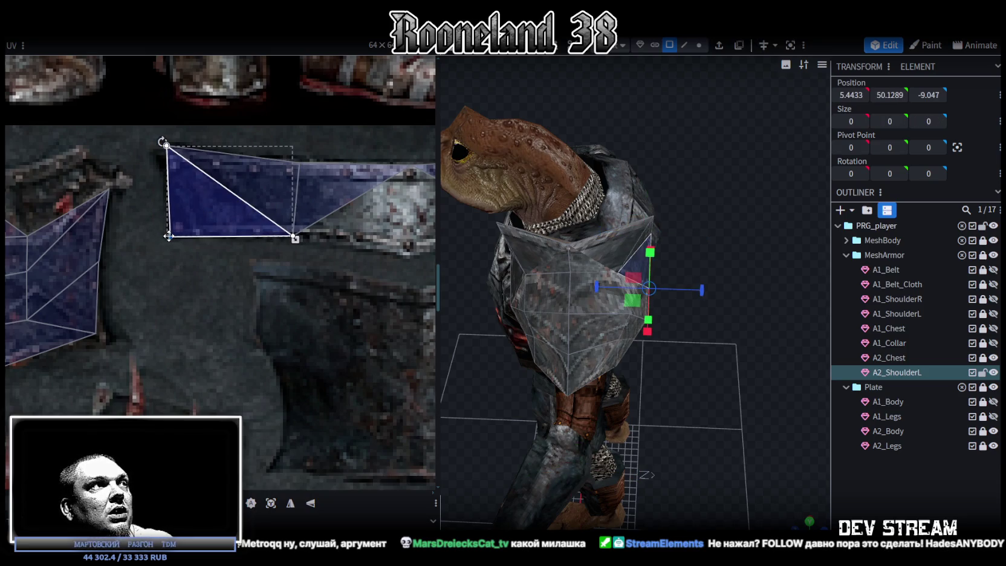
scroll(184, 232, down, 2)
click(224, 241)
scroll(229, 247, up, 2)
mouse_move(221, 167)
mouse_down()
mouse_move(245, 191)
mouse_move(230, 173)
mouse_up()
scroll(269, 187, down, 3)
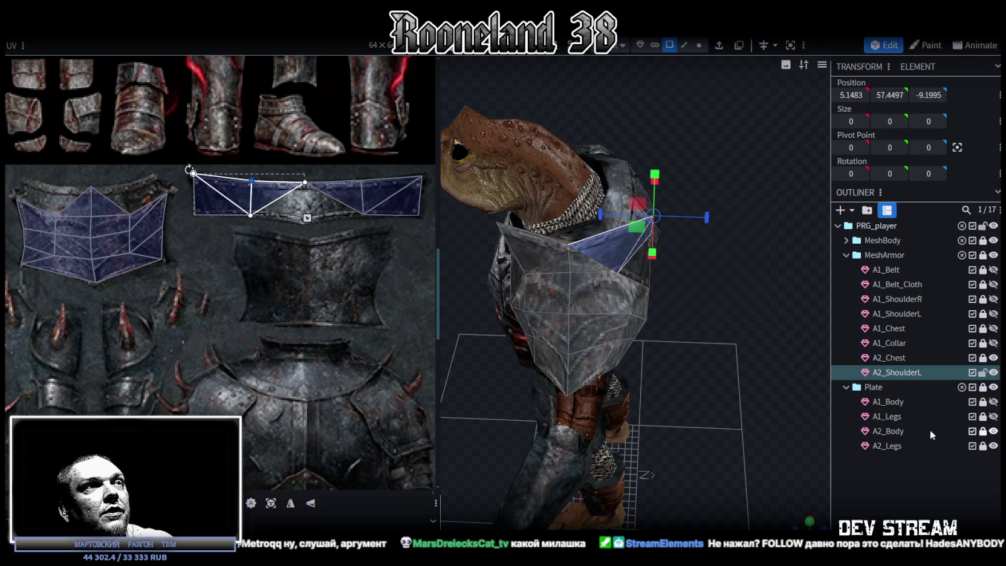
Step: Check the shoulder piece on the model and refine the strip's top-left UV vertex
drag(695, 321, 608, 232)
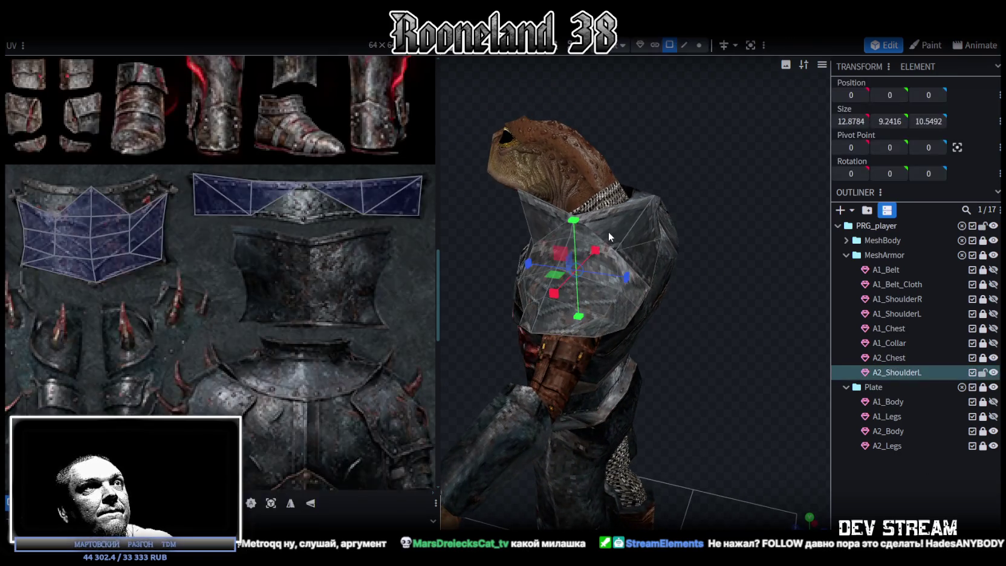
mouse_move(702, 330)
mouse_down()
mouse_move(618, 296)
mouse_move(758, 321)
mouse_move(720, 313)
mouse_up()
scroll(239, 176, up, 1)
scroll(237, 176, up, 2)
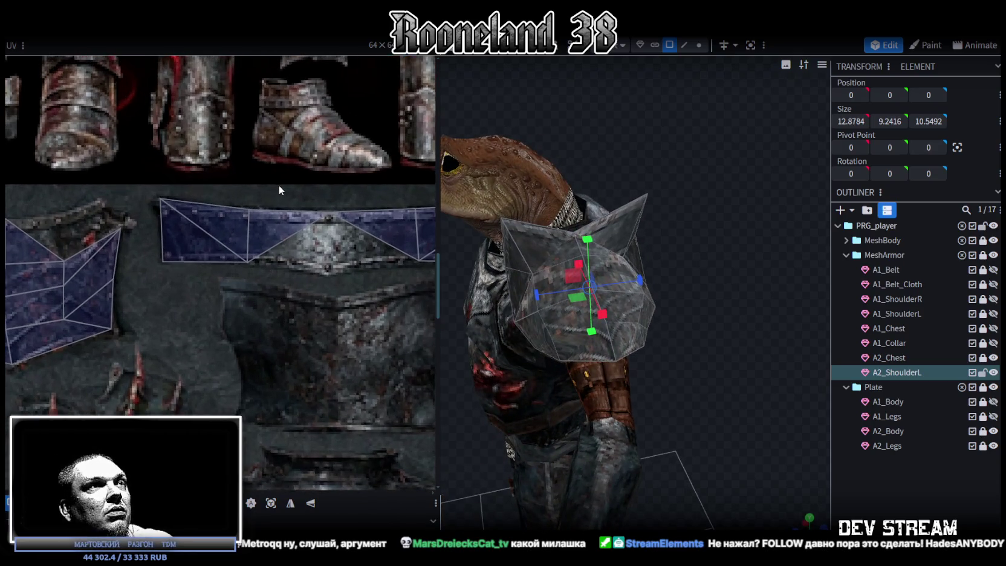
scroll(281, 191, up, 2)
drag(219, 203, 246, 286)
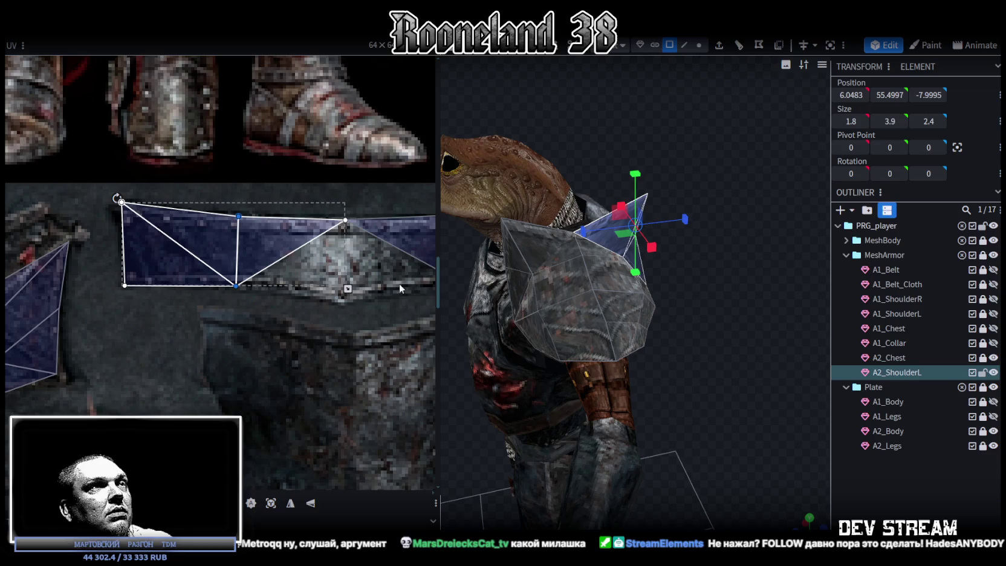
middle_drag(292, 226, 248, 202)
mouse_move(71, 172)
mouse_down()
mouse_move(132, 192)
mouse_move(102, 185)
mouse_up()
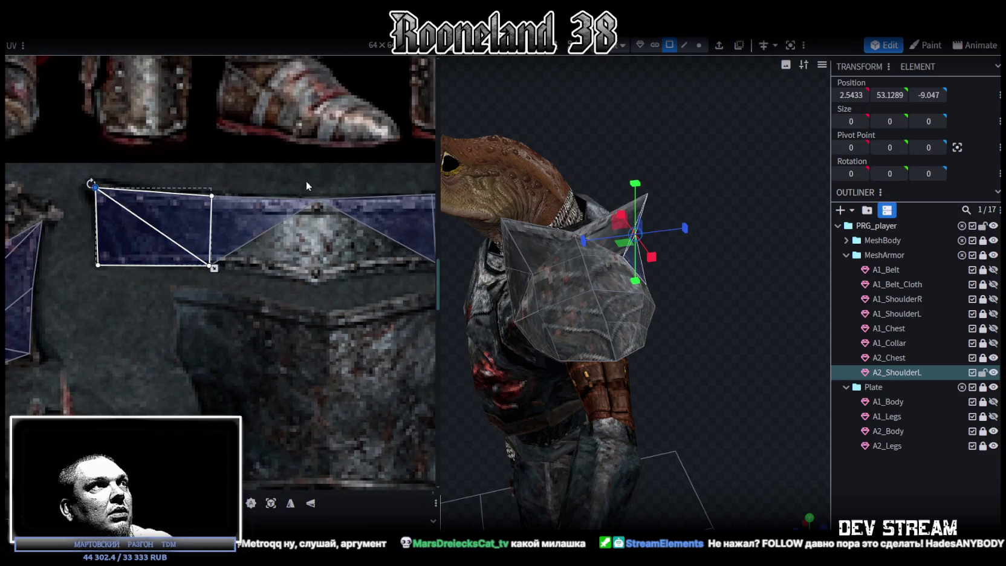
drag(694, 330, 572, 319)
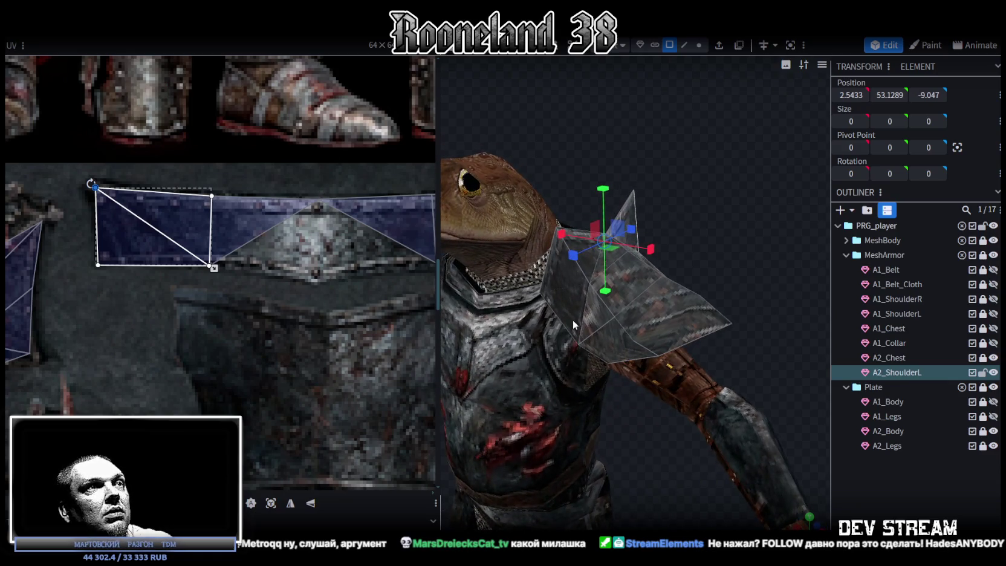
click(563, 307)
scroll(138, 286, down, 3)
Step: Move the patch's left UV vertex up onto the shoulder-plate region
scroll(138, 286, up, 2)
scroll(184, 286, up, 2)
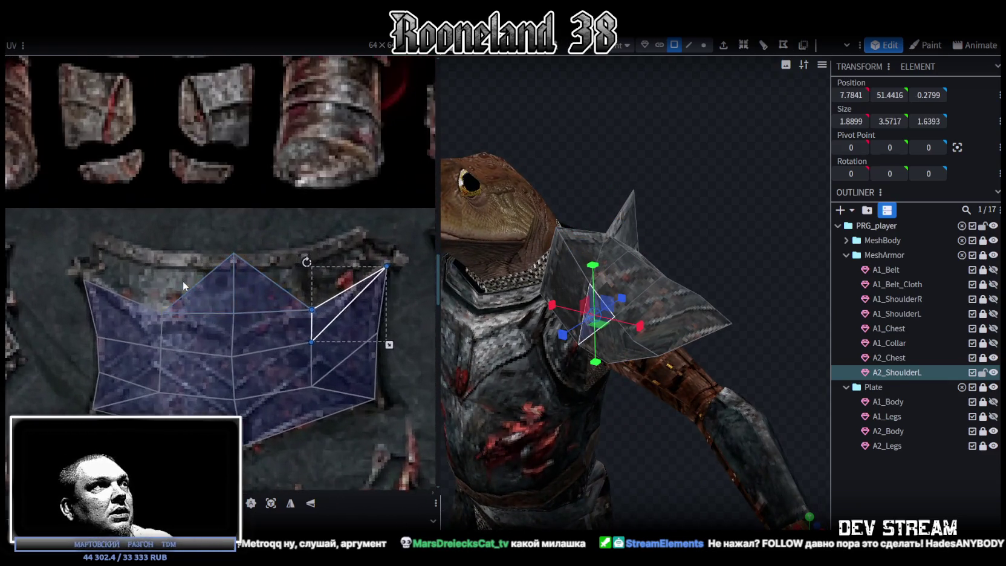
click(163, 313)
drag(162, 312, 154, 249)
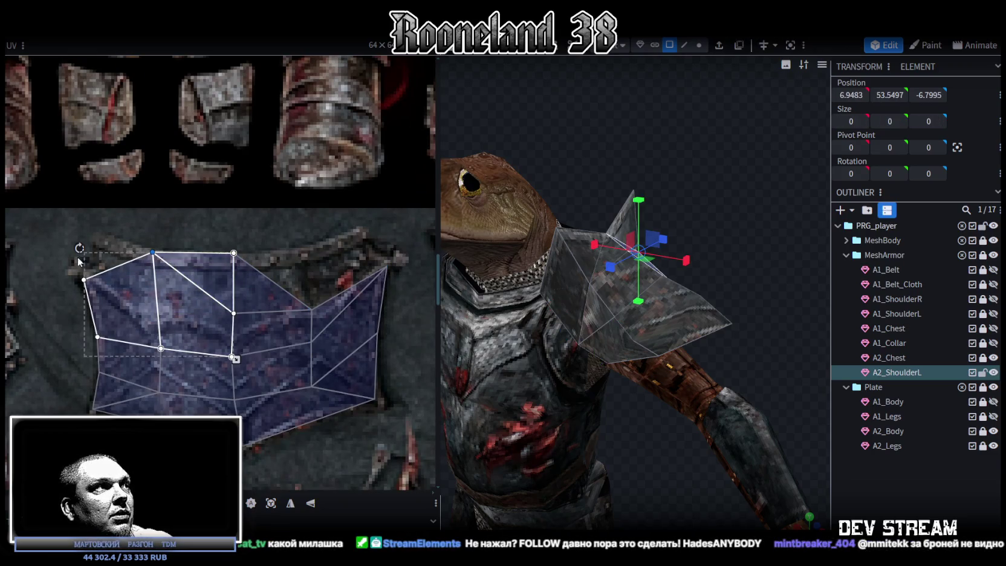
drag(65, 261, 98, 286)
middle_drag(85, 268, 156, 269)
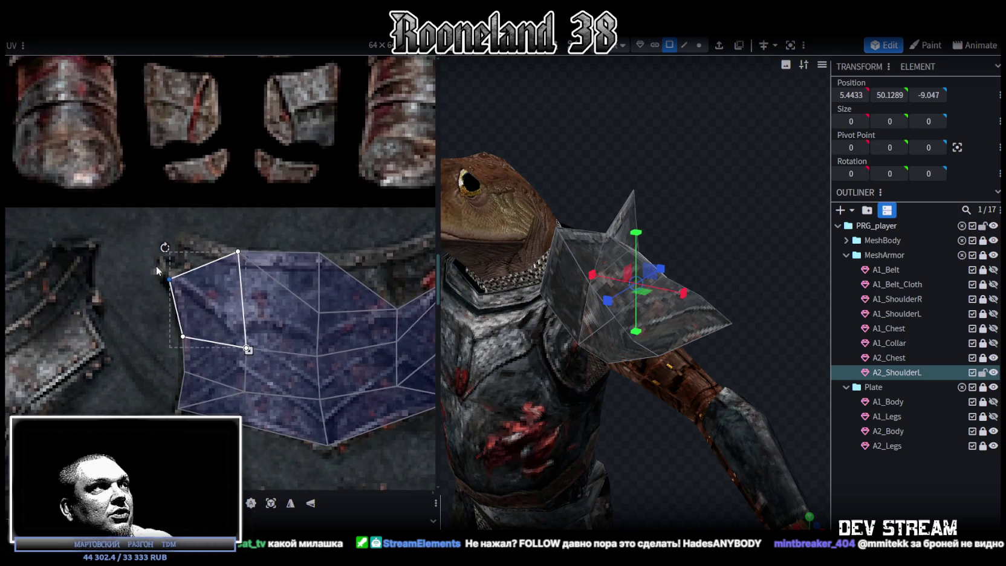
drag(170, 279, 185, 236)
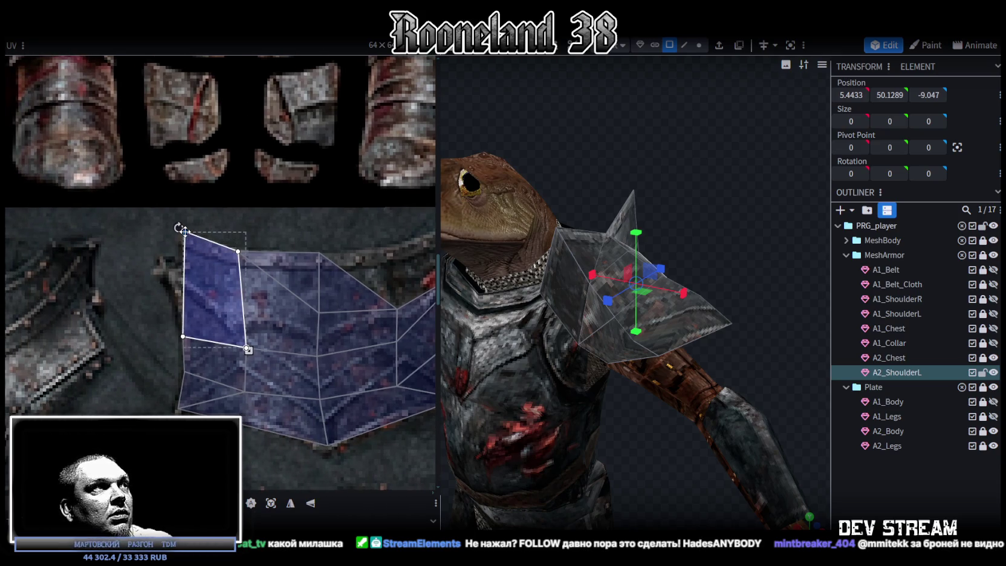
Step: Adjust the patch's top and middle UV vertices, then select the corner vertex
mouse_move(709, 245)
mouse_down()
mouse_move(573, 285)
mouse_move(588, 265)
mouse_up()
middle_drag(320, 327, 178, 239)
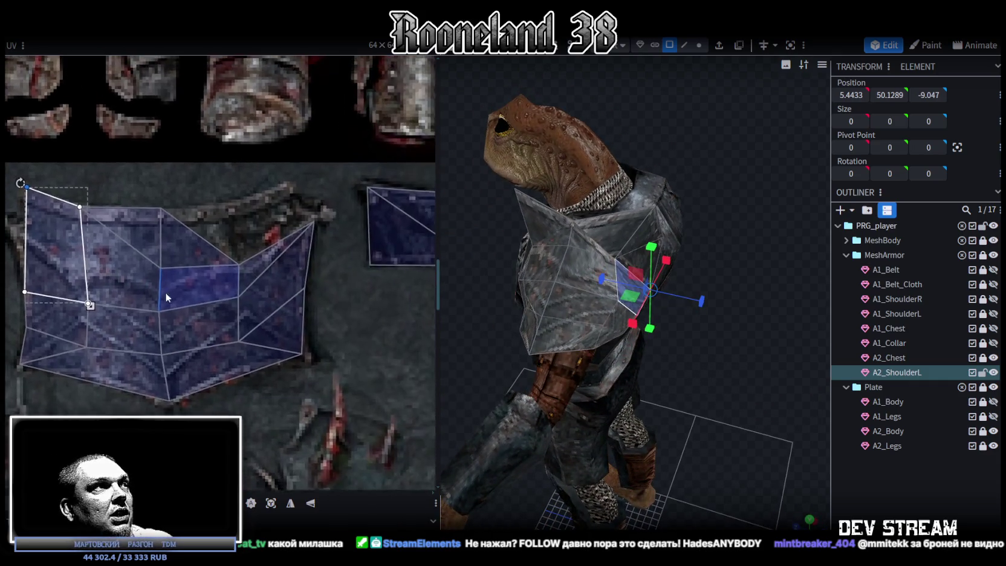
drag(160, 209, 183, 289)
drag(173, 222, 173, 204)
click(173, 202)
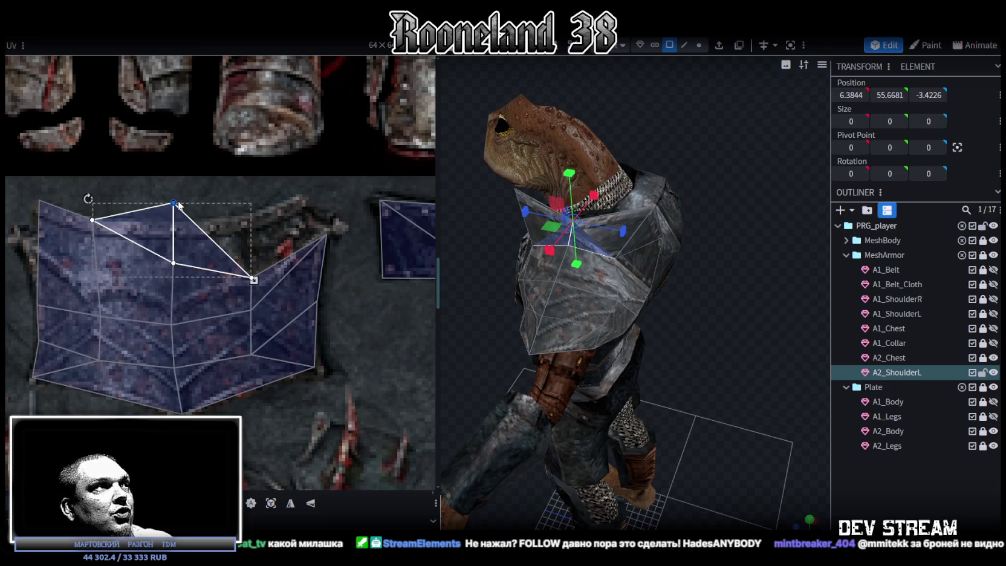
drag(173, 203, 173, 221)
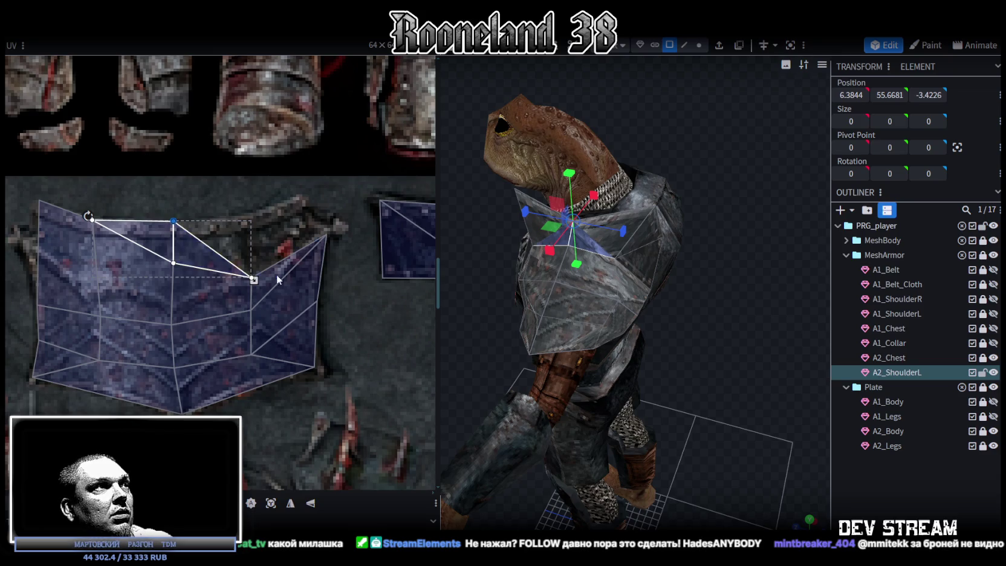
middle_drag(278, 279, 259, 288)
mouse_move(214, 258)
mouse_down()
mouse_move(238, 298)
mouse_move(228, 225)
mouse_move(324, 255)
mouse_move(282, 204)
mouse_up()
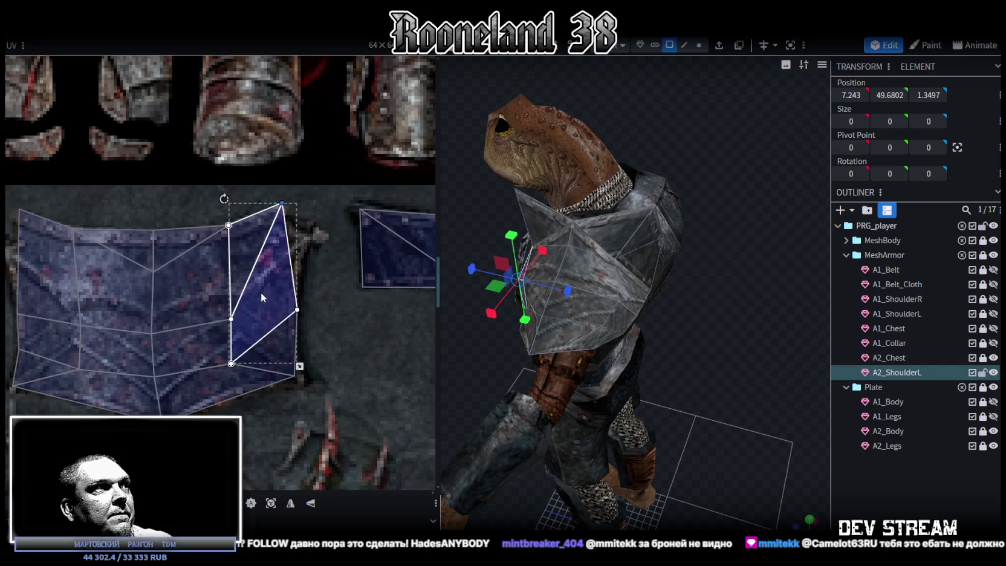
Step: Raise the middle and bottom UV rows to match the plate, then switch to edge selection
drag(42, 293, 248, 332)
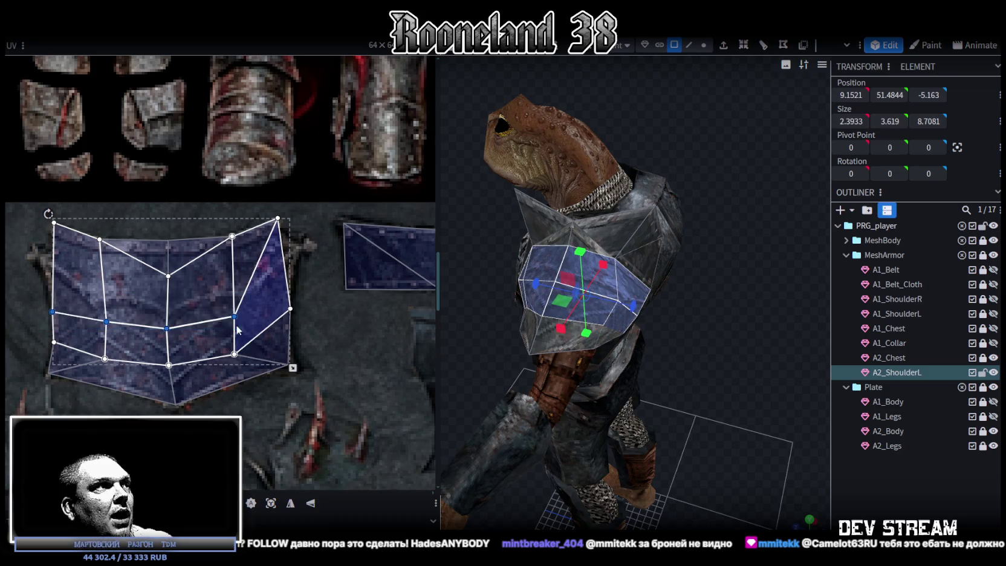
drag(167, 328, 167, 306)
click(55, 291)
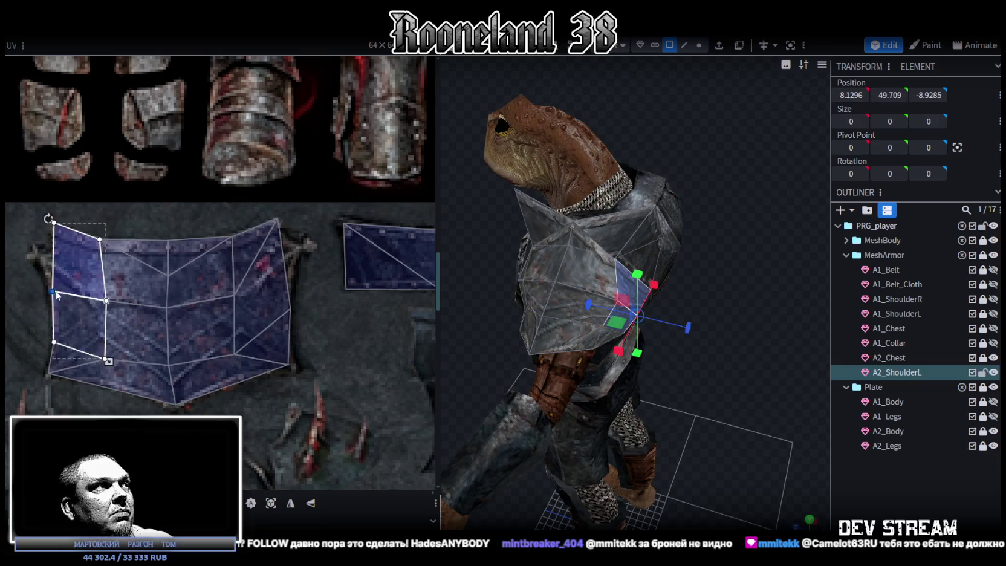
drag(696, 448, 739, 440)
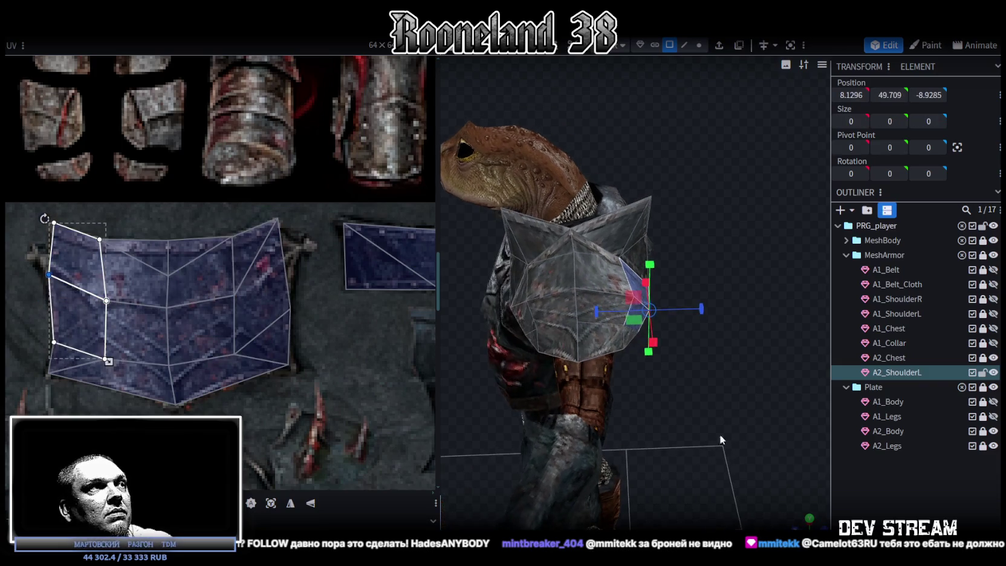
drag(33, 330, 239, 358)
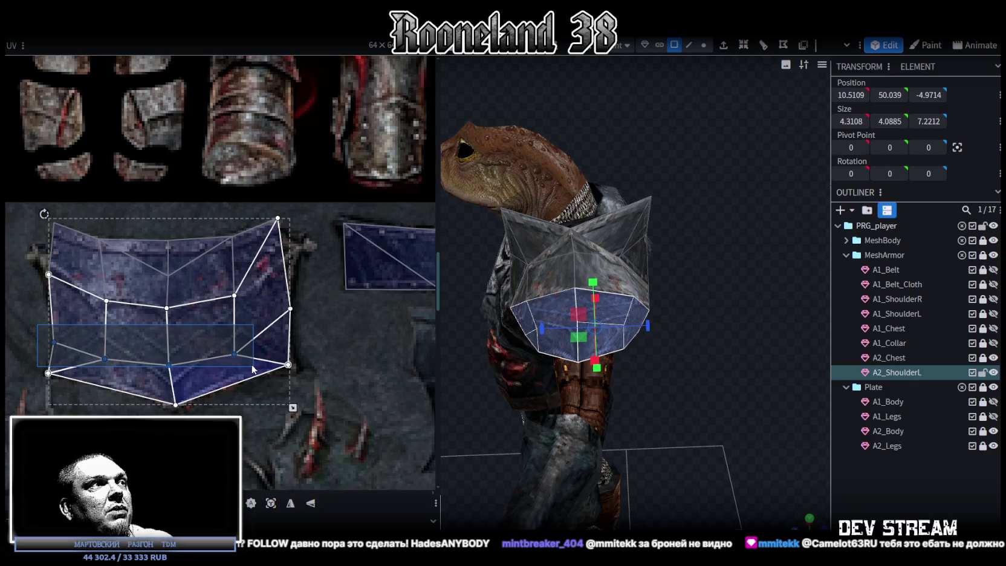
drag(235, 346, 234, 340)
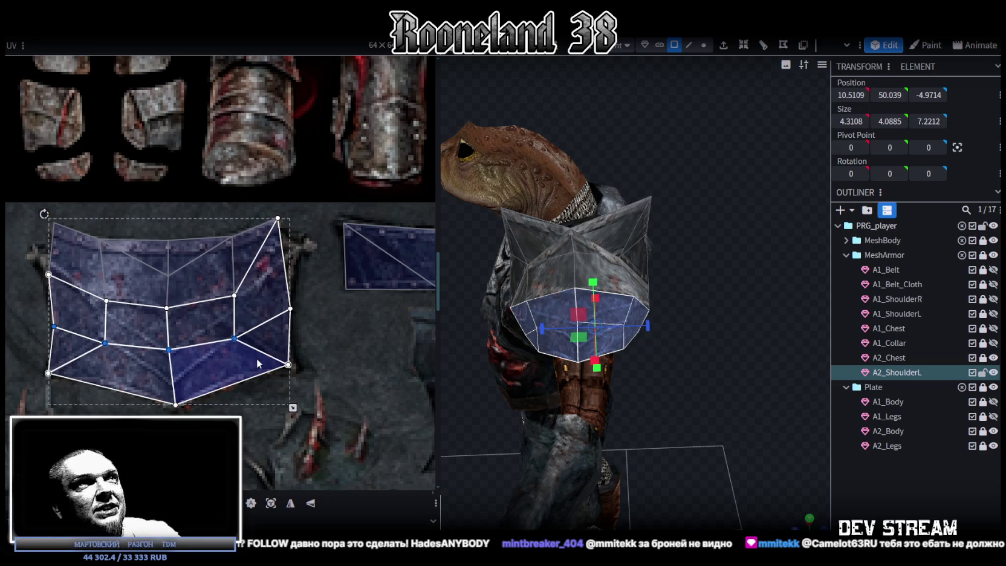
click(689, 51)
Step: Shift part of the shoulder plate 0.3 along X; undo a trial vertex move
click(553, 292)
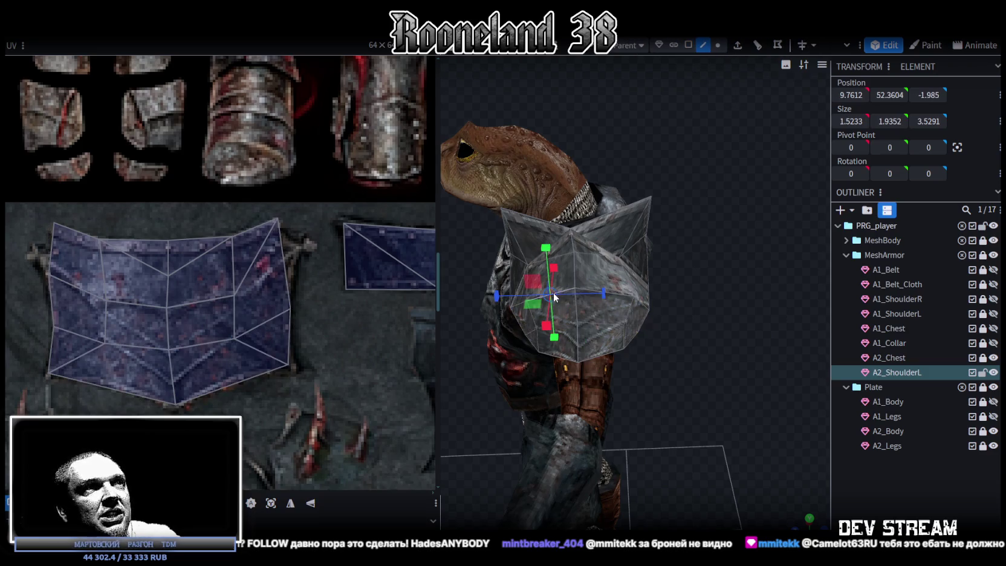
key(v)
mouse_move(713, 286)
mouse_down()
mouse_move(581, 277)
mouse_move(572, 261)
mouse_move(472, 230)
mouse_up()
scroll(448, 202, up, 3)
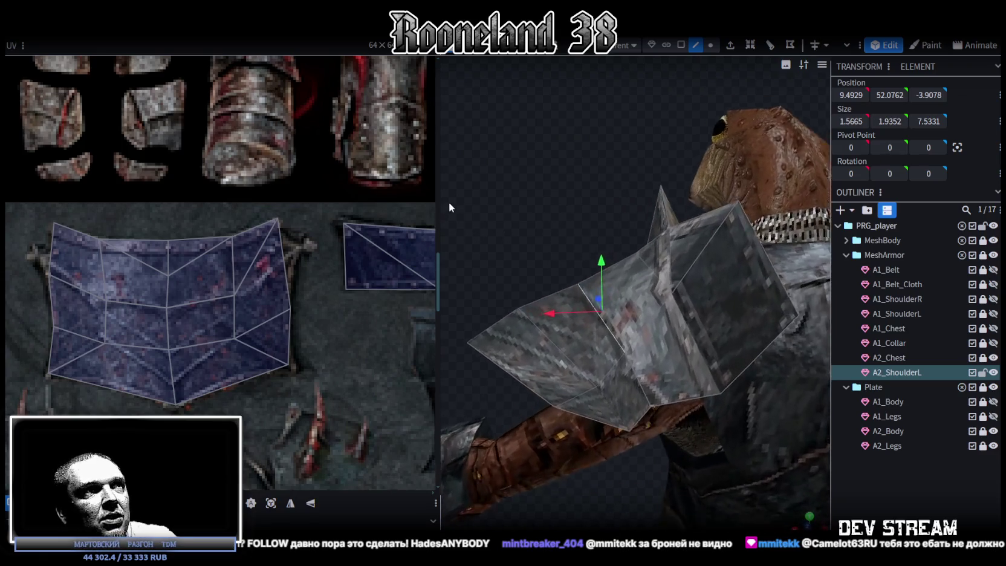
mouse_move(534, 318)
mouse_down()
mouse_move(557, 315)
mouse_move(580, 253)
mouse_move(738, 208)
mouse_move(744, 238)
mouse_move(720, 233)
mouse_up()
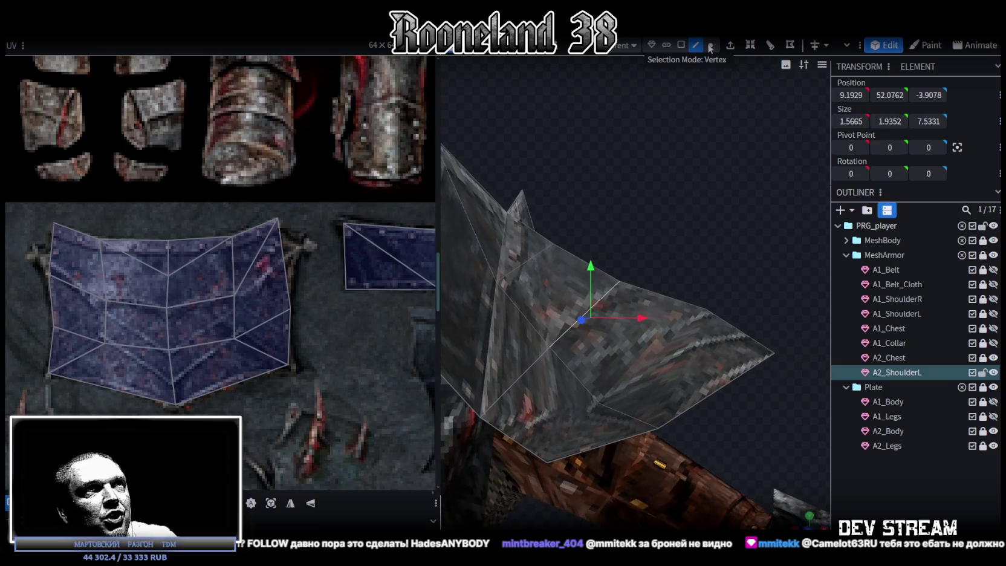
click(706, 309)
mouse_move(720, 308)
mouse_down()
mouse_move(701, 205)
mouse_move(718, 204)
mouse_move(665, 249)
mouse_move(654, 230)
mouse_up()
mouse_move(711, 271)
mouse_down()
mouse_move(719, 283)
mouse_move(672, 340)
mouse_move(560, 369)
mouse_move(589, 310)
mouse_move(602, 316)
mouse_up()
key(ctrl+z)
Step: Raise the pauldron vertices 0.75, stretch it 0.8 along Z, and shift it 0.8 along X
mouse_move(726, 336)
mouse_down()
mouse_move(637, 332)
mouse_move(550, 308)
mouse_move(629, 297)
mouse_move(577, 305)
mouse_up()
mouse_move(703, 366)
mouse_down()
mouse_move(651, 262)
mouse_move(763, 270)
mouse_up()
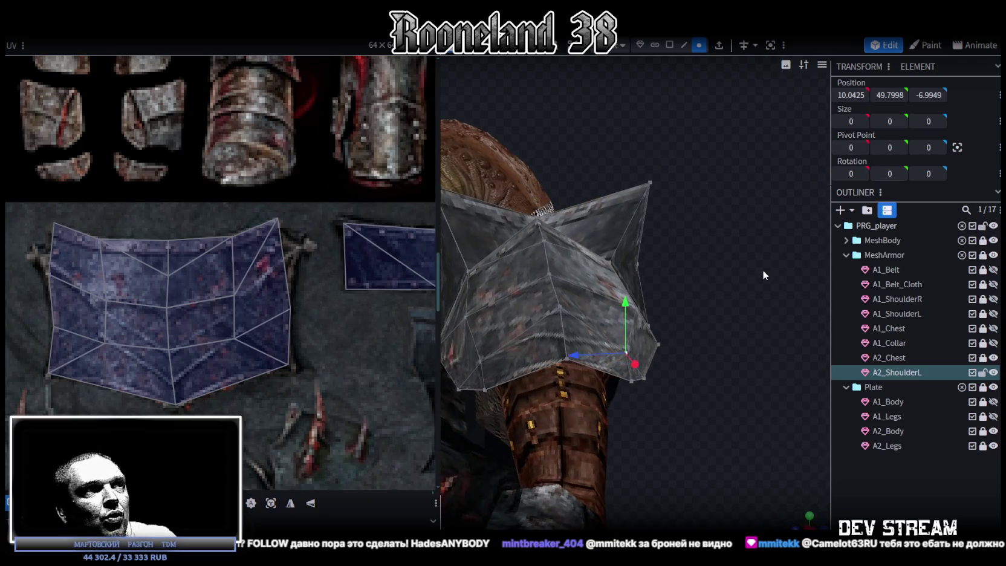
drag(620, 335, 729, 311)
mouse_move(560, 312)
mouse_down()
mouse_move(562, 291)
mouse_move(715, 348)
mouse_move(644, 327)
mouse_up()
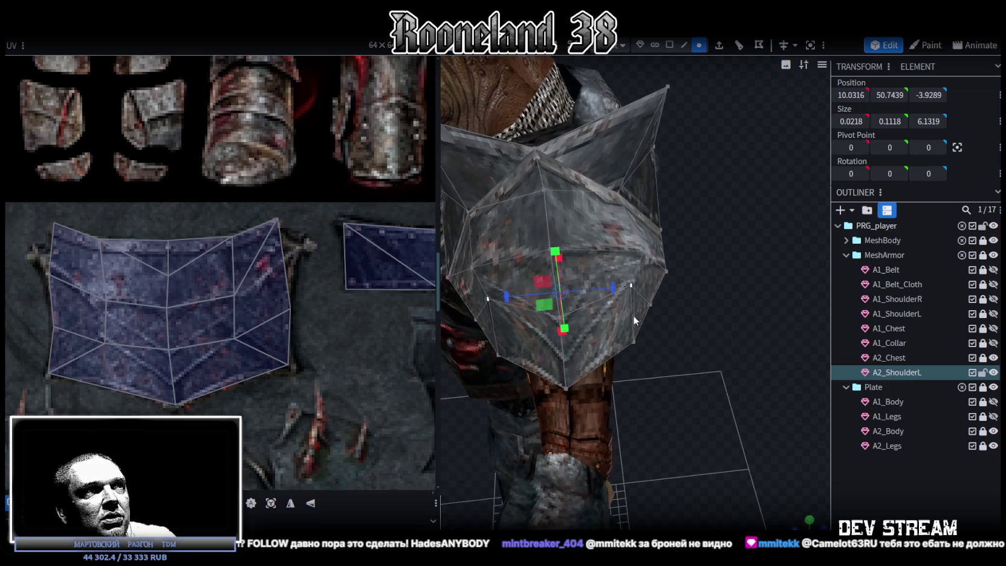
mouse_move(618, 289)
mouse_down()
mouse_move(682, 328)
mouse_move(585, 301)
mouse_up()
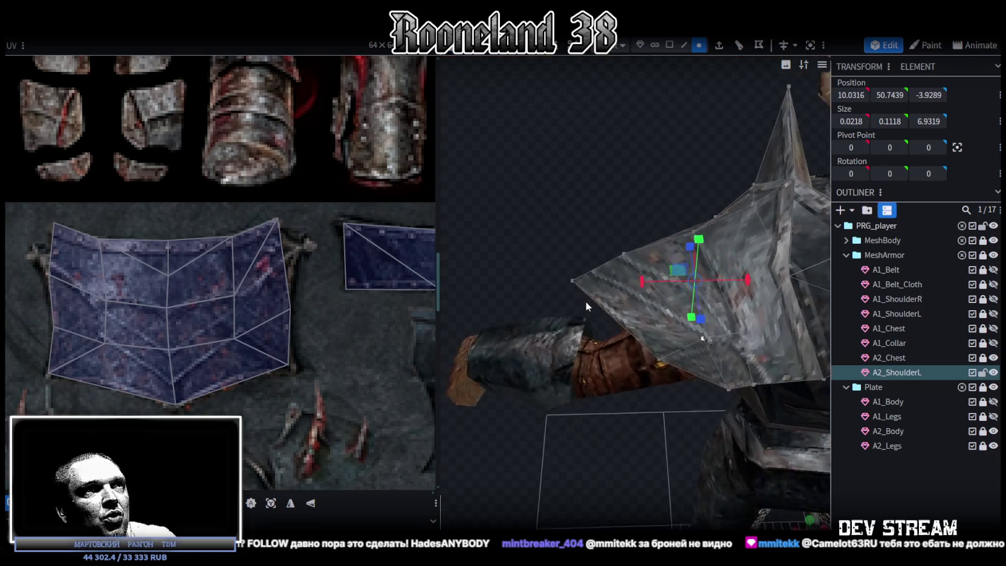
key(v)
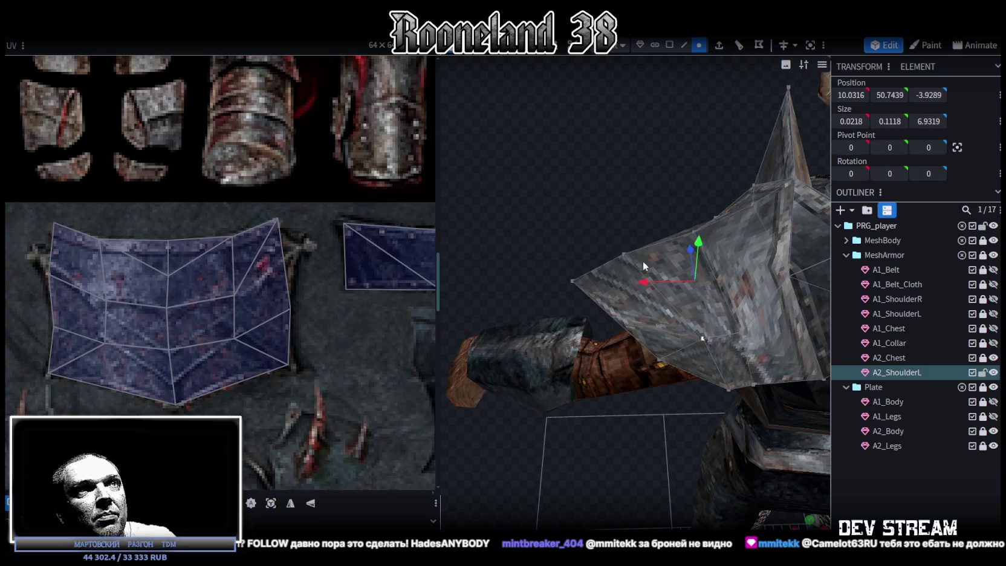
mouse_move(648, 279)
mouse_down()
mouse_move(621, 286)
mouse_move(697, 262)
mouse_move(678, 289)
mouse_move(733, 239)
mouse_move(707, 269)
mouse_move(715, 200)
mouse_move(742, 278)
mouse_move(554, 311)
mouse_up()
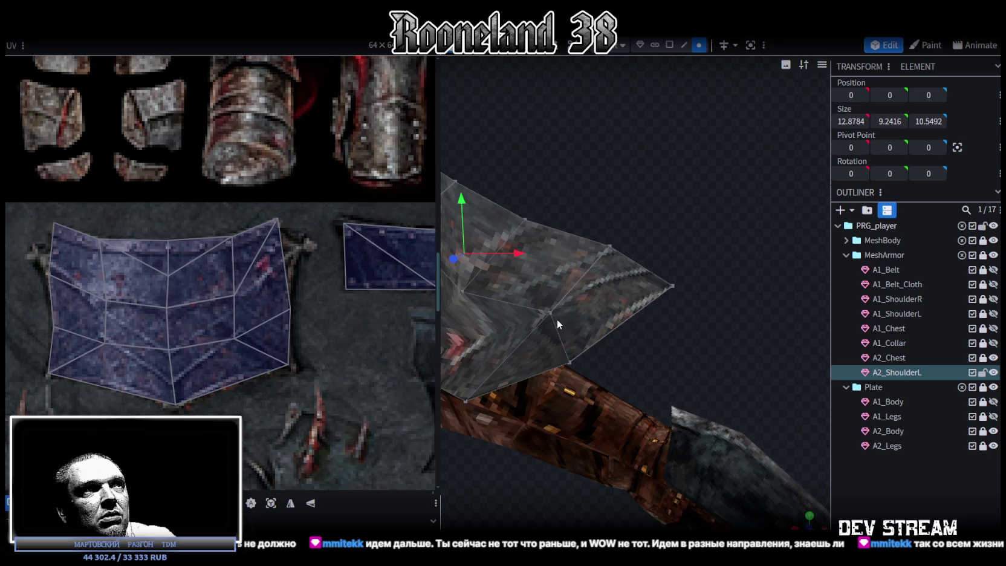
Step: Select more pauldron vertices, check the shape in solid shading, and save the model
shift+click(672, 286)
click(673, 286)
mouse_move(679, 286)
mouse_down()
mouse_move(708, 281)
mouse_move(555, 299)
mouse_move(712, 285)
mouse_move(713, 270)
mouse_up()
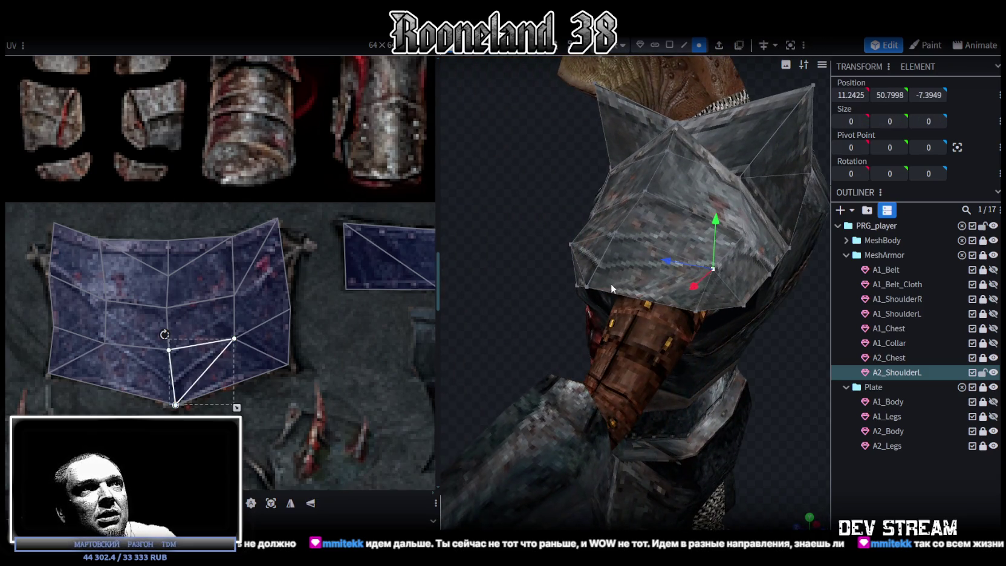
shift+click(585, 285)
drag(509, 334, 557, 309)
key(z)
key(z)
key(z)
drag(741, 385, 636, 354)
scroll(594, 301, up, 3)
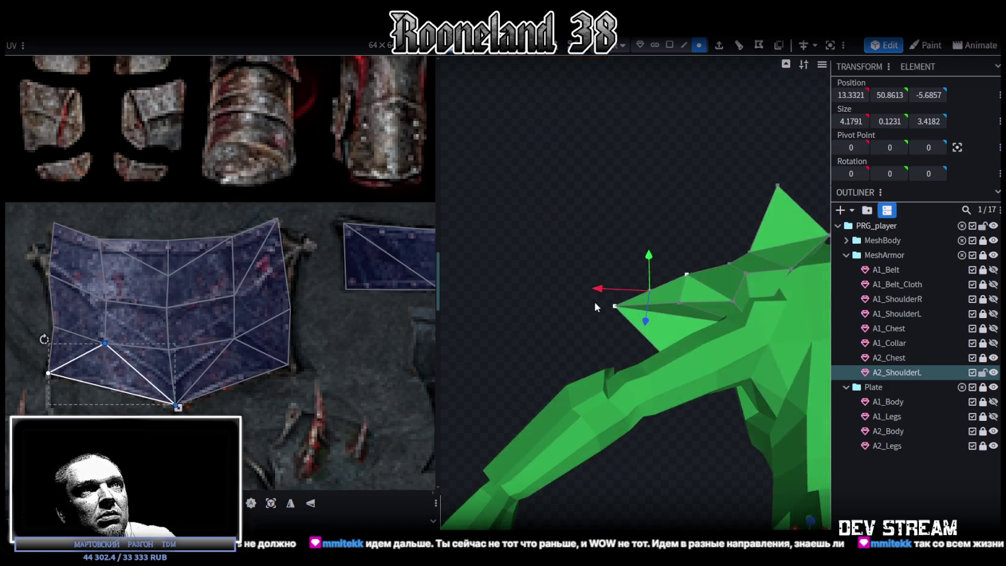
drag(594, 301, 745, 370)
scroll(756, 384, down, 3)
key(ctrl+s)
Step: Return to textured shading, review the frog, and select the whole A2_ShoulderL mesh
drag(556, 381, 522, 266)
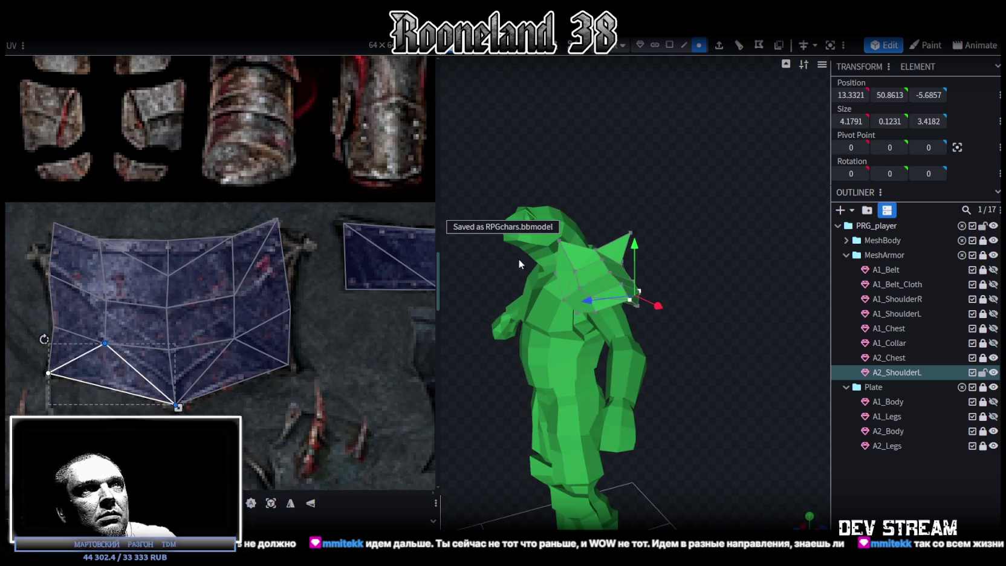
key(z)
drag(653, 323, 692, 385)
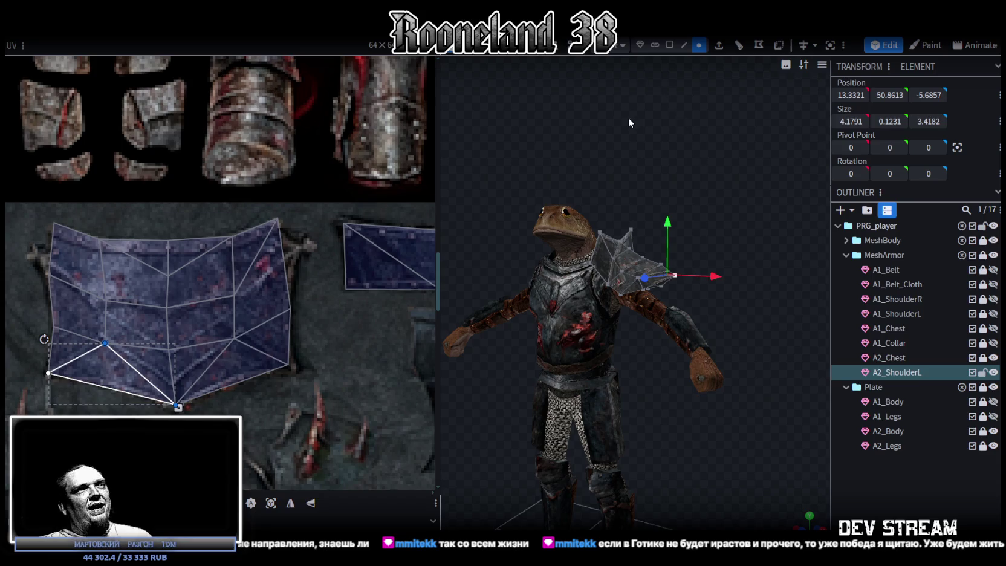
drag(628, 117, 633, 127)
scroll(672, 138, up, 3)
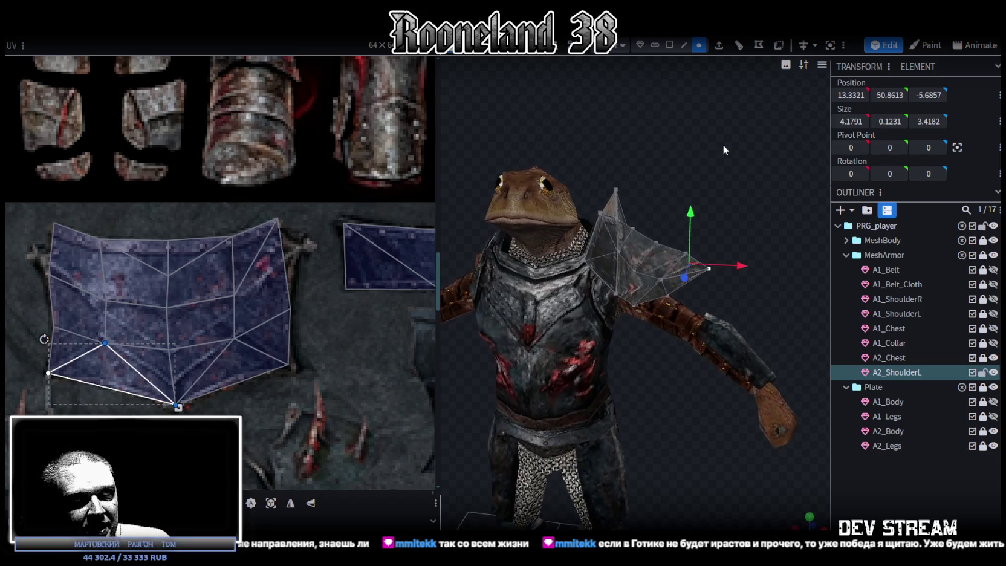
click(901, 372)
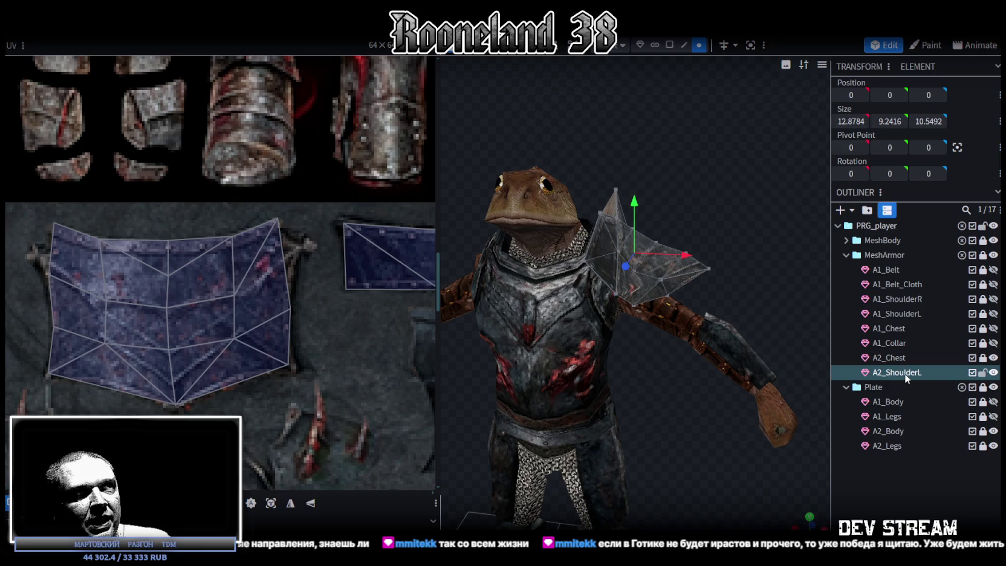
Step: Duplicate A2_ShoulderL, flip the copy across X onto the right shoulder, and rename it A2_ShoulderR
key(ctrl+d)
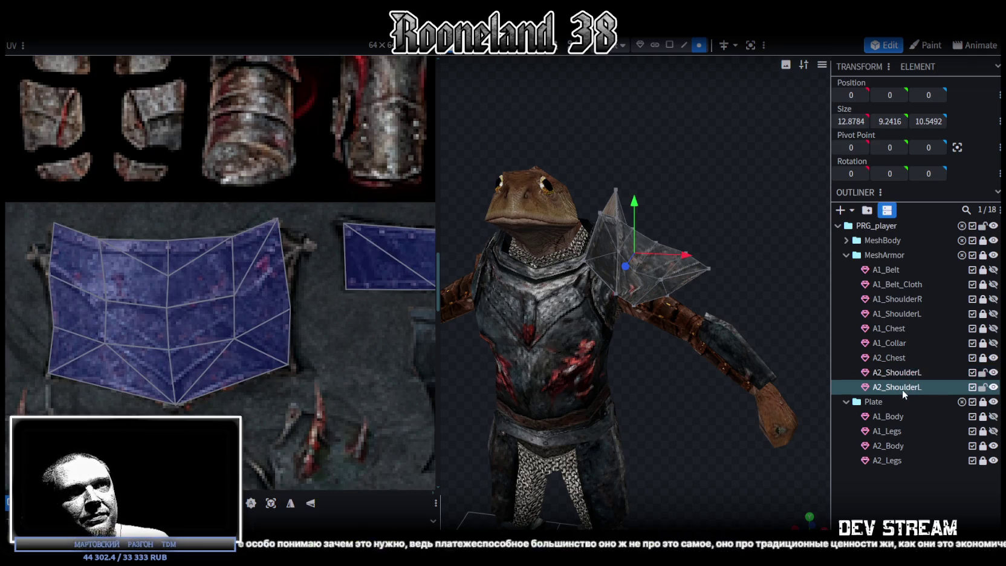
click(669, 47)
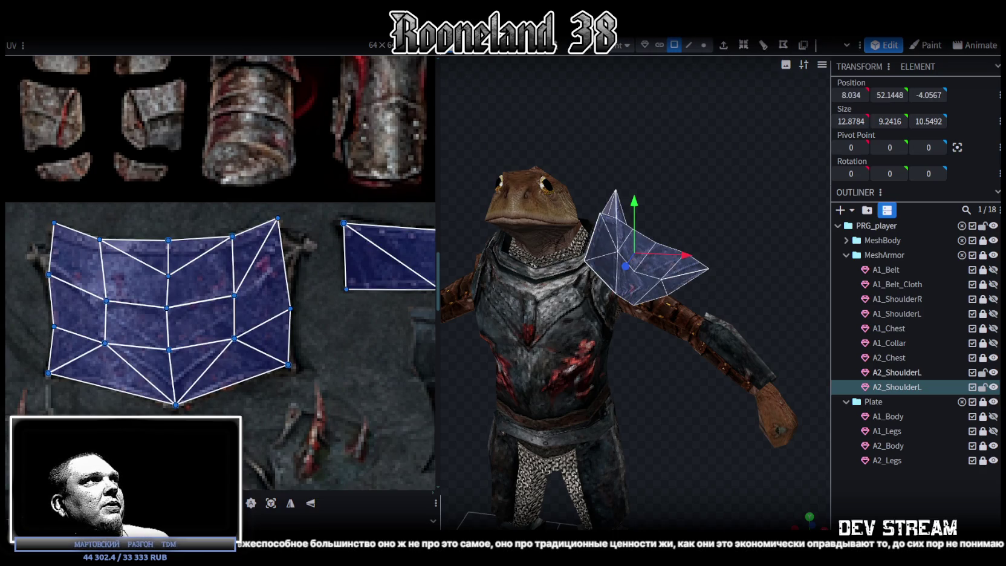
click(145, 3)
click(249, 61)
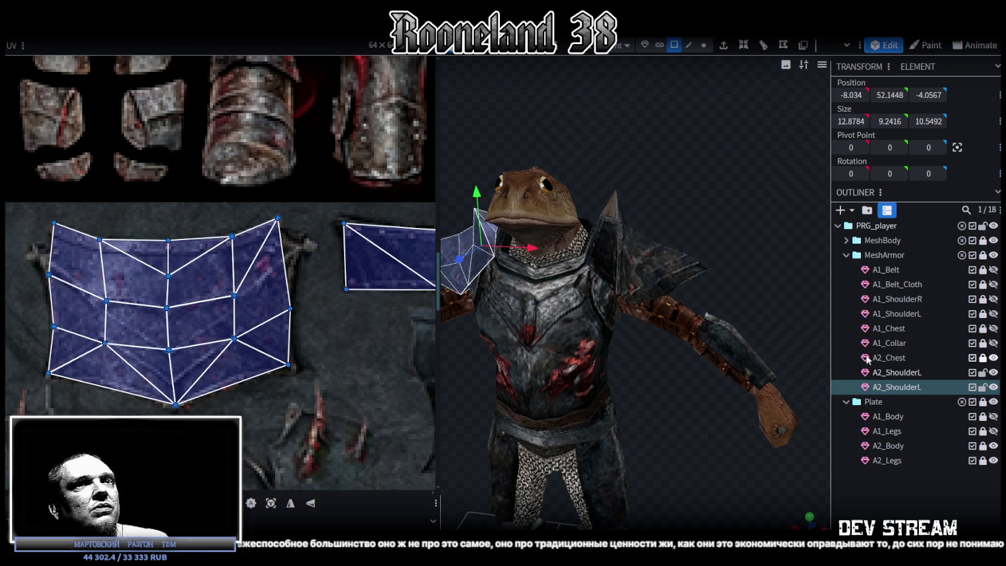
double_click(914, 387)
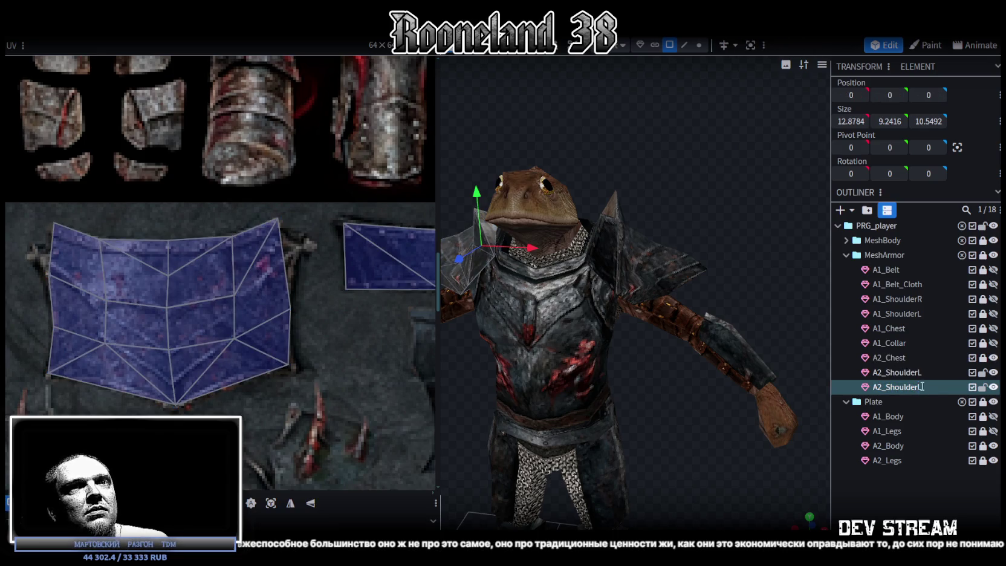
text(R)
mouse_move(740, 379)
mouse_down()
mouse_move(644, 425)
mouse_move(797, 428)
mouse_up()
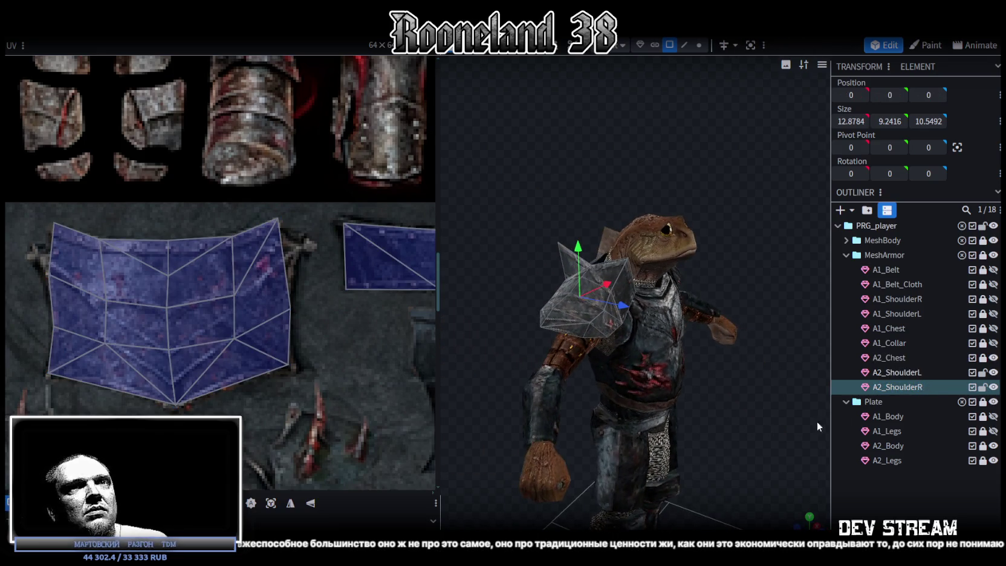
scroll(209, 292, down, 3)
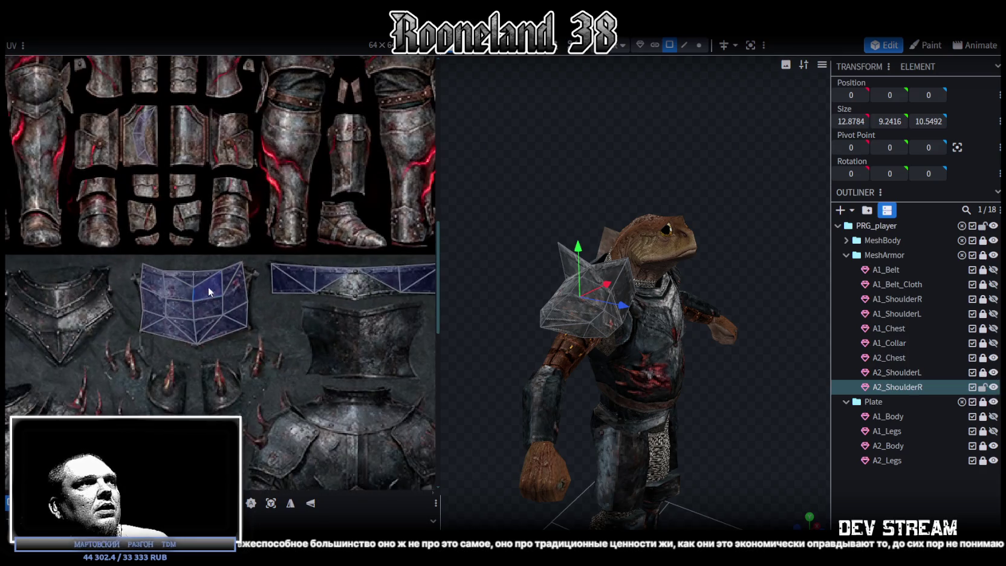
Step: Move A2_ShoulderR's whole UV island onto the dark plate panel
scroll(167, 287, down, 1)
scroll(166, 286, down, 1)
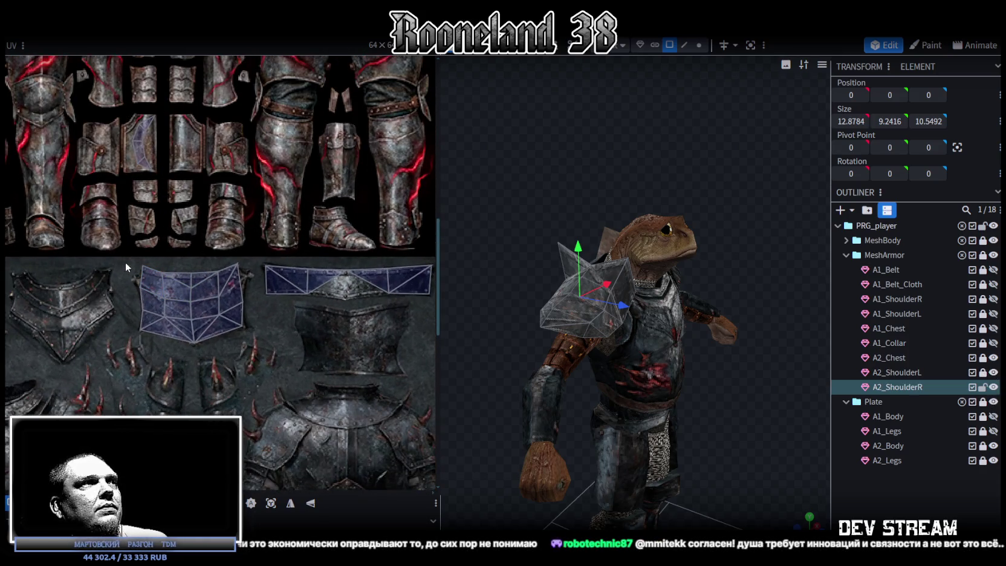
drag(128, 266, 223, 337)
middle_drag(238, 341, 203, 299)
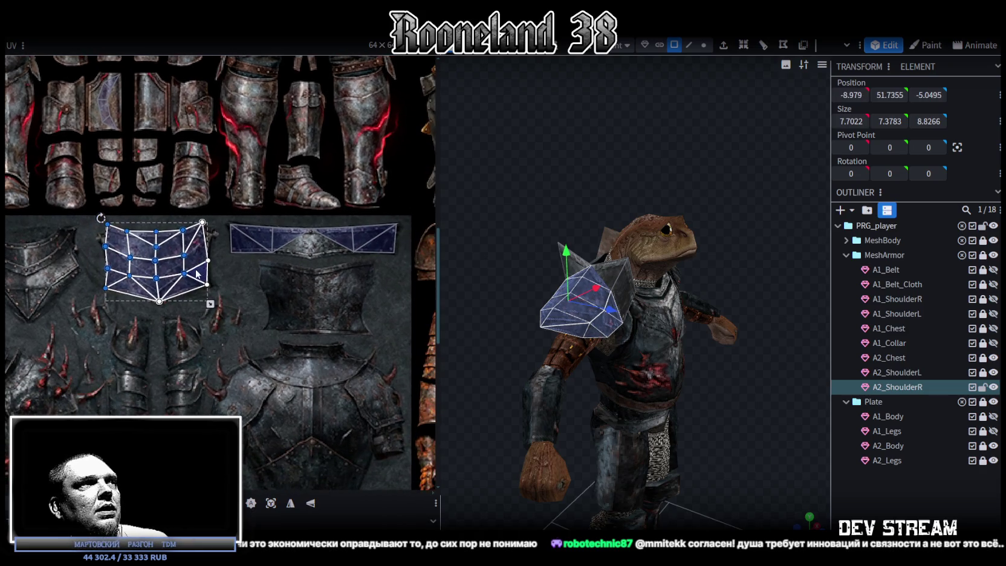
drag(209, 299, 364, 324)
scroll(366, 330, up, 1)
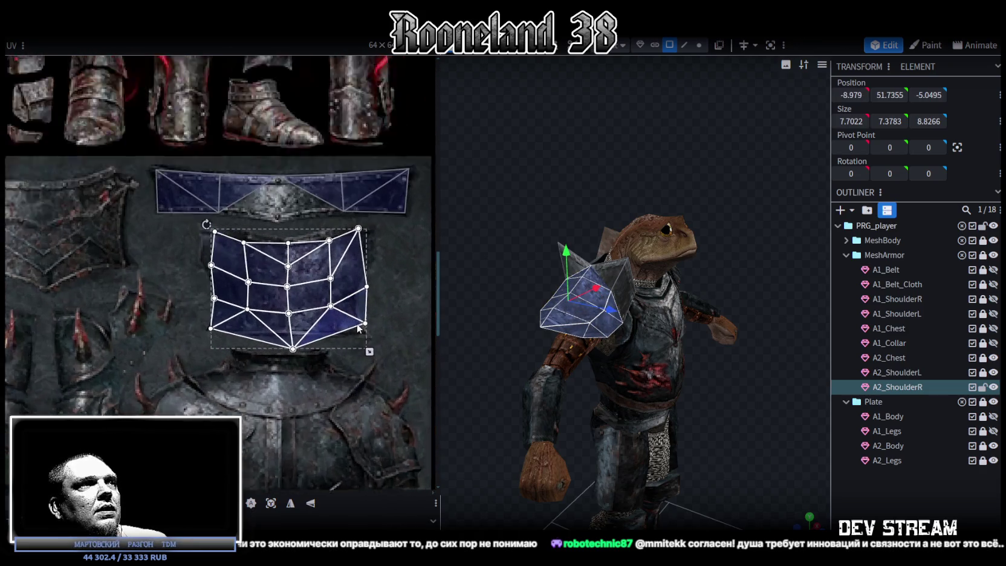
scroll(366, 330, up, 1)
drag(372, 362, 354, 333)
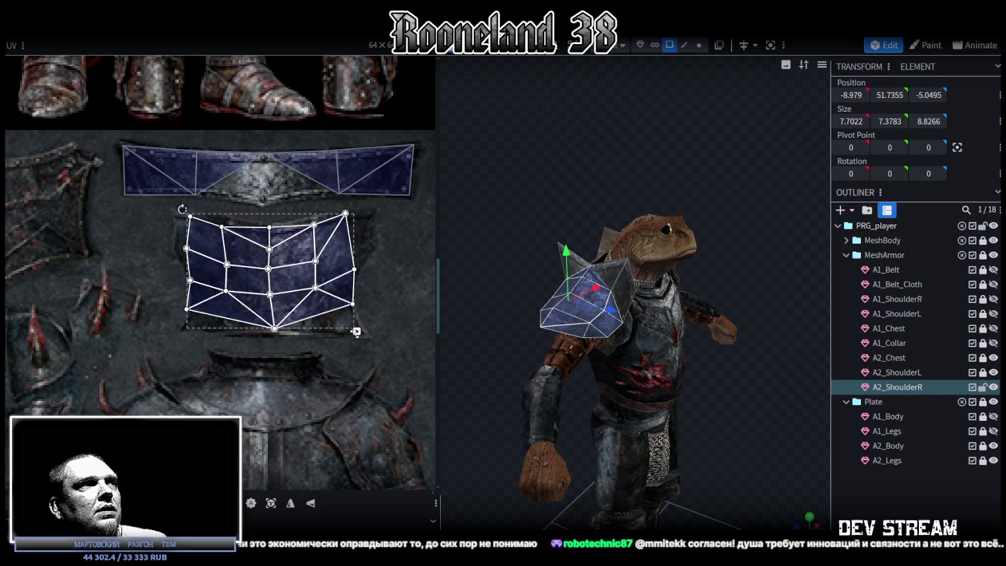
scroll(272, 281, up, 2)
Step: Reshape the island's top-left corner and top vertices to fit the plate
drag(132, 280, 155, 339)
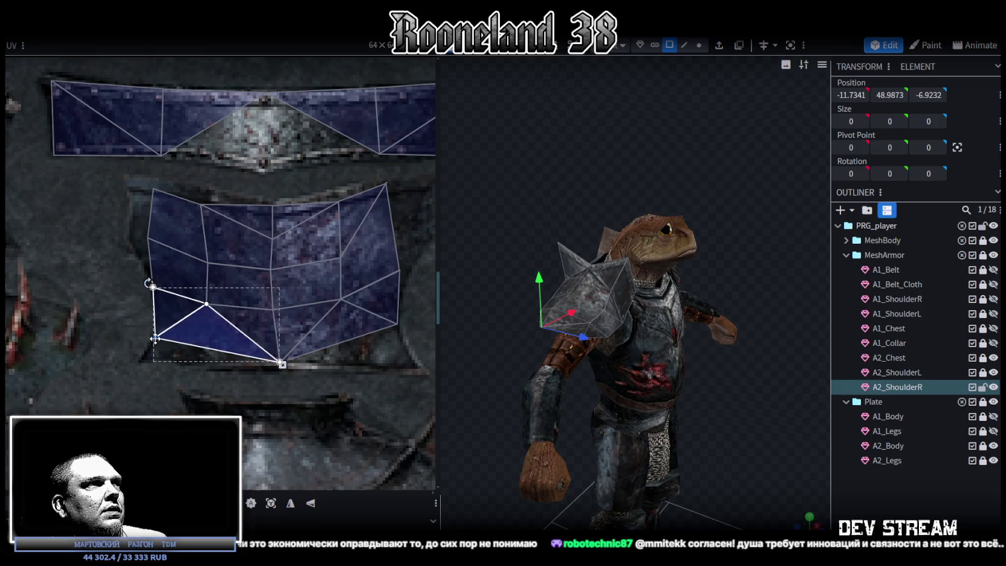
click(149, 238)
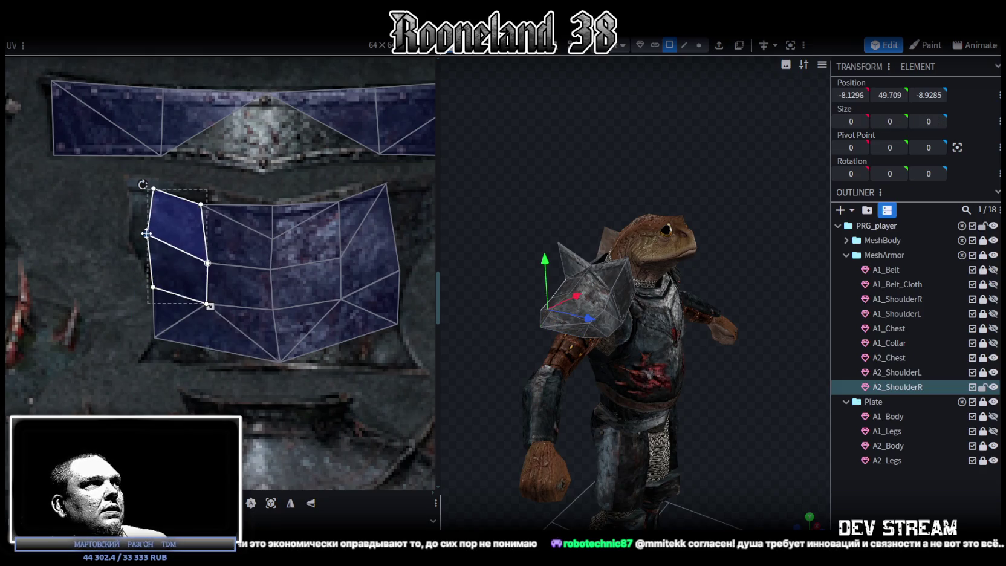
click(163, 194)
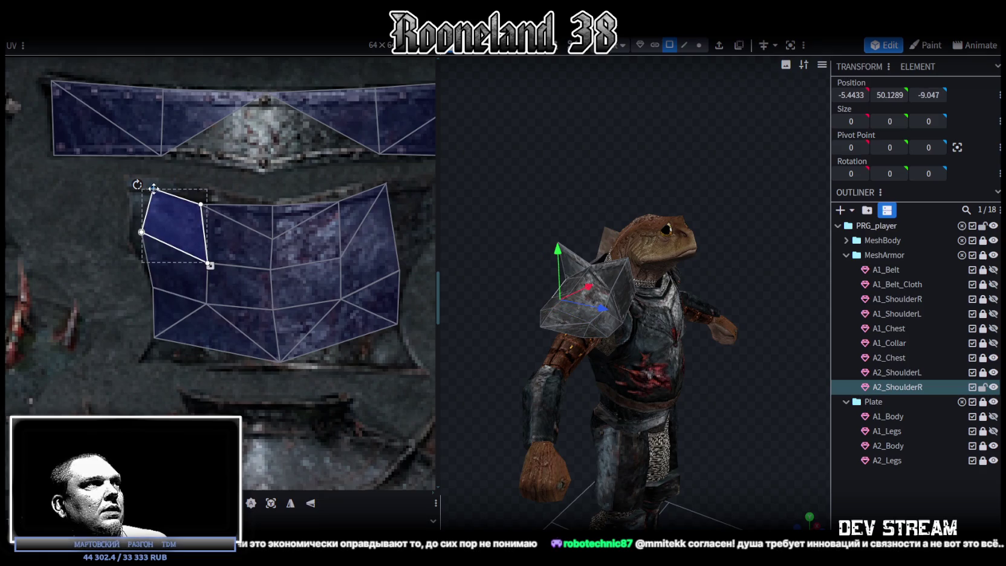
mouse_move(139, 177)
mouse_down()
mouse_move(223, 226)
mouse_move(201, 183)
mouse_up()
middle_drag(348, 223, 251, 269)
click(251, 269)
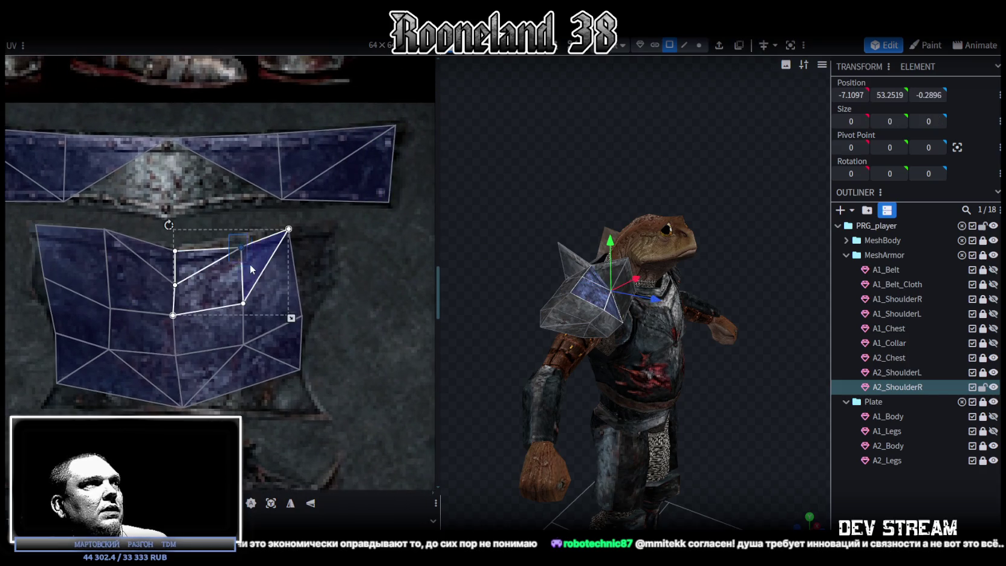
mouse_move(241, 246)
mouse_down()
mouse_move(246, 232)
mouse_move(328, 224)
mouse_up()
click(272, 284)
Step: Pull the bottom-right UV vertex down and select the lower-left faces
click(278, 339)
scroll(316, 365, up, 2)
click(290, 372)
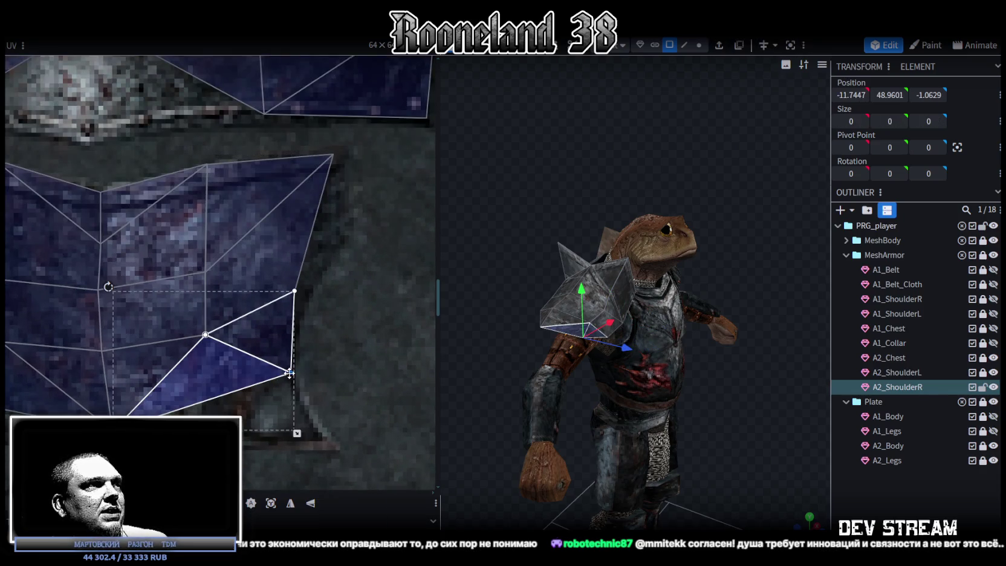
drag(289, 373, 292, 405)
middle_drag(240, 393, 362, 380)
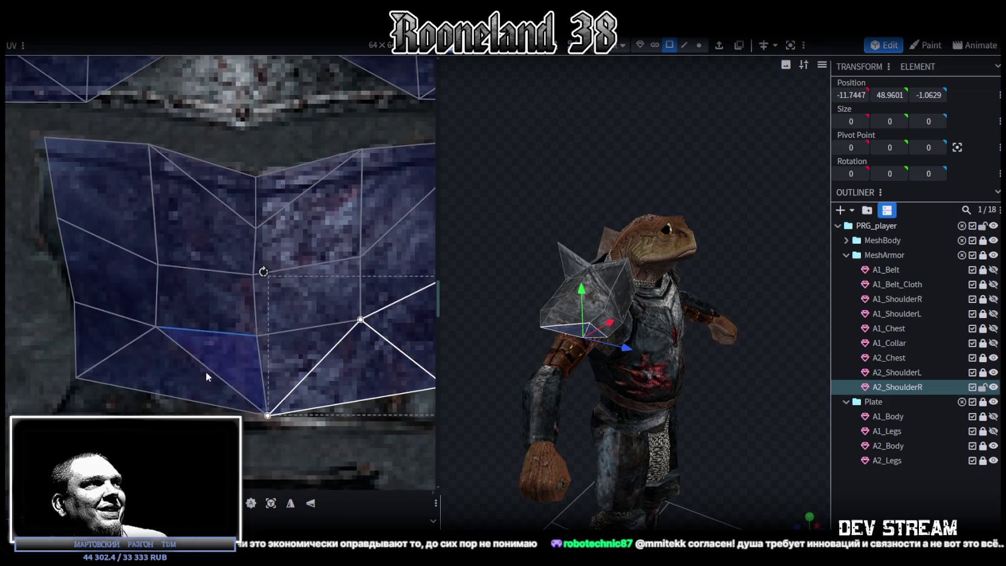
click(151, 375)
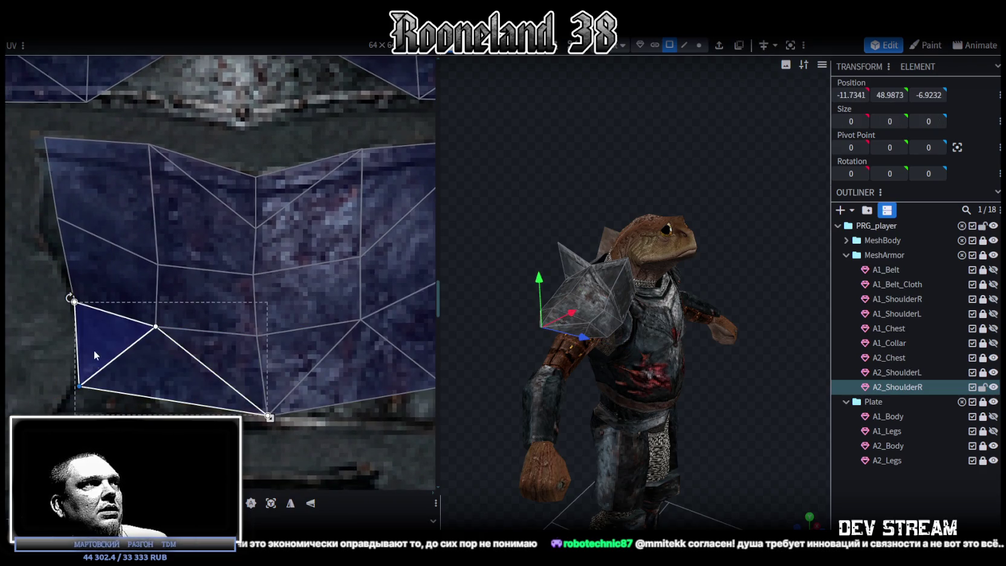
click(106, 278)
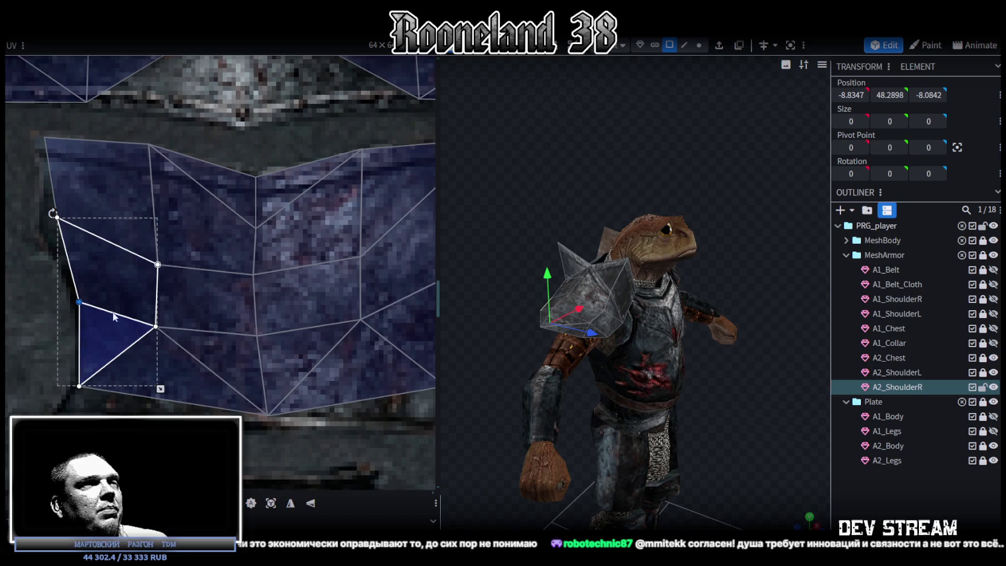
scroll(97, 311, down, 2)
Step: Check the right pauldron from front and side views and zoom out to the full atlas
drag(819, 411, 699, 437)
scroll(776, 411, up, 3)
mouse_move(762, 384)
mouse_down()
mouse_move(520, 387)
mouse_move(615, 343)
mouse_move(607, 416)
mouse_move(515, 371)
mouse_move(675, 216)
mouse_move(594, 193)
mouse_up()
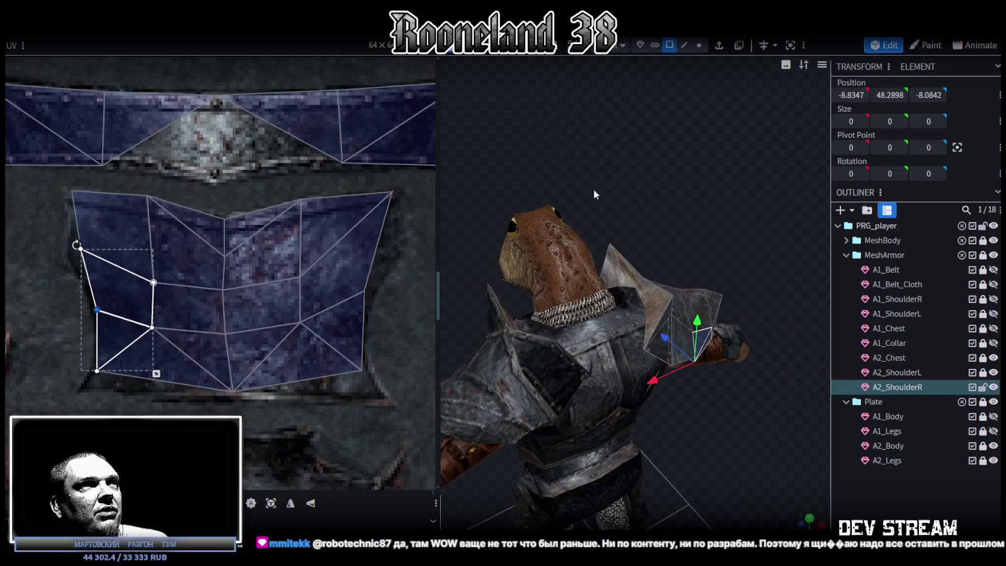
scroll(255, 231, down, 3)
scroll(255, 231, down, 2)
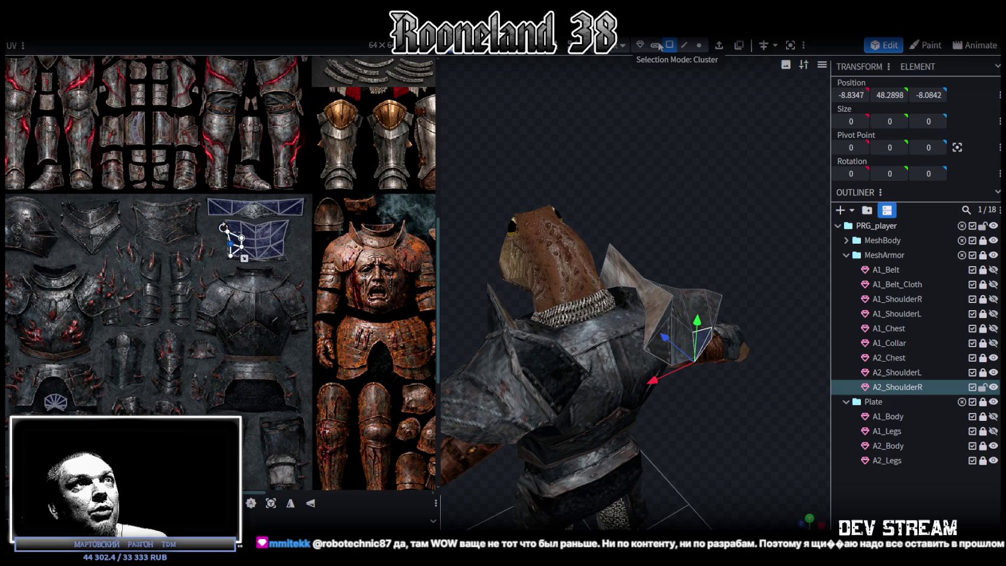
Step: Select the right A2 pauldron's whole top strip of faces
click(625, 270)
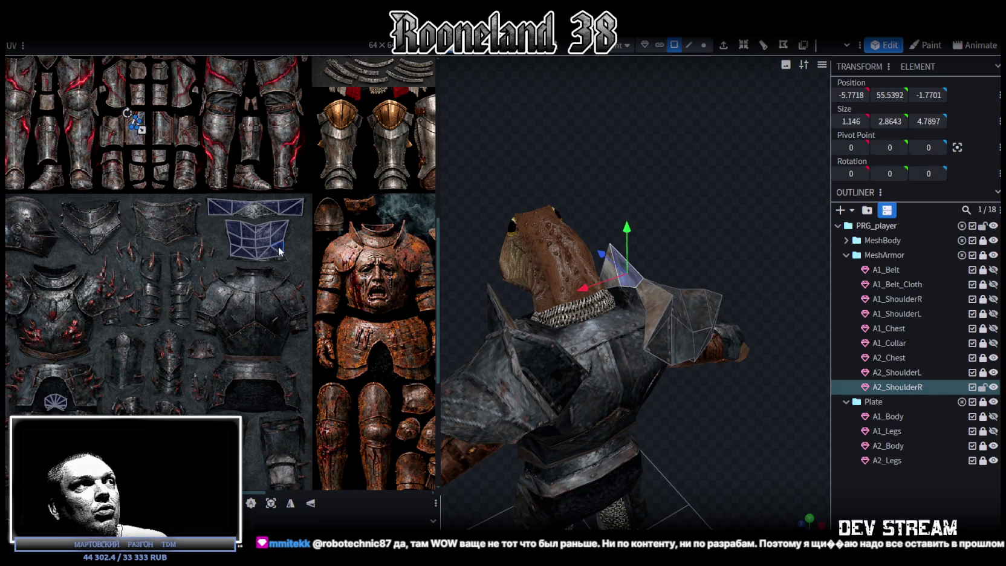
scroll(241, 229, up, 2)
scroll(223, 207, up, 2)
scroll(210, 279, up, 2)
drag(210, 280, 291, 193)
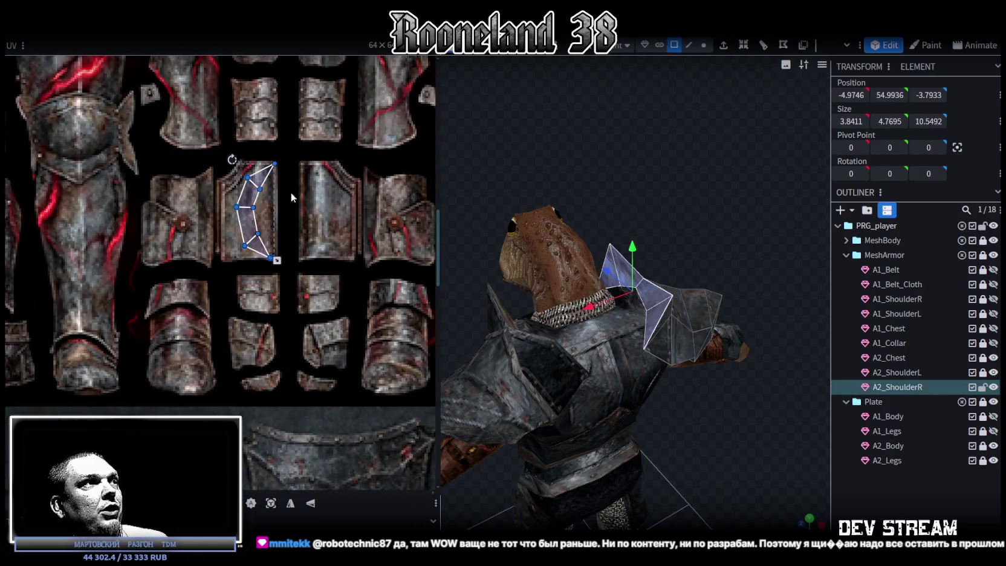
scroll(272, 199, down, 2)
scroll(254, 206, down, 2)
scroll(242, 207, down, 1)
scroll(242, 188, down, 1)
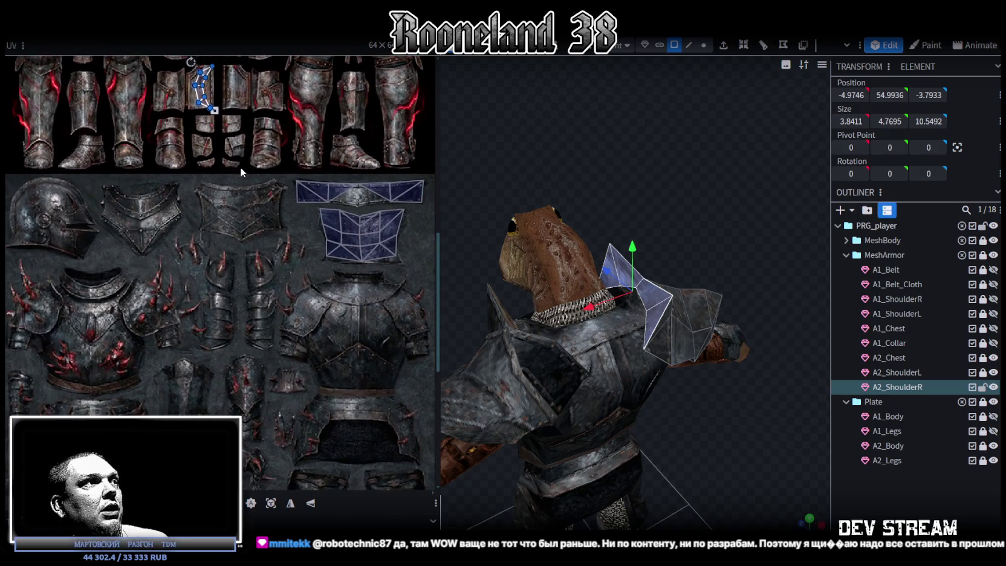
Step: Drag the top-strip UV island to the curved plate rim, rotate it and nudge it into place
drag(203, 98, 85, 294)
right_click(84, 295)
click(143, 258)
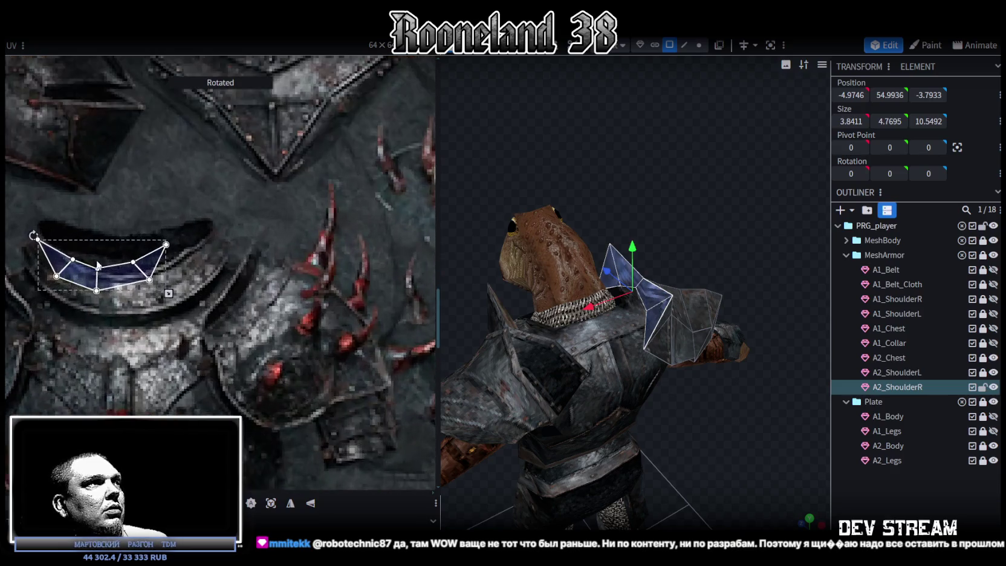
click(134, 263)
drag(134, 262, 199, 261)
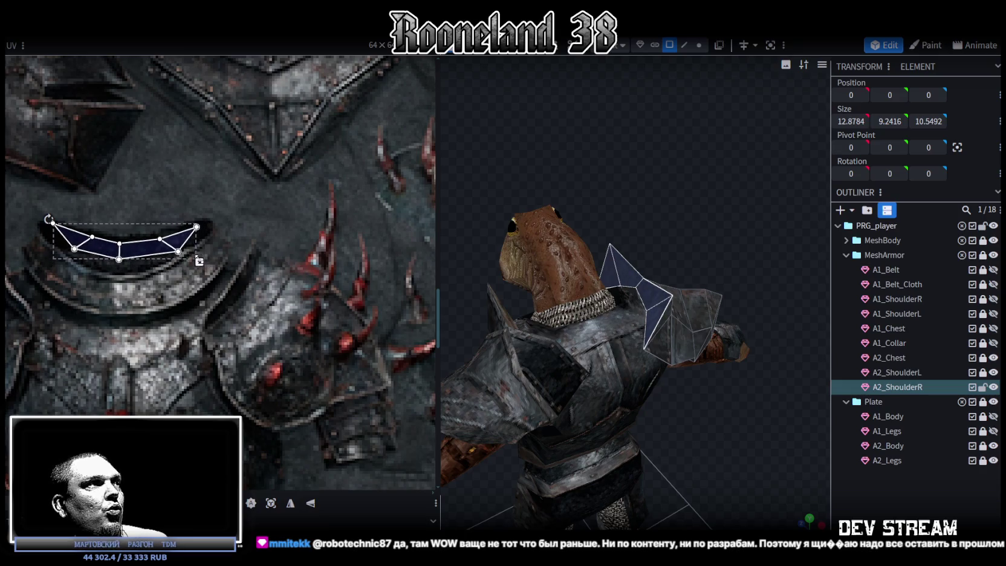
scroll(73, 239, up, 3)
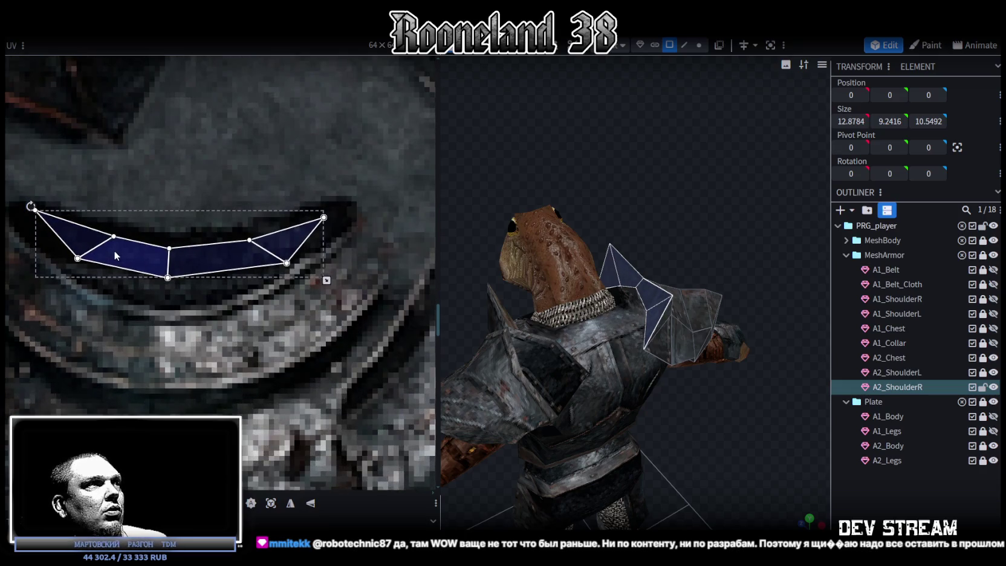
drag(774, 463, 899, 430)
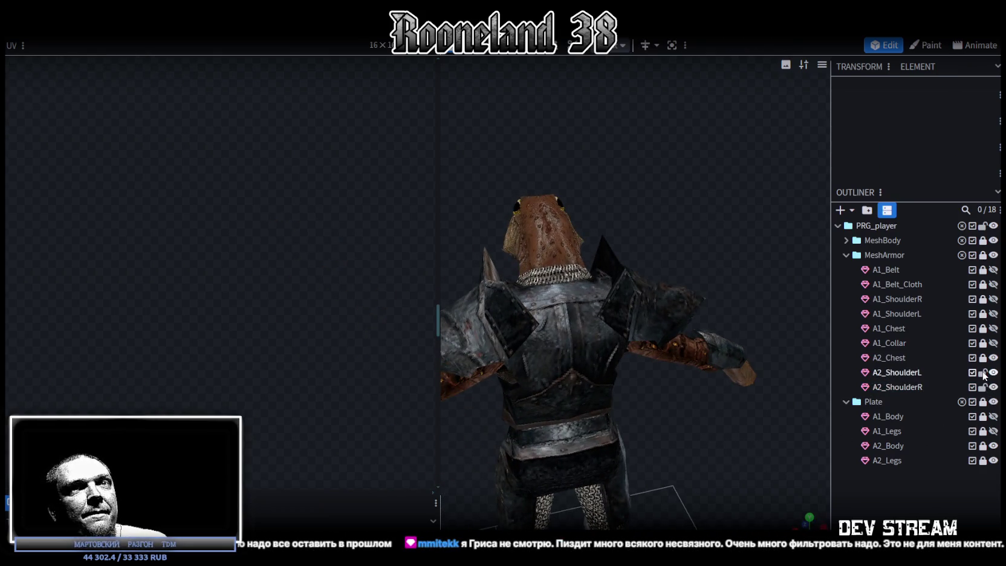
click(895, 370)
Step: Rotate the left pauldron's top-strip UV island, place it on the curved rim and stretch it wider and flatter
scroll(231, 292, down, 2)
scroll(212, 302, down, 2)
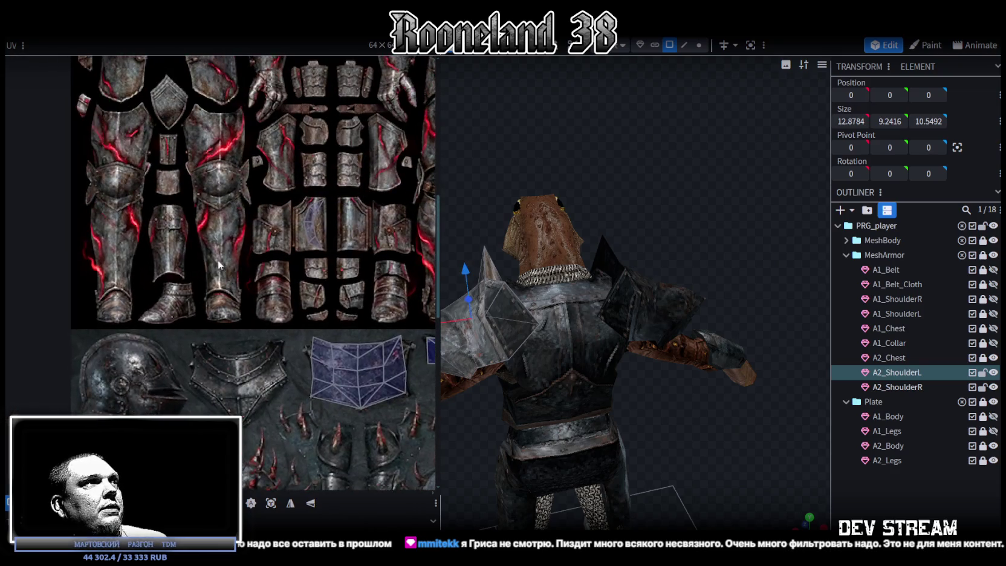
scroll(199, 316, down, 1)
click(235, 351)
scroll(242, 302, down, 2)
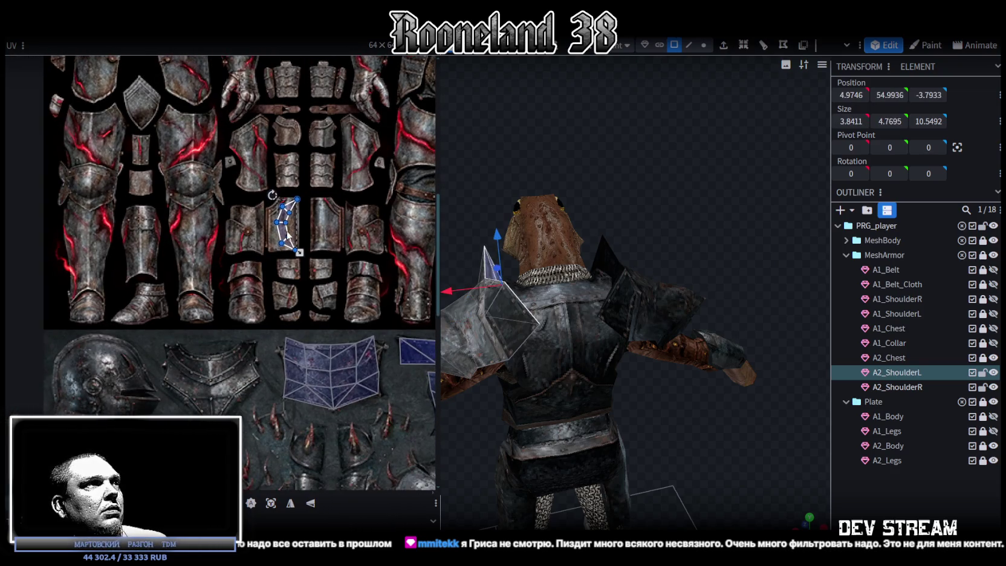
scroll(242, 387, up, 2)
scroll(294, 368, up, 2)
scroll(294, 369, up, 1)
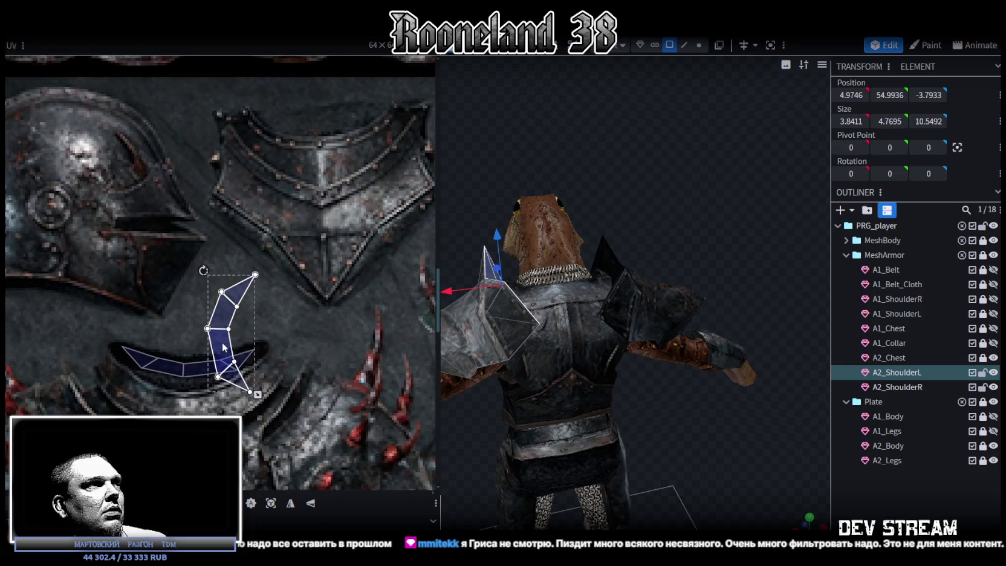
right_click(224, 350)
click(254, 435)
drag(214, 336, 164, 376)
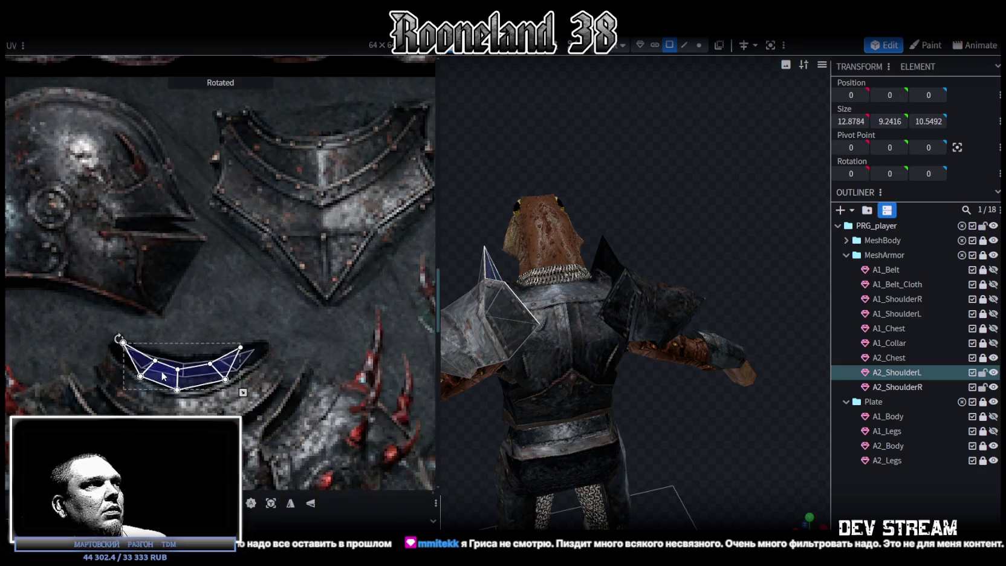
drag(241, 395, 257, 379)
Step: Deselect the left pauldron, then select the right A2 pauldron in vertex mode
click(869, 478)
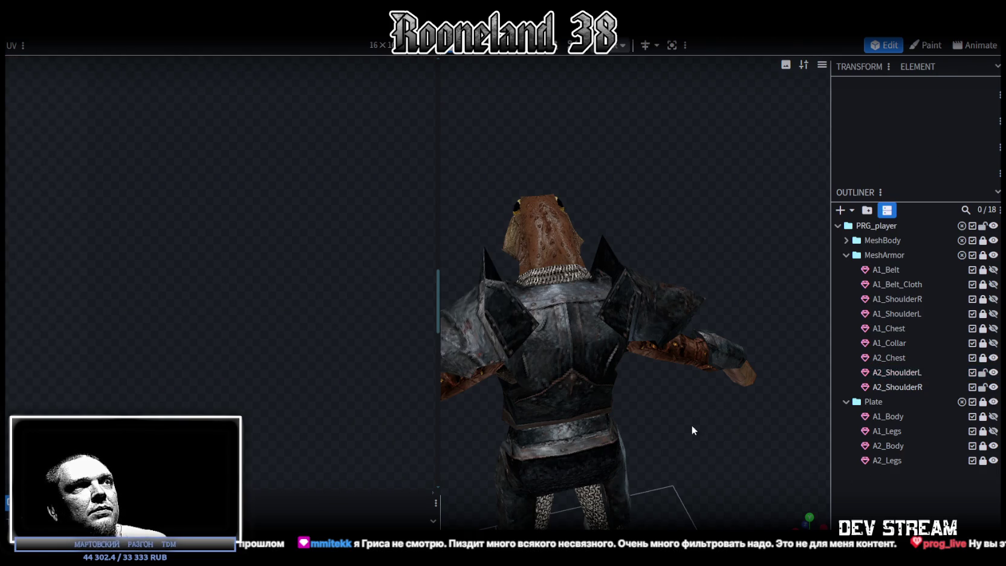
drag(692, 425, 657, 435)
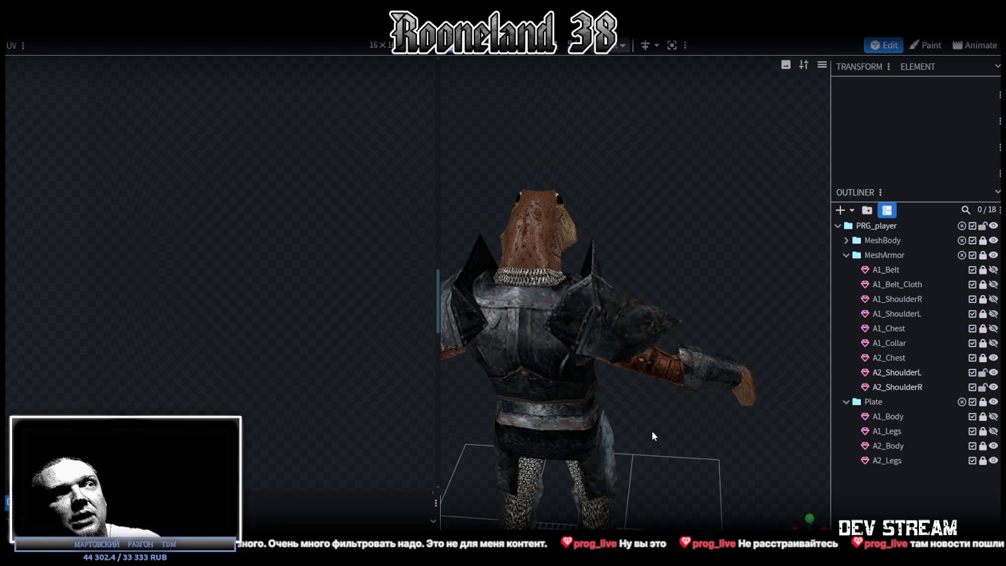
mouse_move(609, 349)
mouse_down()
mouse_move(701, 432)
mouse_move(744, 434)
mouse_move(679, 435)
mouse_move(729, 420)
mouse_up()
click(681, 289)
mouse_move(682, 289)
mouse_down()
mouse_move(685, 226)
mouse_move(694, 224)
mouse_move(663, 226)
mouse_move(712, 238)
mouse_move(730, 256)
mouse_move(716, 244)
mouse_up()
scroll(684, 226, up, 2)
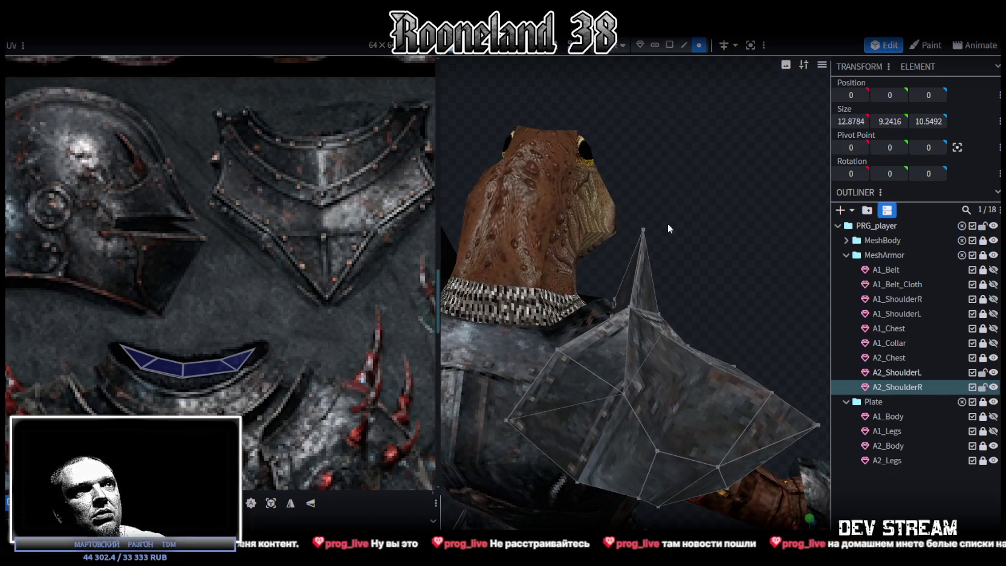
click(698, 44)
Step: Raise the right pauldron's peak vertex and pull the top-middle UV vertex up to match
drag(704, 206, 751, 269)
mouse_move(637, 217)
mouse_down()
mouse_move(637, 143)
mouse_move(664, 287)
mouse_move(758, 285)
mouse_up()
scroll(155, 346, down, 2)
scroll(223, 336, down, 2)
scroll(177, 284, up, 2)
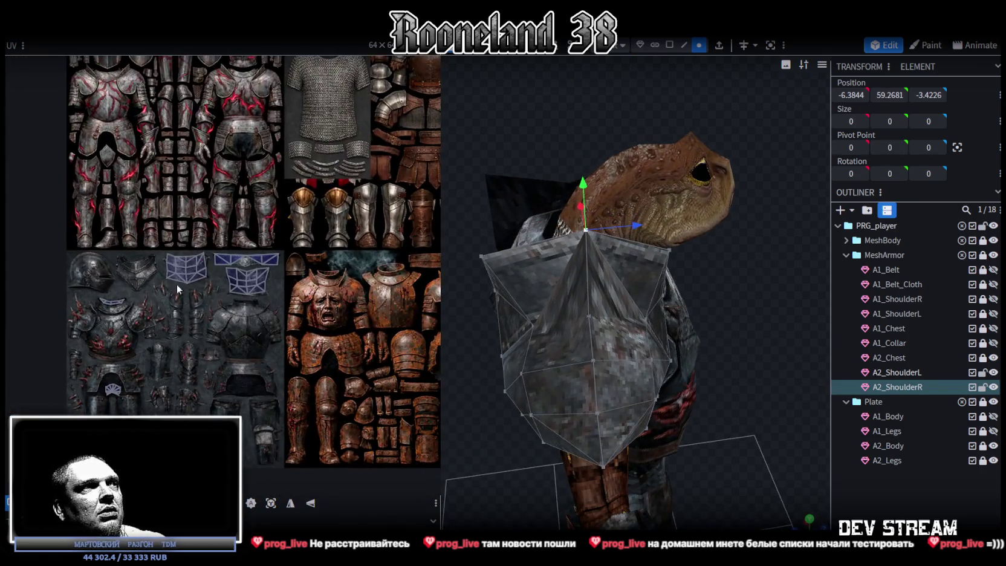
scroll(253, 260, up, 1)
scroll(273, 264, up, 1)
scroll(302, 254, up, 2)
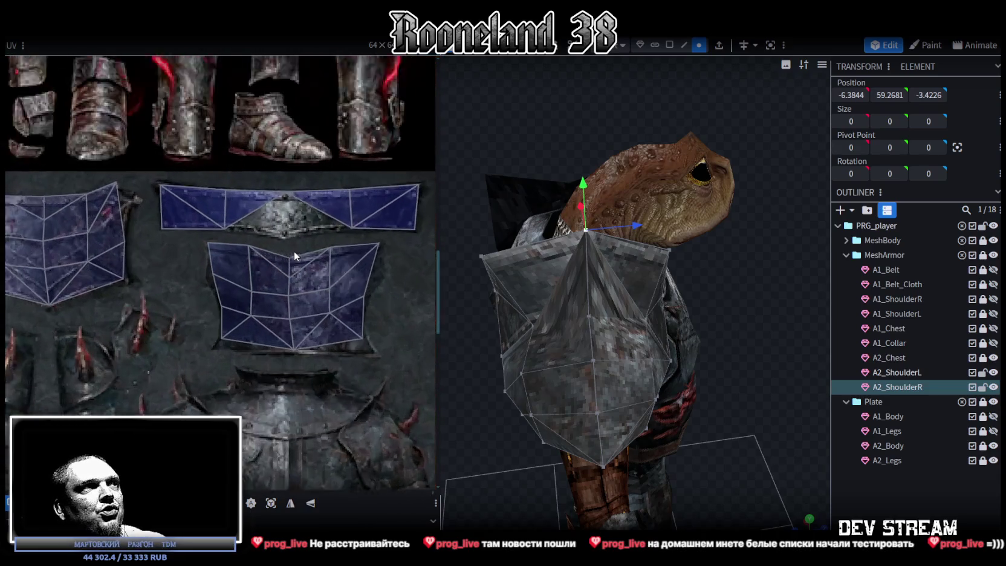
scroll(291, 248, up, 1)
scroll(281, 246, up, 1)
click(299, 310)
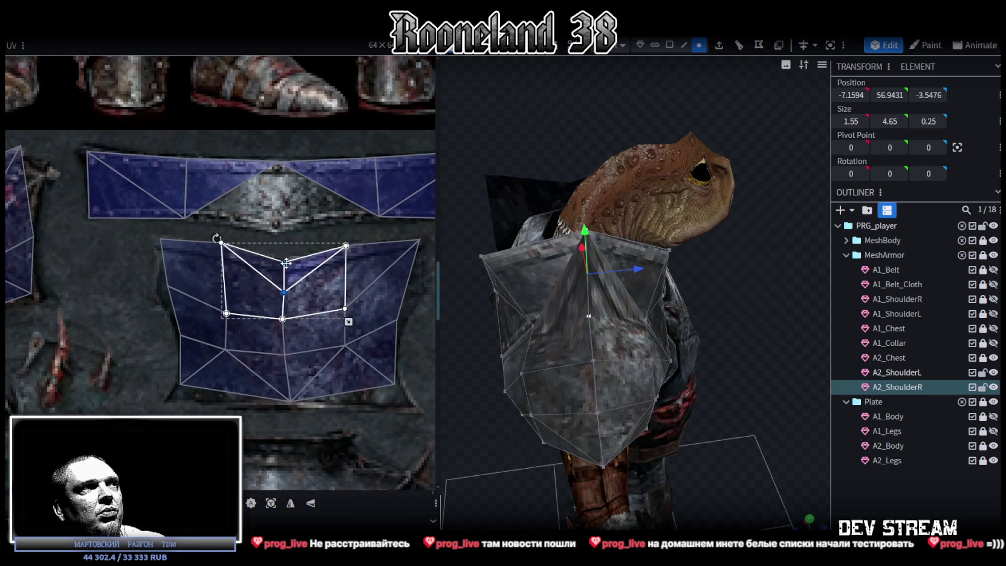
drag(284, 262, 284, 228)
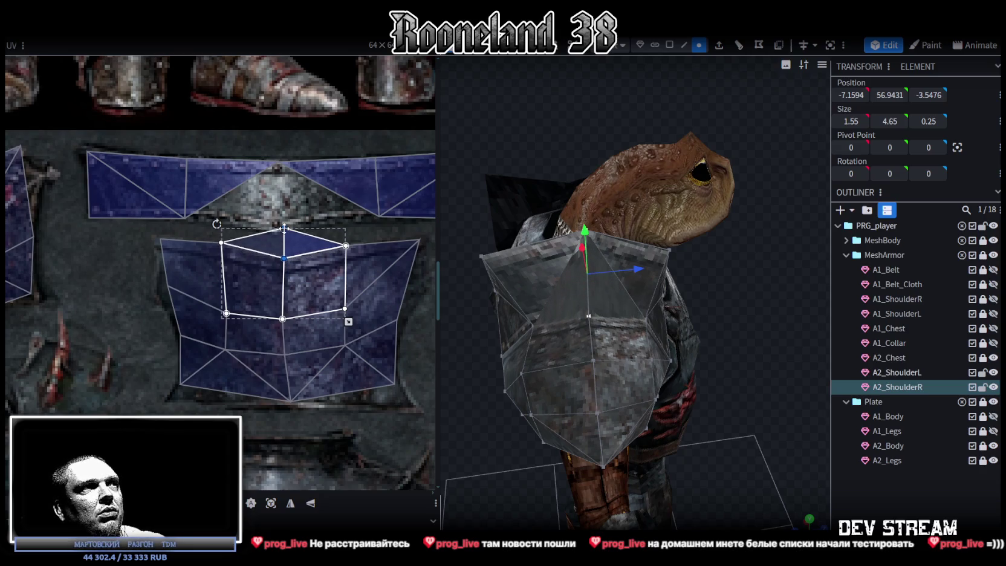
mouse_move(496, 283)
mouse_down()
mouse_move(728, 286)
mouse_move(717, 226)
mouse_move(667, 211)
mouse_up()
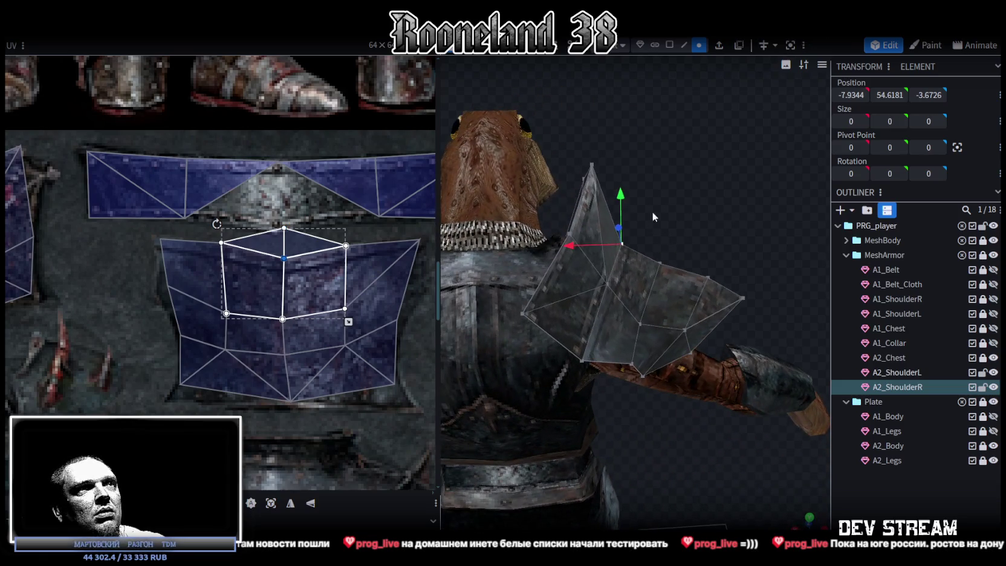
Step: Return to face mode and select the six upper faces of the right pauldron
click(669, 47)
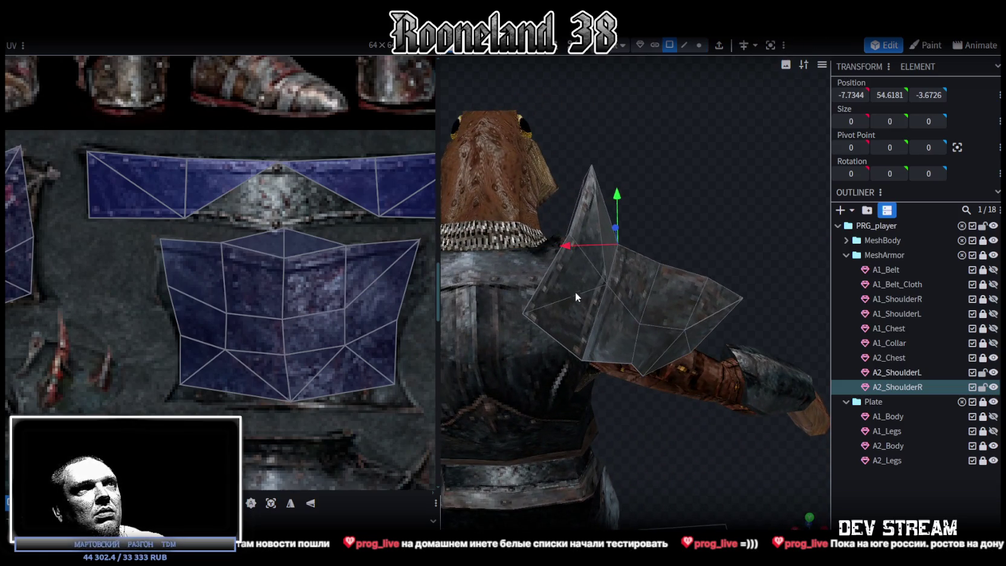
drag(688, 163, 695, 139)
mouse_move(679, 95)
mouse_down()
mouse_move(639, 235)
mouse_move(696, 206)
mouse_move(563, 209)
mouse_move(661, 65)
mouse_up()
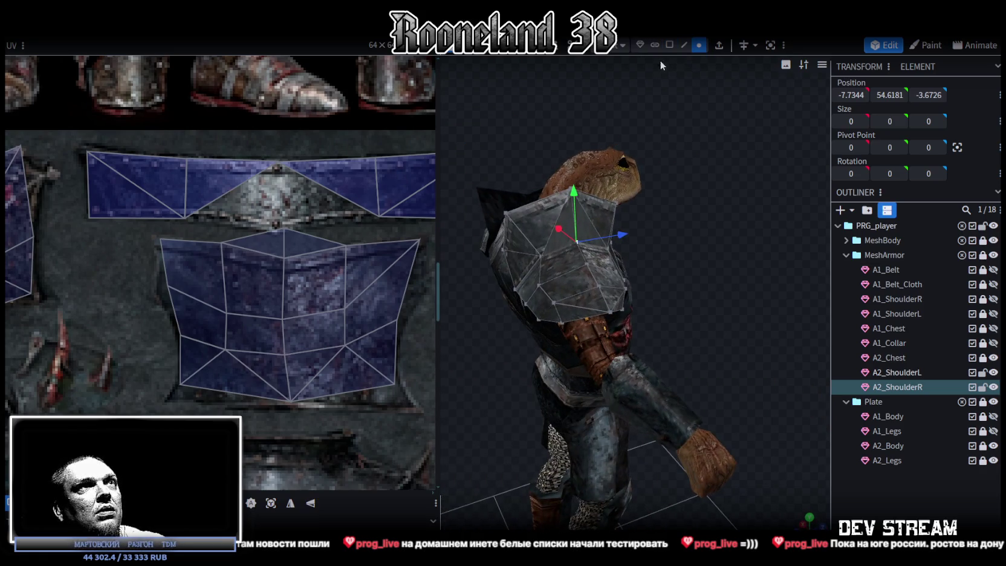
click(519, 264)
shift+click(526, 244)
shift+click(562, 212)
shift+click(581, 216)
shift+click(590, 212)
shift+click(603, 213)
mouse_move(603, 212)
mouse_down()
mouse_move(672, 250)
mouse_move(616, 247)
mouse_up()
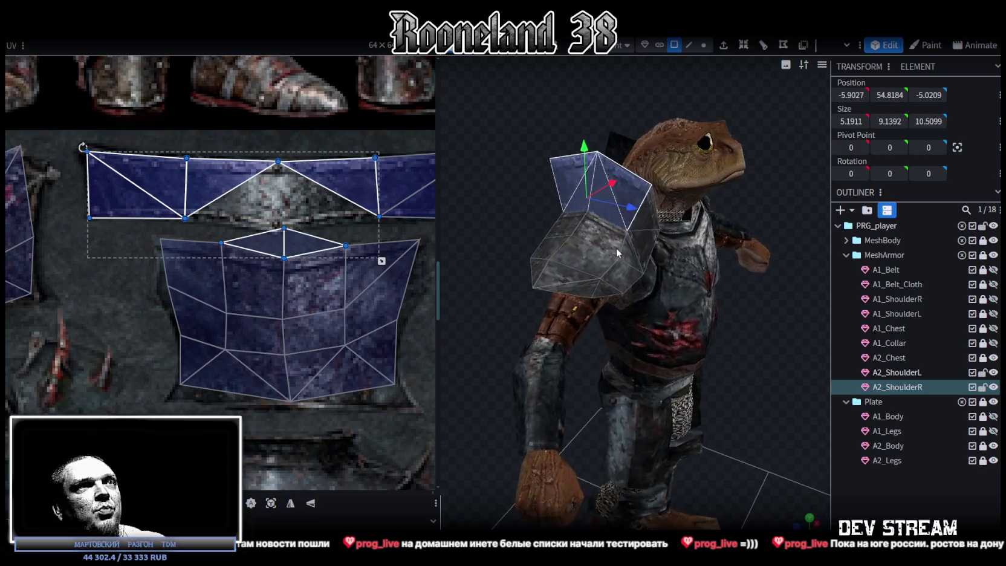
mouse_move(655, 333)
mouse_down()
mouse_move(784, 367)
mouse_move(844, 503)
mouse_up()
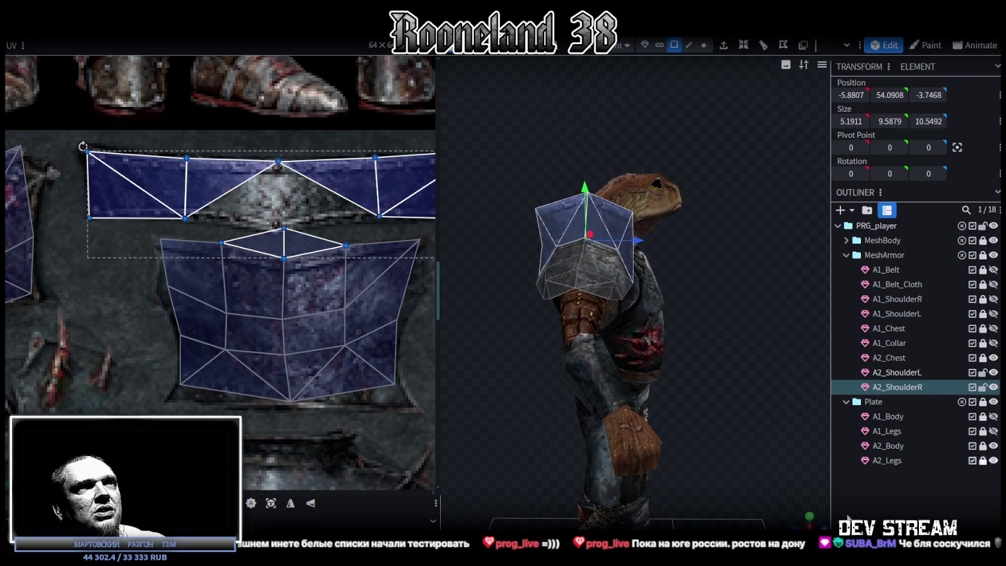
scroll(691, 421, up, 5)
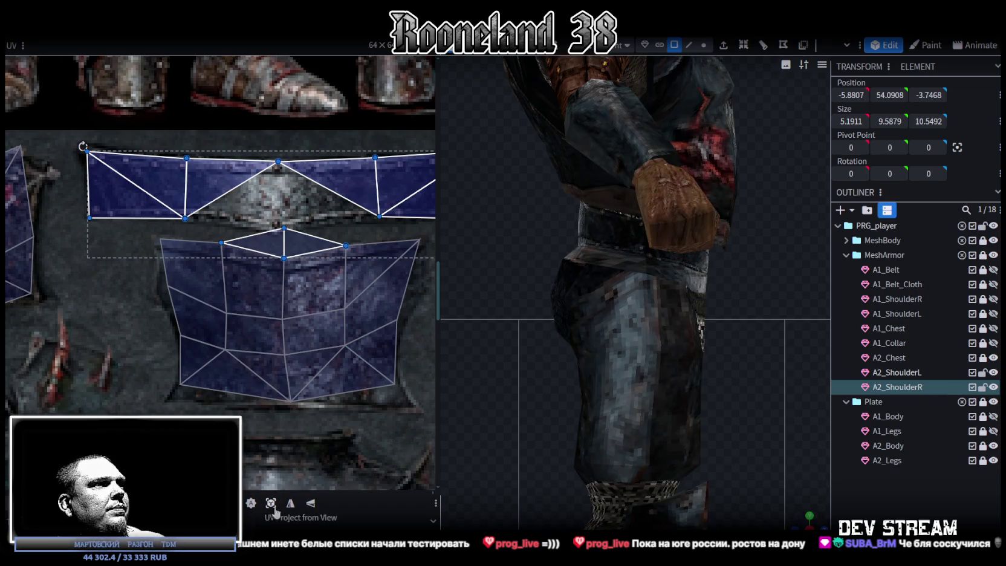
Step: Move the UV island onto the armour plate, mirror it vertically and place it on the V-shaped plate
scroll(223, 367, down, 5)
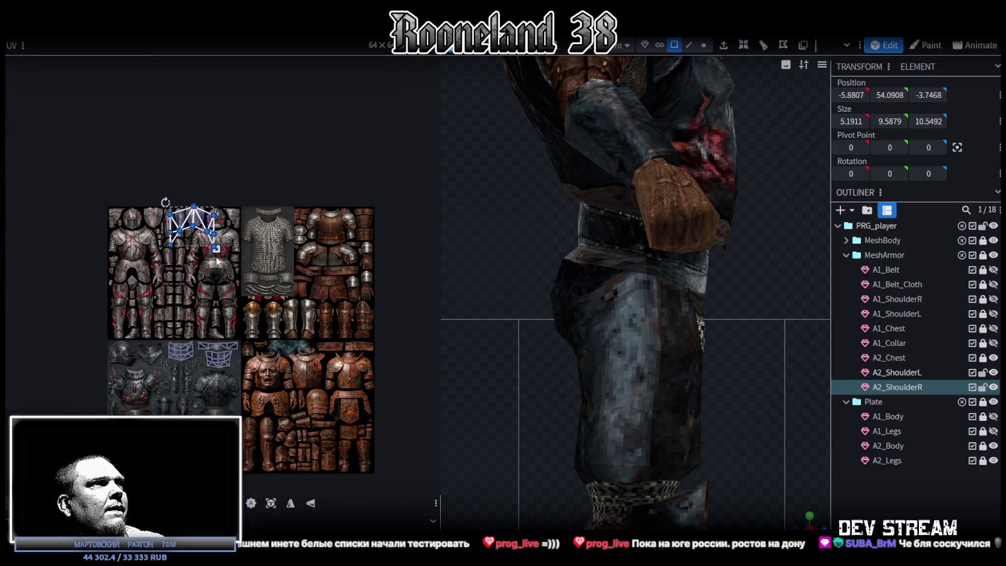
drag(200, 224, 193, 409)
scroll(186, 390, up, 3)
mouse_move(186, 389)
middle_down()
mouse_move(341, 391)
mouse_move(342, 311)
mouse_move(320, 381)
middle_up()
scroll(321, 387, up, 1)
scroll(321, 387, up, 1)
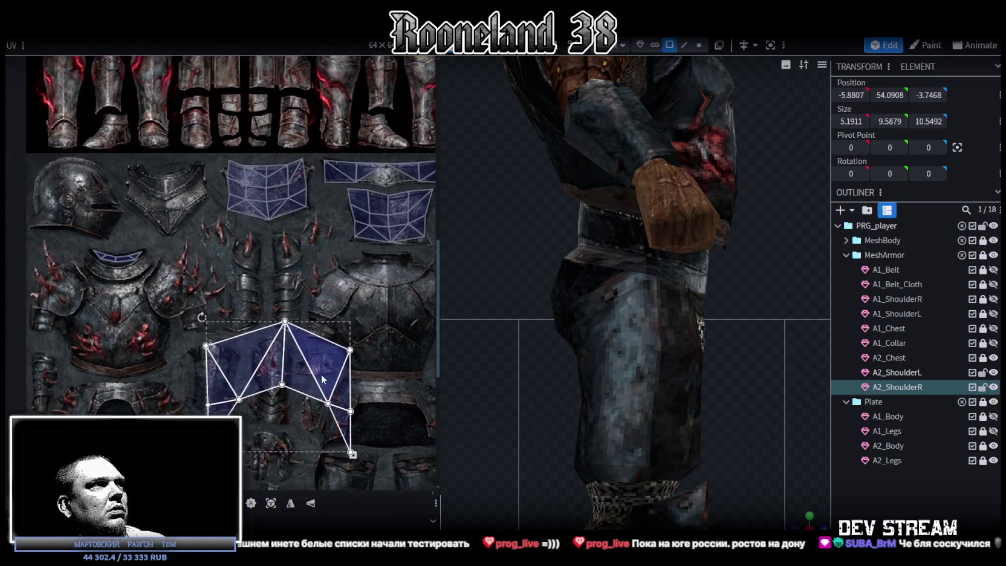
scroll(321, 387, up, 1)
middle_drag(323, 387, 287, 367)
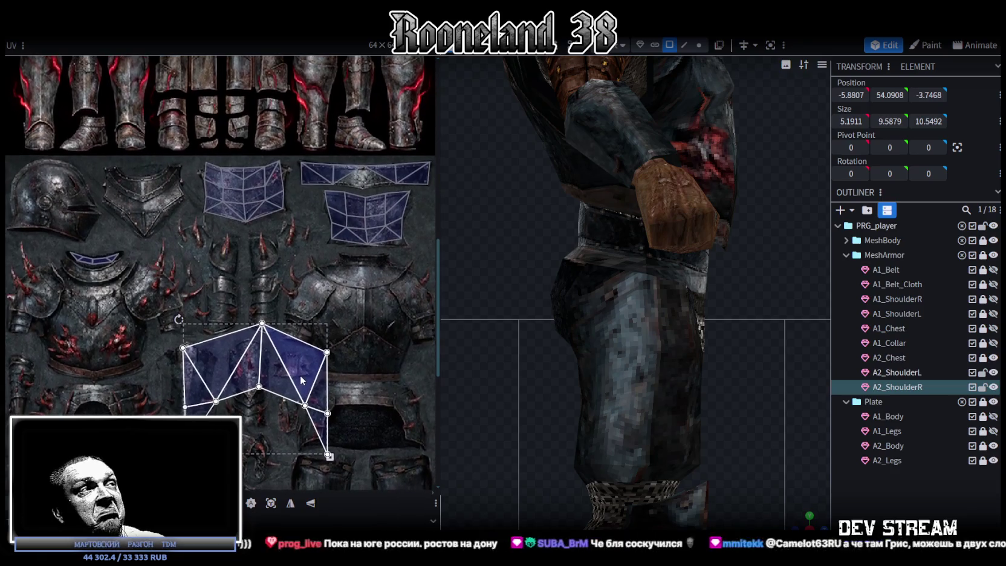
drag(287, 367, 183, 229)
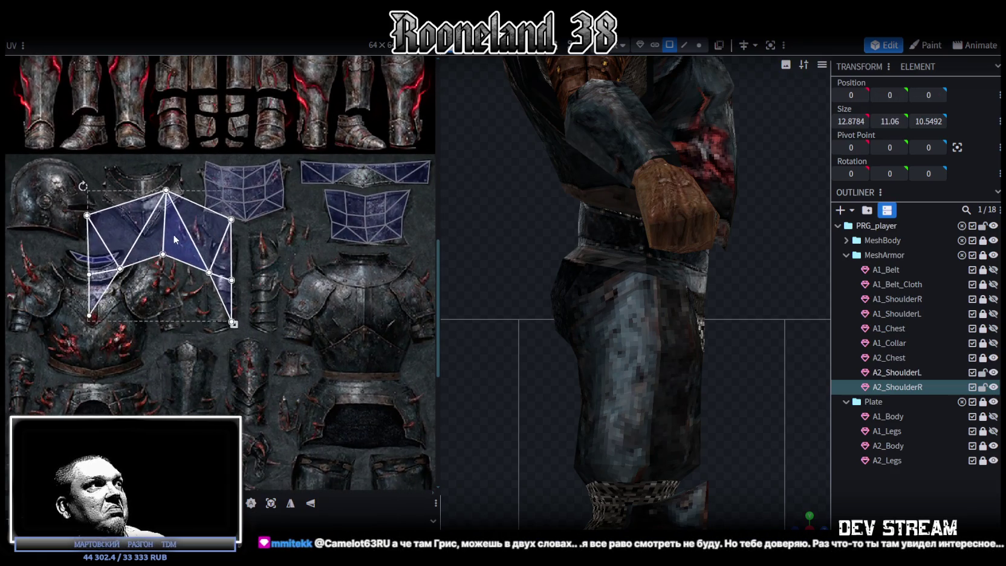
click(307, 470)
mouse_move(190, 288)
mouse_down()
mouse_move(264, 285)
mouse_move(176, 260)
mouse_up()
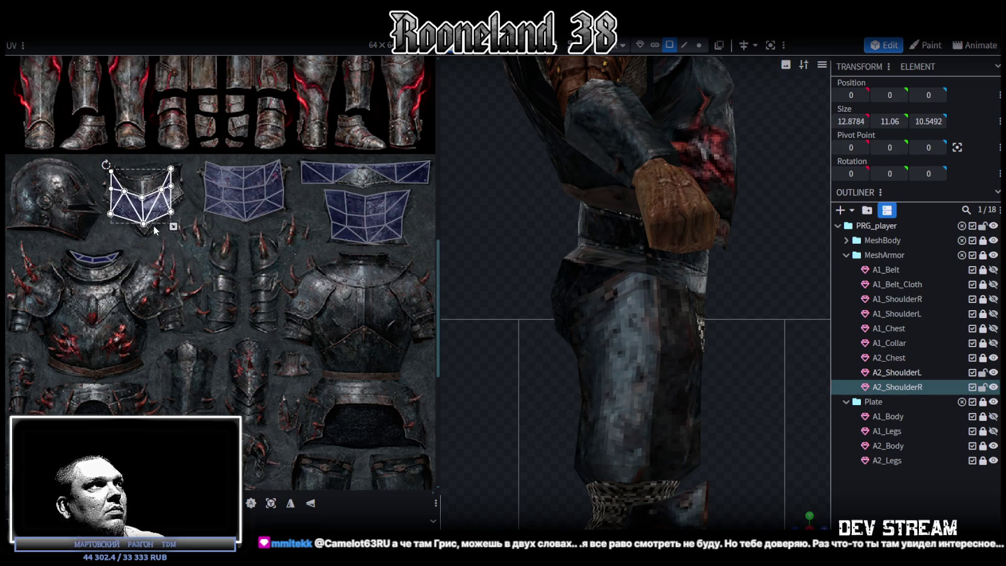
Step: Stretch the island wider and shorter, then pull its middle UV vertices down to the plate's point
scroll(176, 260, up, 2)
middle_drag(174, 277, 202, 319)
scroll(206, 263, up, 1)
mouse_move(230, 290)
mouse_down()
mouse_move(244, 260)
mouse_move(318, 293)
mouse_up()
scroll(240, 258, up, 2)
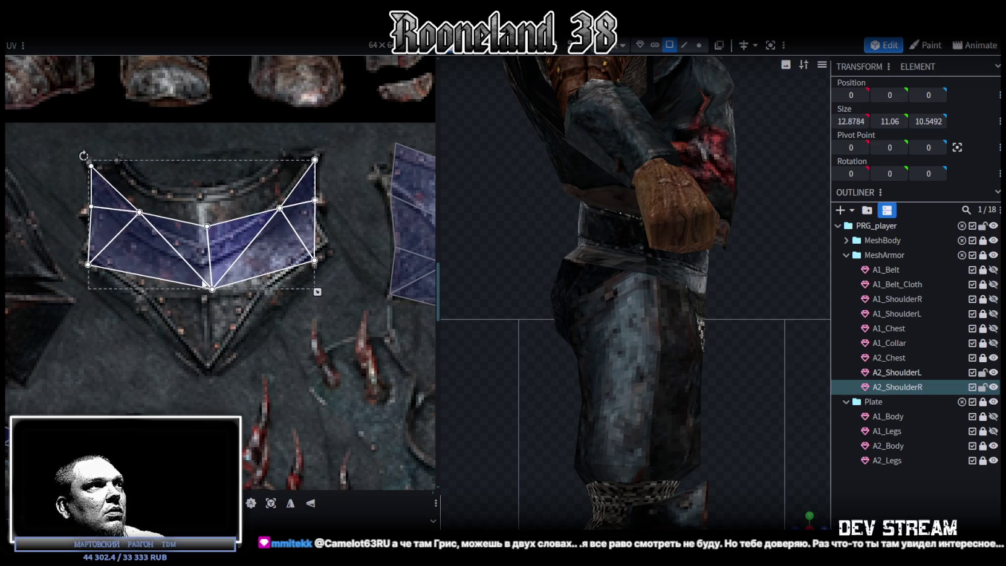
mouse_move(76, 297)
mouse_down()
mouse_move(328, 252)
mouse_move(315, 258)
mouse_up()
drag(175, 327, 220, 222)
mouse_move(211, 288)
mouse_down()
mouse_move(229, 297)
mouse_move(208, 373)
mouse_up()
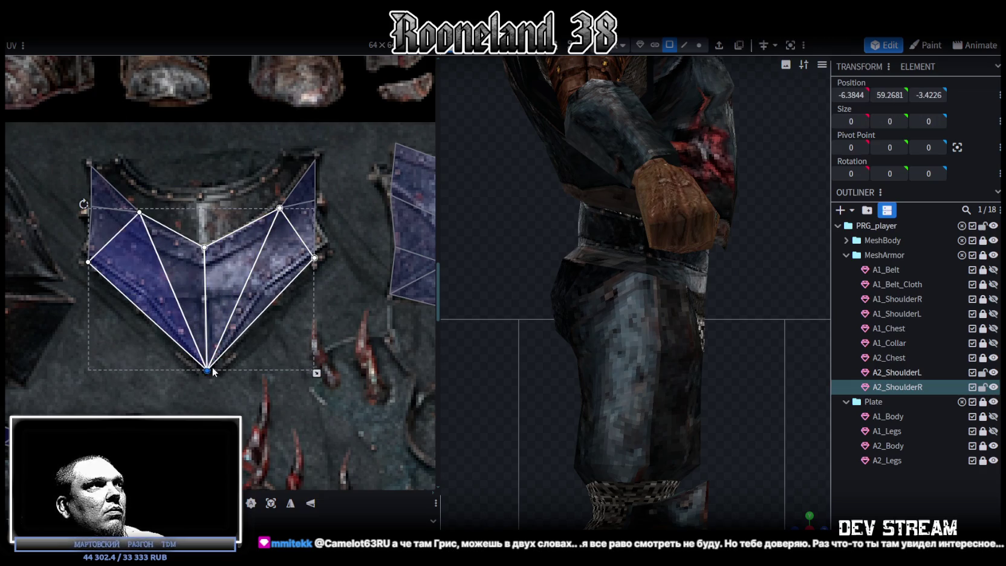
click(871, 506)
scroll(731, 467, down, 5)
mouse_move(733, 374)
mouse_down()
mouse_move(666, 377)
mouse_move(751, 388)
mouse_move(707, 446)
mouse_up()
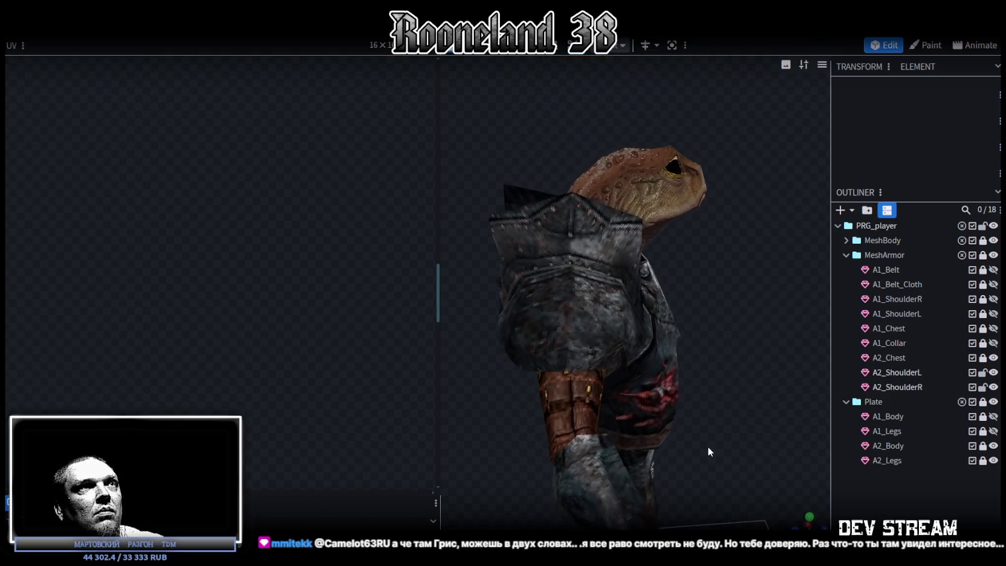
Step: Select A2_ShoulderR and adjust its left and right UV face groups toward the plate's upper points
click(537, 233)
mouse_move(469, 299)
mouse_down()
mouse_move(505, 302)
mouse_move(511, 316)
mouse_up()
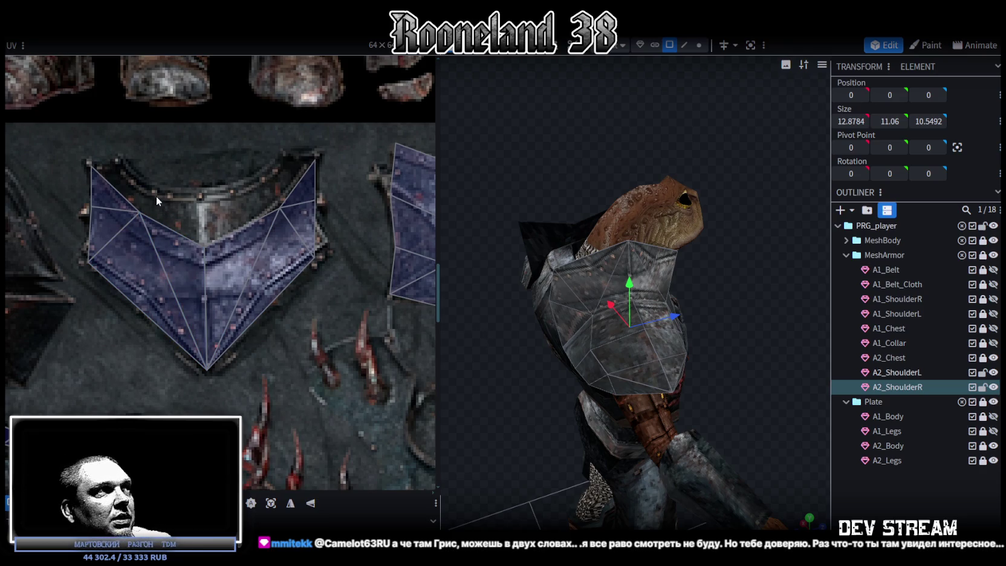
click(124, 222)
drag(138, 210, 136, 214)
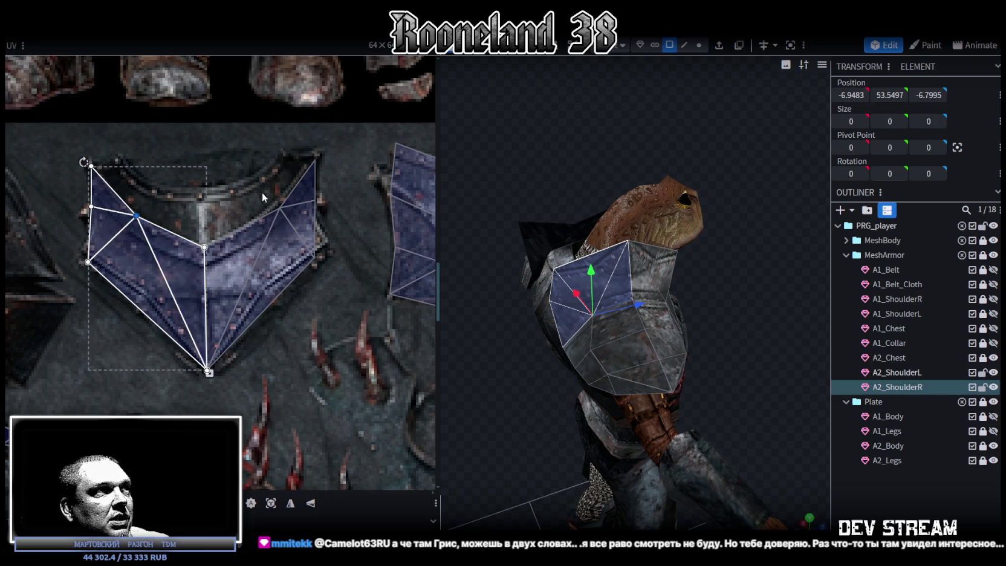
click(280, 209)
drag(301, 147, 322, 174)
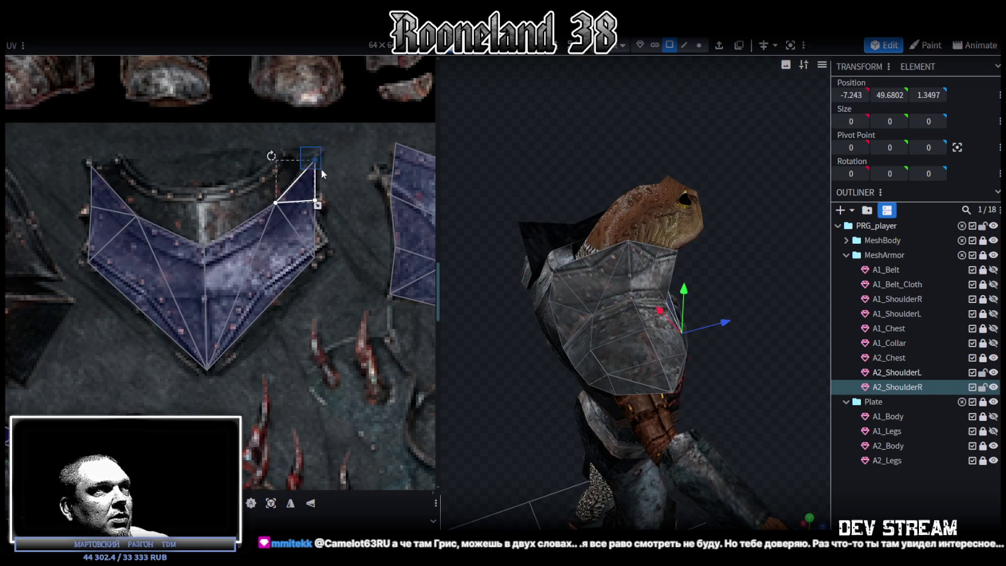
Step: Move the lower UV vertex right onto the plate edge and refine the left-side UV face and vertex
scroll(321, 191, up, 2)
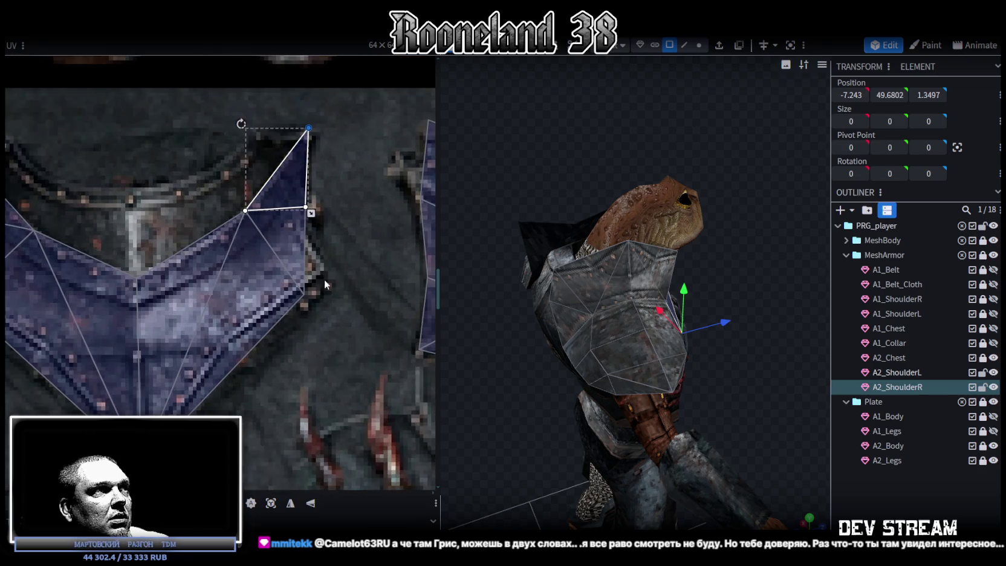
click(267, 272)
click(301, 275)
drag(300, 276, 321, 274)
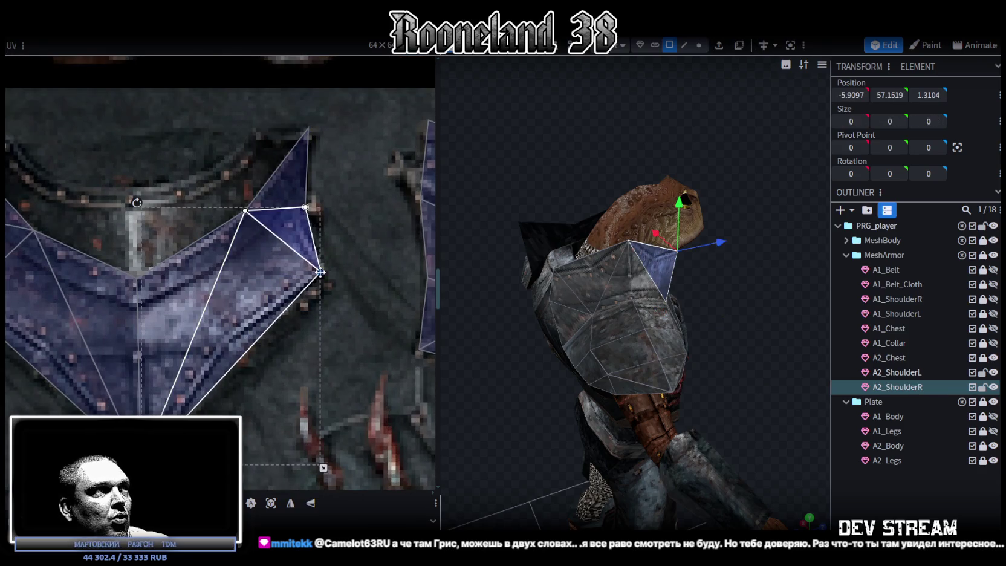
click(311, 209)
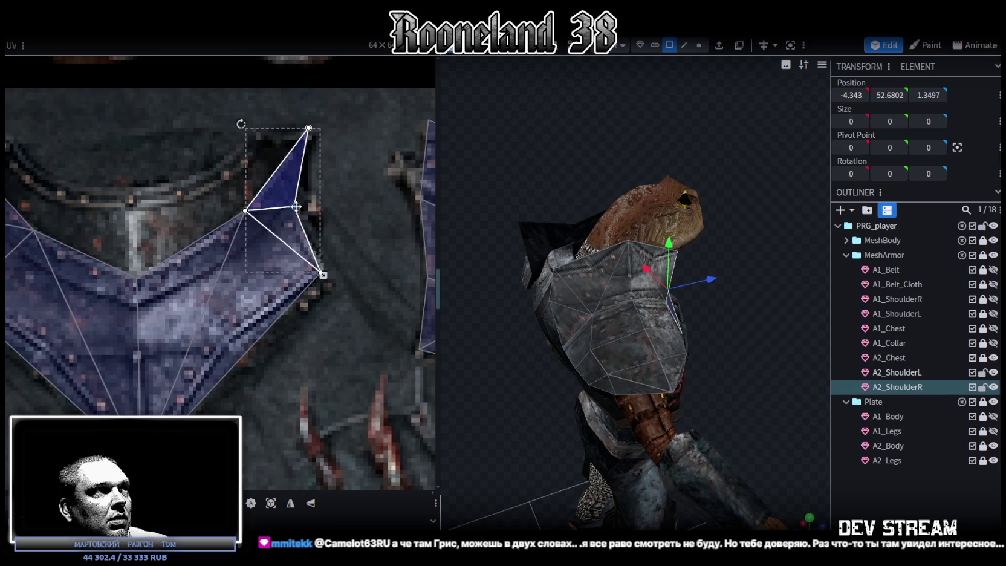
mouse_move(117, 238)
mouse_down()
mouse_move(152, 260)
mouse_move(143, 250)
mouse_up()
mouse_move(107, 320)
mouse_down()
mouse_move(151, 353)
mouse_move(121, 326)
mouse_up()
scroll(218, 269, down, 3)
scroll(224, 271, down, 1)
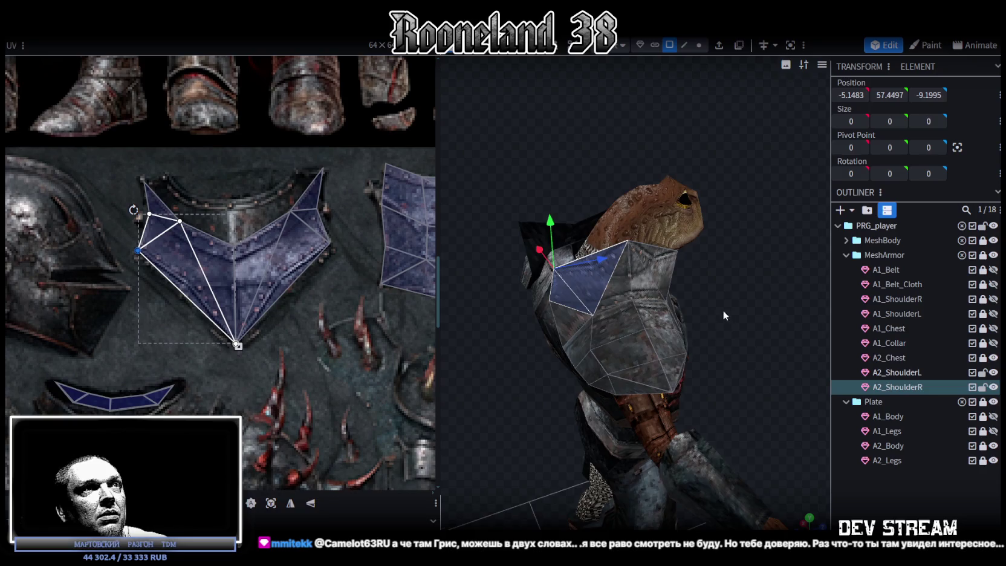
drag(726, 311, 705, 306)
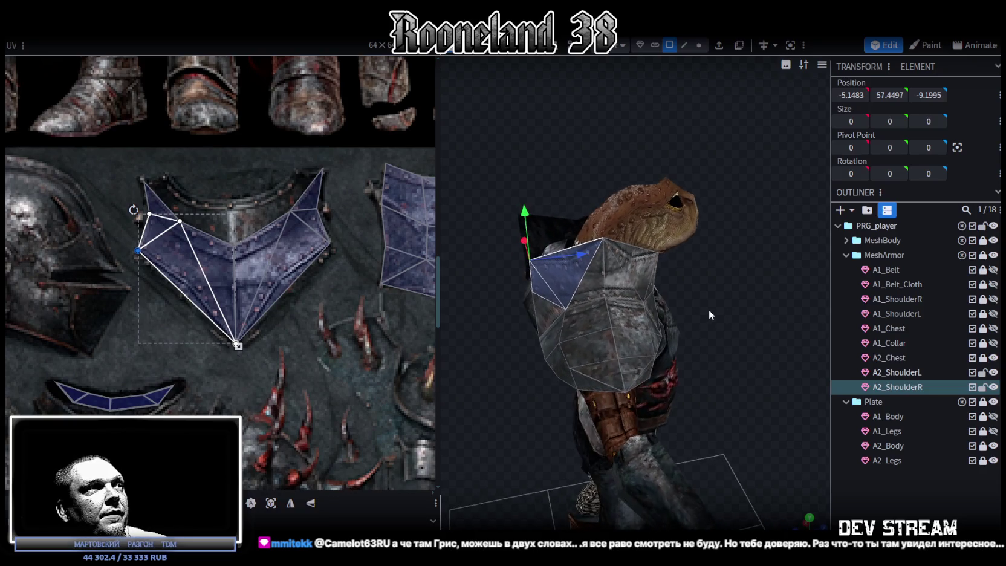
Step: Add loop cuts across the right pauldron from its top edges, adjusting the cut offset
click(684, 44)
click(635, 249)
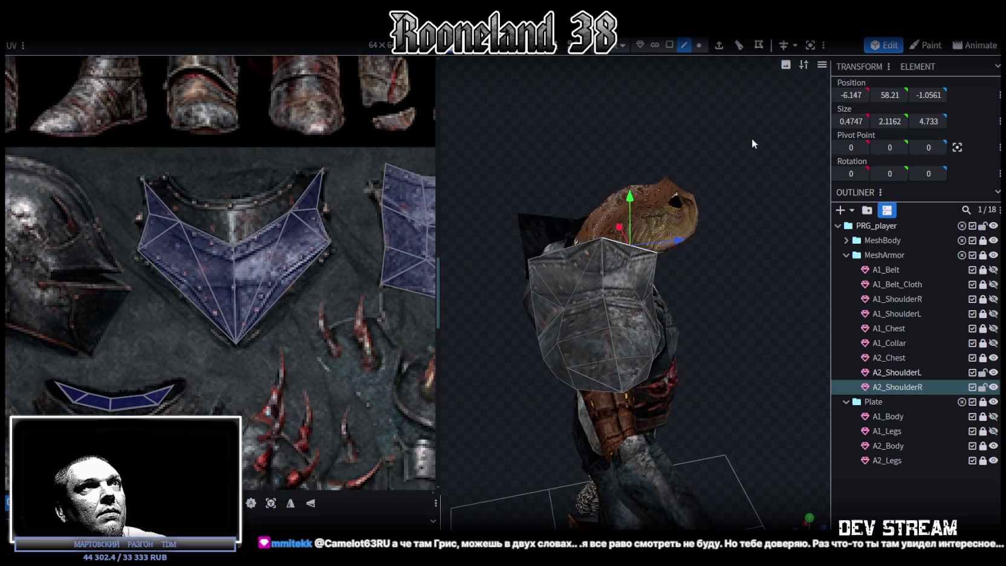
click(736, 48)
mouse_move(747, 201)
mouse_down()
mouse_move(690, 246)
mouse_move(648, 327)
mouse_move(693, 100)
mouse_move(679, 181)
mouse_move(690, 185)
mouse_move(694, 217)
mouse_move(707, 173)
mouse_up()
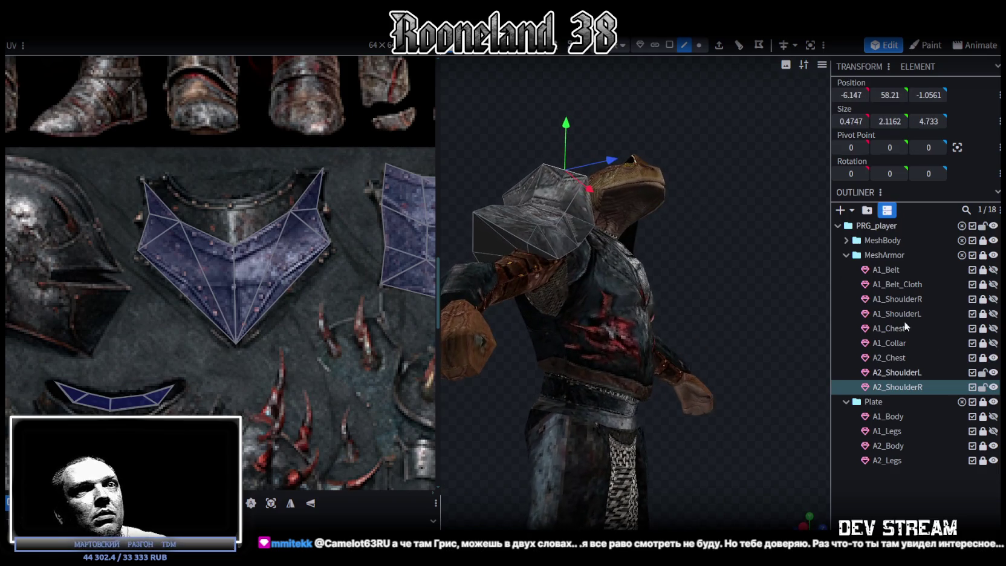
mouse_move(768, 295)
mouse_down()
mouse_move(813, 438)
mouse_move(788, 438)
mouse_up()
click(700, 45)
mouse_move(764, 318)
mouse_down()
mouse_move(760, 391)
mouse_move(764, 330)
mouse_up()
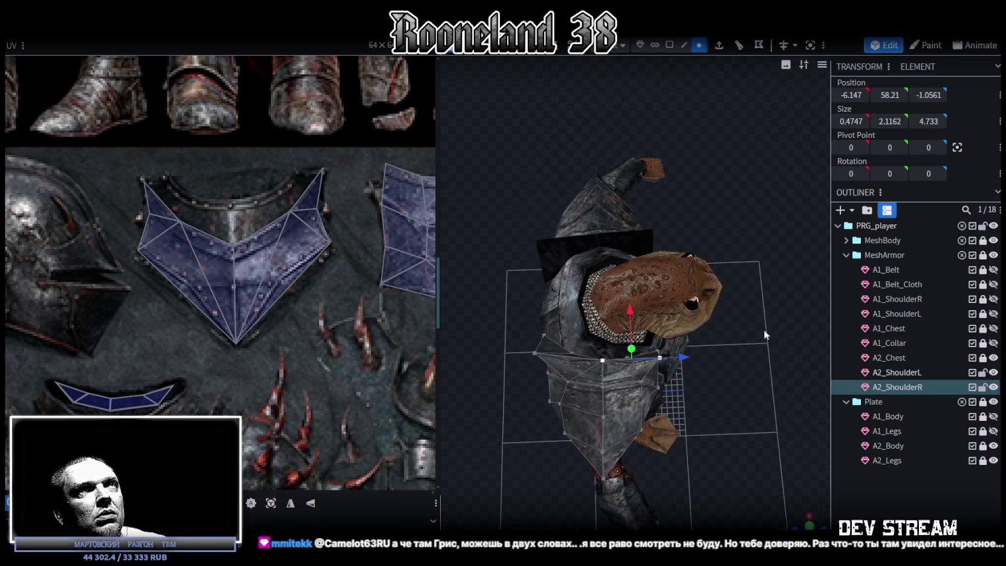
click(737, 47)
mouse_move(726, 95)
mouse_down()
mouse_move(755, 348)
mouse_move(741, 204)
mouse_up()
click(738, 47)
mouse_move(733, 289)
mouse_down()
mouse_move(748, 356)
mouse_move(725, 272)
mouse_move(802, 358)
mouse_move(907, 327)
mouse_move(928, 281)
mouse_move(728, 280)
mouse_move(556, 261)
mouse_up()
click(561, 263)
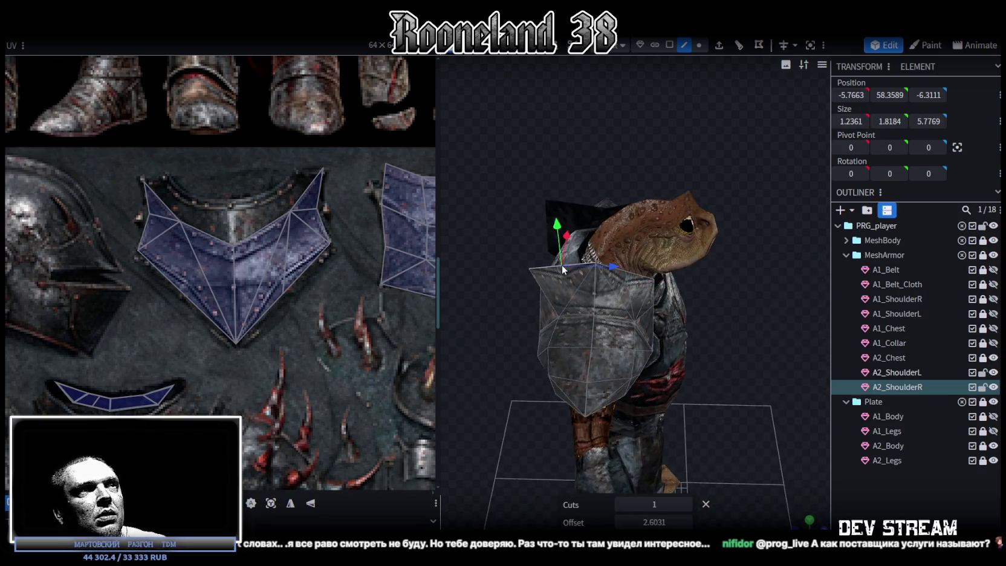
click(738, 47)
mouse_move(724, 223)
mouse_down()
mouse_move(739, 275)
mouse_move(975, 313)
mouse_move(737, 112)
mouse_up()
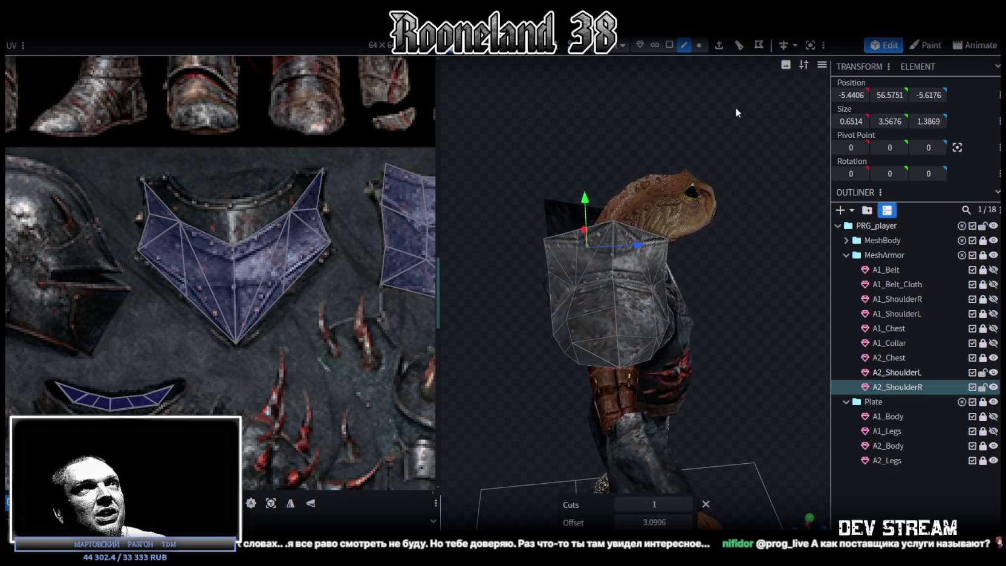
Step: Lower the two top-rim vertices by 0.5 and spread them wider along Z
click(699, 45)
scroll(547, 200, up, 3)
click(547, 193)
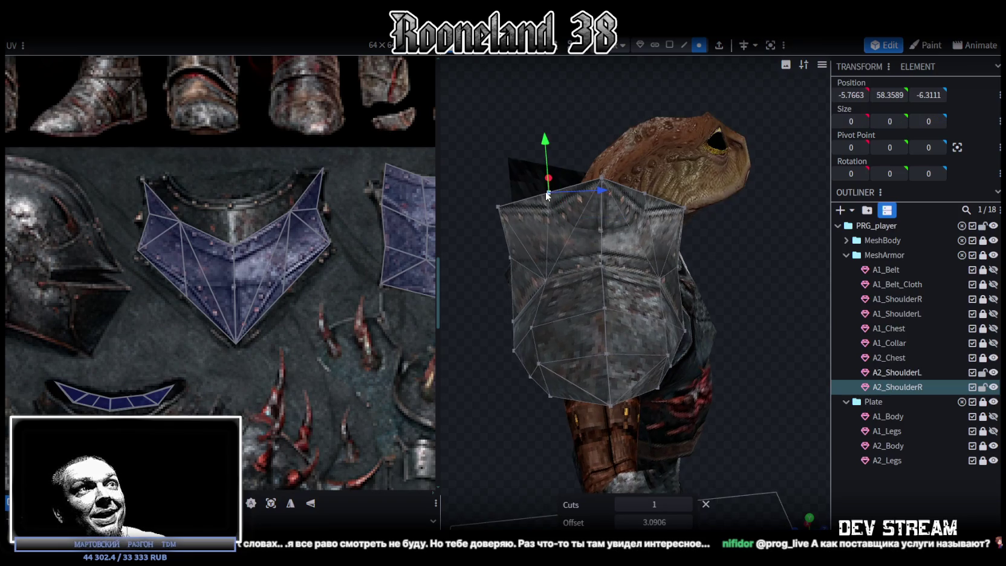
shift+click(645, 195)
drag(597, 145, 594, 160)
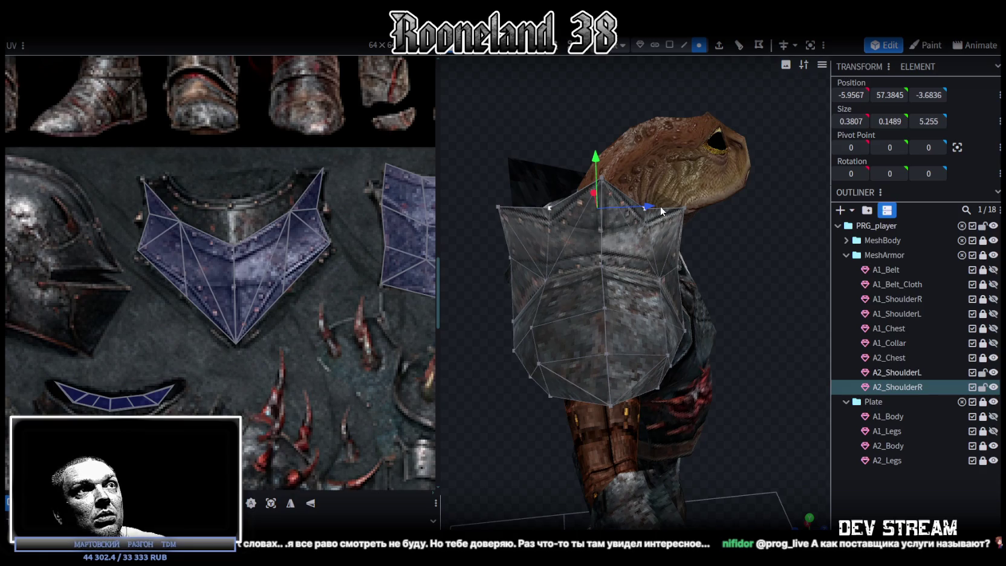
drag(648, 208, 656, 207)
scroll(161, 237, up, 3)
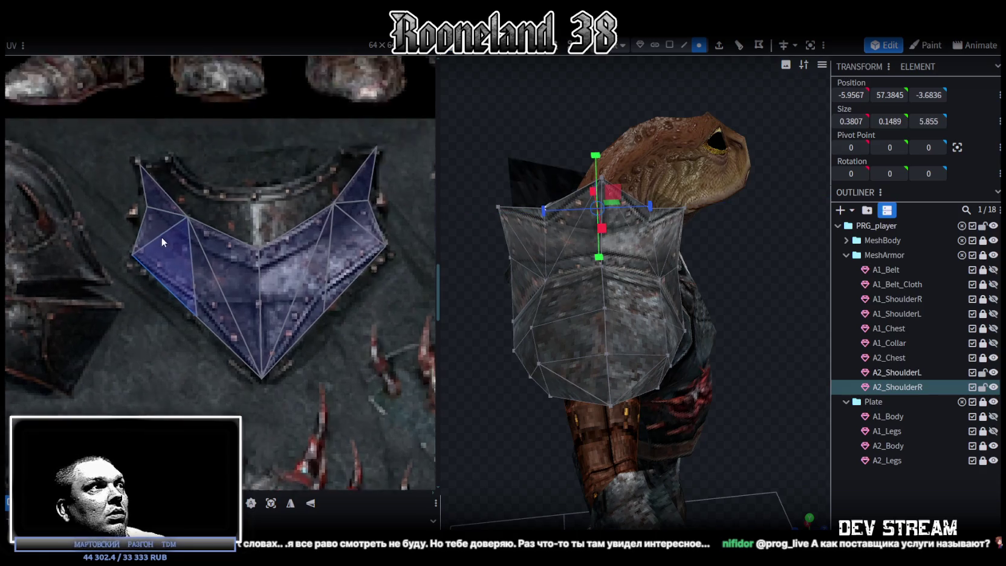
scroll(182, 303, up, 2)
Step: Realign the left and right UV vertices onto the plate edges, then deselect everything
click(211, 339)
drag(209, 345, 197, 313)
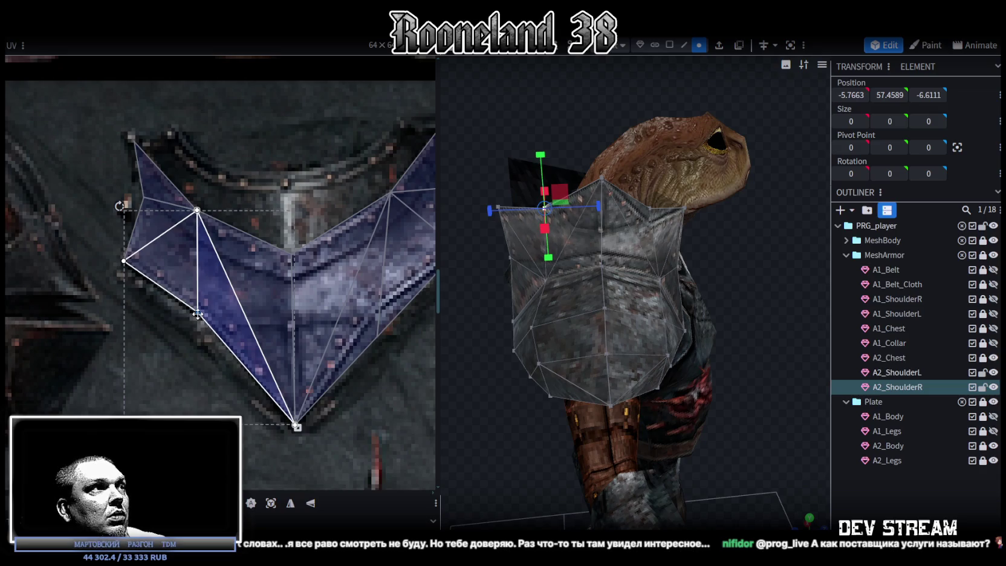
middle_drag(331, 342, 291, 345)
click(299, 284)
drag(300, 284, 293, 310)
key(Escape)
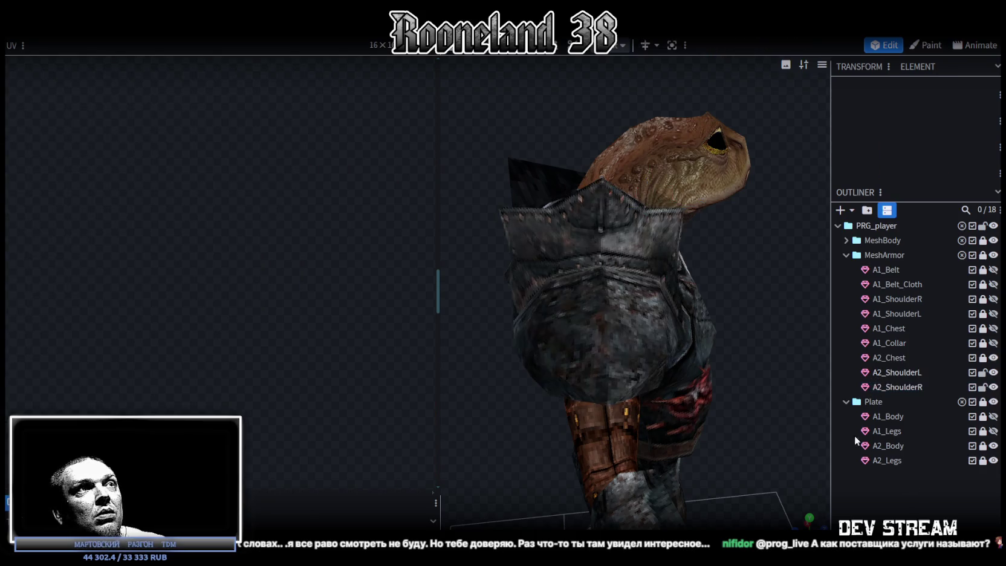
Step: Select A2_ShoulderR and raise its top rim edges upward on Y
mouse_move(700, 295)
mouse_down()
mouse_move(525, 279)
mouse_move(423, 287)
mouse_move(544, 279)
mouse_move(705, 288)
mouse_up()
click(577, 242)
mouse_move(581, 232)
mouse_down()
mouse_move(554, 176)
mouse_move(678, 50)
mouse_up()
click(685, 45)
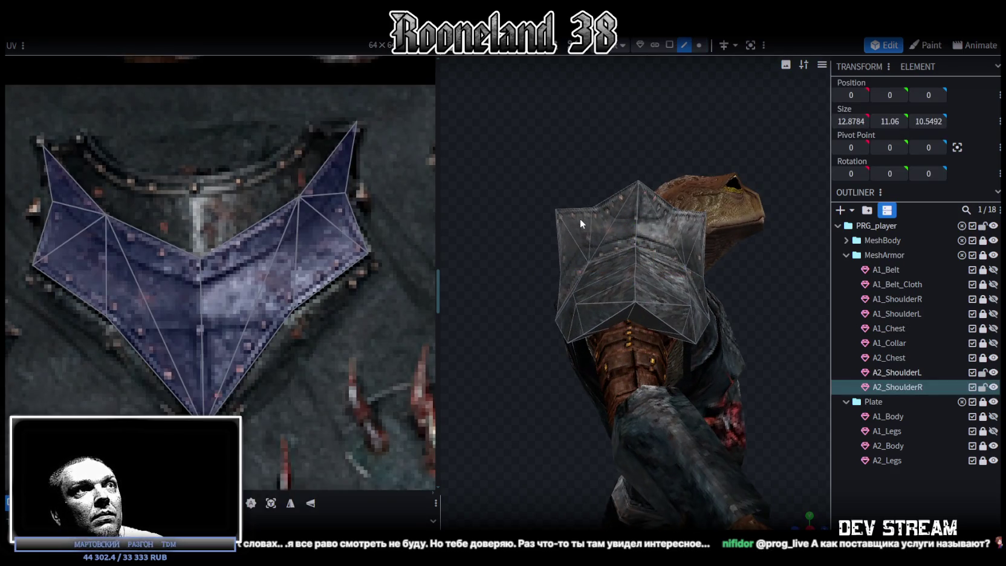
click(600, 194)
shift+click(647, 192)
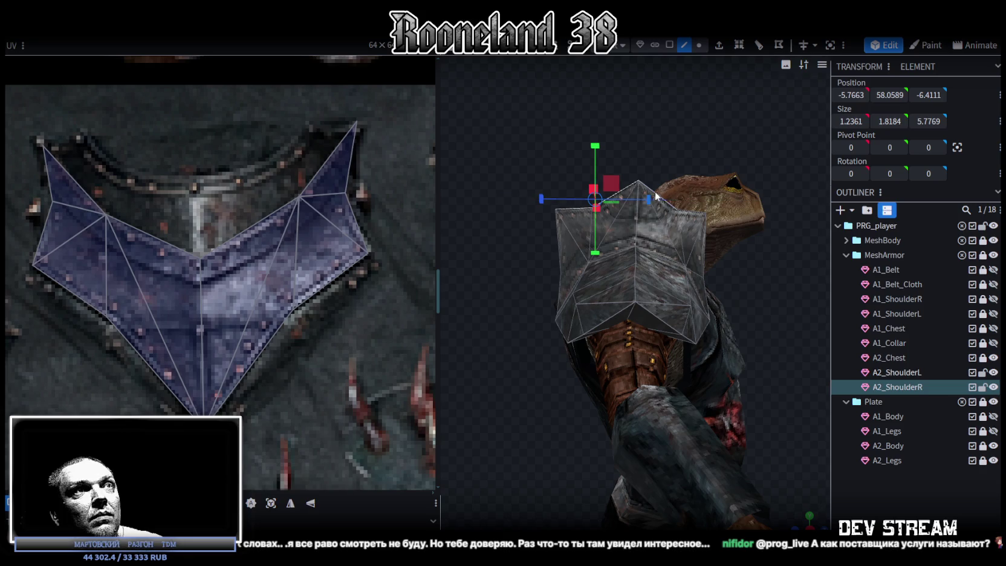
click(650, 193)
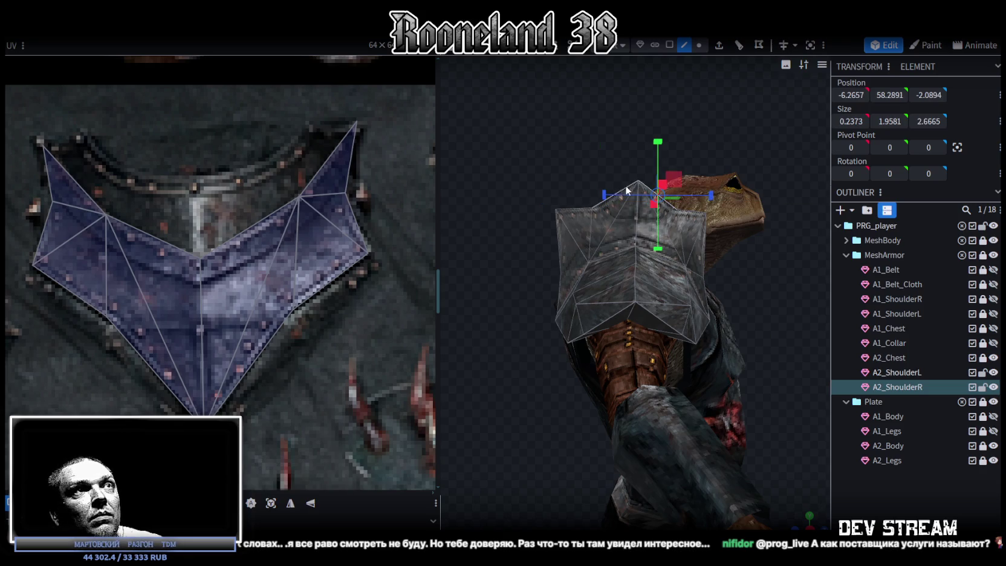
shift+click(627, 191)
mouse_move(627, 191)
mouse_down()
mouse_move(570, 175)
mouse_move(625, 168)
mouse_up()
Step: Raise the top peak and two corner vertices into spikes, deselect, and save the model
click(699, 45)
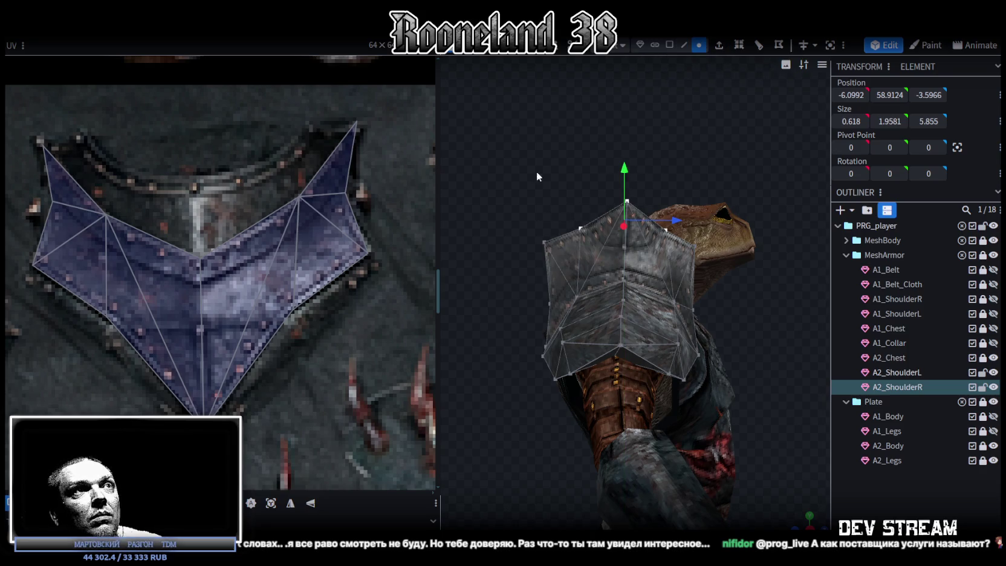
click(665, 232)
shift+click(695, 247)
shift+click(545, 247)
mouse_move(621, 188)
mouse_down()
mouse_move(621, 164)
mouse_move(673, 348)
mouse_move(607, 364)
mouse_move(622, 367)
mouse_move(587, 398)
mouse_move(598, 384)
mouse_move(705, 452)
mouse_move(680, 319)
mouse_move(707, 318)
mouse_move(555, 288)
mouse_move(564, 260)
mouse_move(625, 273)
mouse_move(536, 315)
mouse_move(578, 298)
mouse_move(619, 246)
mouse_move(744, 253)
mouse_move(732, 291)
mouse_move(599, 299)
mouse_move(540, 278)
mouse_move(482, 303)
mouse_move(405, 281)
mouse_move(475, 241)
mouse_move(670, 264)
mouse_move(709, 396)
mouse_move(659, 396)
mouse_move(729, 386)
mouse_move(664, 433)
mouse_move(695, 348)
mouse_move(469, 327)
mouse_move(726, 399)
mouse_move(630, 359)
mouse_move(627, 340)
mouse_move(642, 329)
mouse_move(684, 329)
mouse_move(688, 351)
mouse_move(736, 361)
mouse_move(647, 401)
mouse_move(788, 387)
mouse_move(713, 389)
mouse_move(726, 353)
mouse_up()
click(706, 452)
key(ctrl+s)
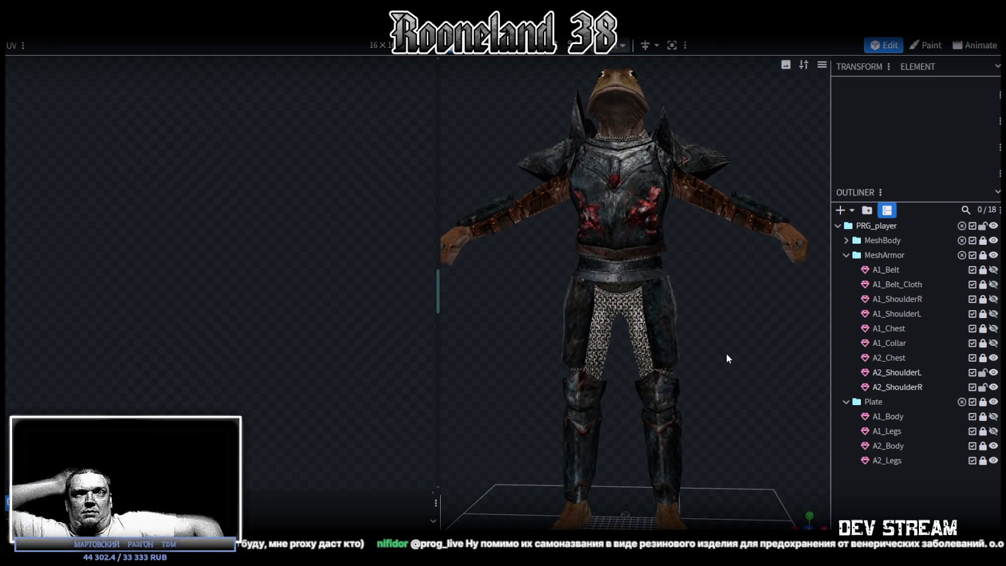
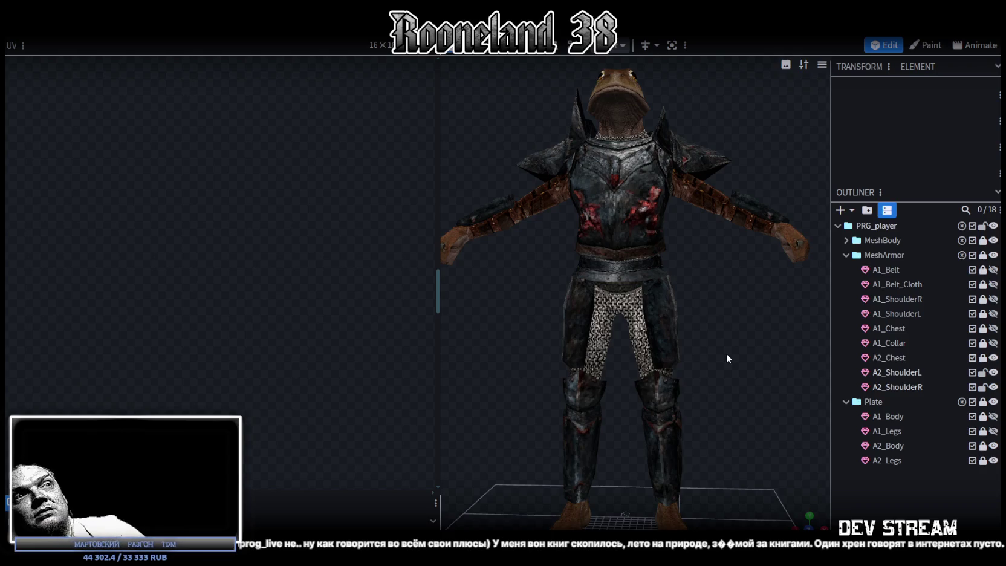
Step: Turn the frog-headed model to a side view and save the project
mouse_move(727, 358)
mouse_down()
mouse_move(783, 295)
mouse_move(787, 271)
mouse_move(670, 268)
mouse_move(636, 287)
mouse_move(664, 249)
mouse_move(749, 232)
mouse_move(736, 328)
mouse_move(623, 322)
mouse_move(745, 343)
mouse_move(632, 297)
mouse_move(761, 276)
mouse_move(720, 322)
mouse_move(610, 344)
mouse_move(681, 303)
mouse_move(717, 301)
mouse_move(812, 328)
mouse_move(690, 353)
mouse_move(691, 367)
mouse_move(759, 336)
mouse_move(777, 344)
mouse_move(664, 270)
mouse_move(675, 363)
mouse_move(701, 339)
mouse_up()
scroll(735, 242, up, 3)
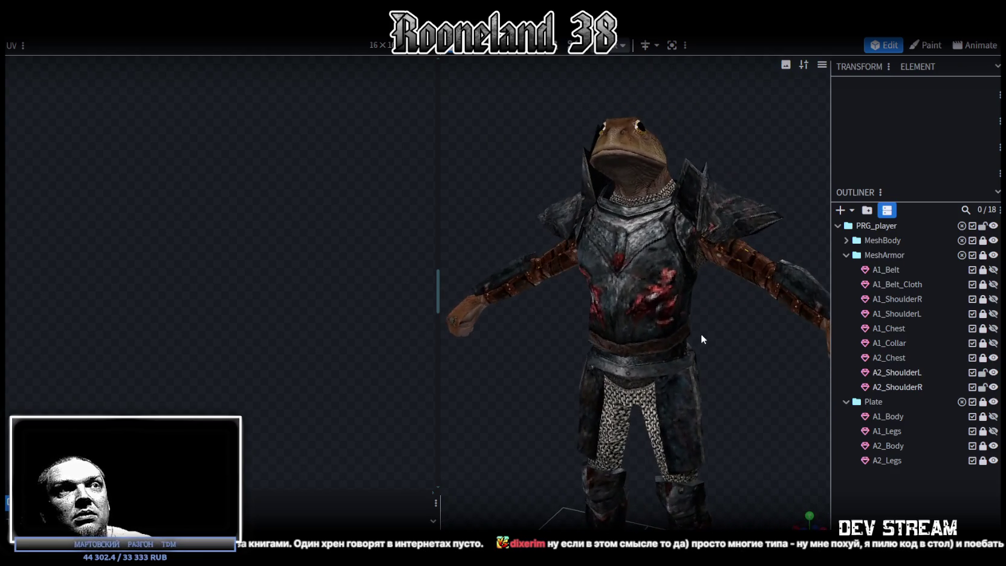
key(ctrl+s)
Step: Orbit around the model to inspect the legs, feet and head from high three-quarter angles
mouse_move(737, 454)
mouse_down()
mouse_move(702, 314)
mouse_move(747, 304)
mouse_move(634, 316)
mouse_move(618, 336)
mouse_move(689, 286)
mouse_move(659, 331)
mouse_move(715, 243)
mouse_up()
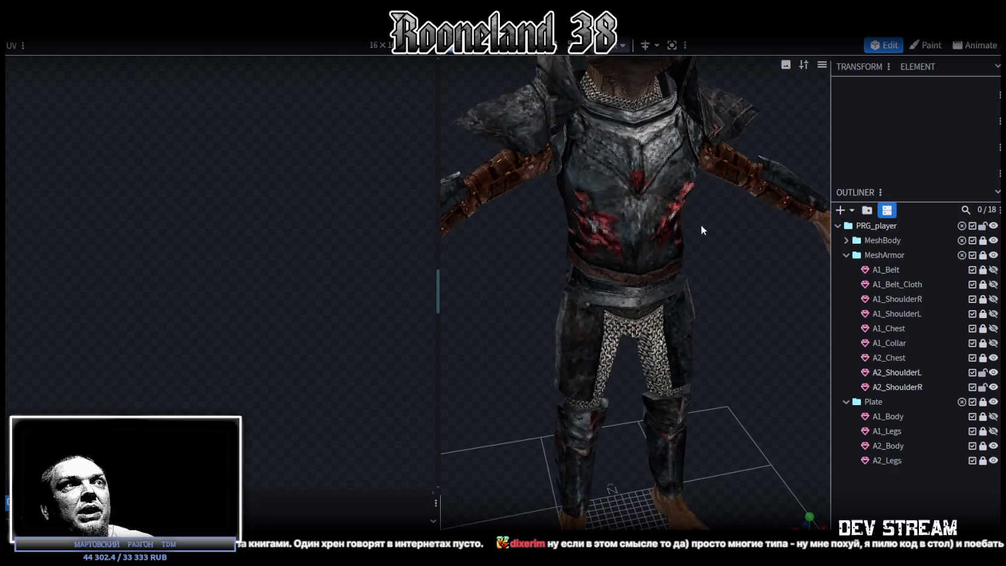
mouse_move(585, 261)
mouse_down()
mouse_move(698, 214)
mouse_move(717, 234)
mouse_move(678, 254)
mouse_move(722, 318)
mouse_move(517, 307)
mouse_move(511, 239)
mouse_move(686, 243)
mouse_move(605, 289)
mouse_move(584, 242)
mouse_move(544, 277)
mouse_move(697, 261)
mouse_move(735, 246)
mouse_move(579, 244)
mouse_move(491, 277)
mouse_move(529, 278)
mouse_move(638, 236)
mouse_move(602, 226)
mouse_up()
mouse_move(662, 349)
mouse_down()
mouse_move(692, 300)
mouse_move(556, 307)
mouse_move(507, 289)
mouse_move(505, 344)
mouse_move(426, 354)
mouse_move(648, 328)
mouse_move(592, 465)
mouse_up()
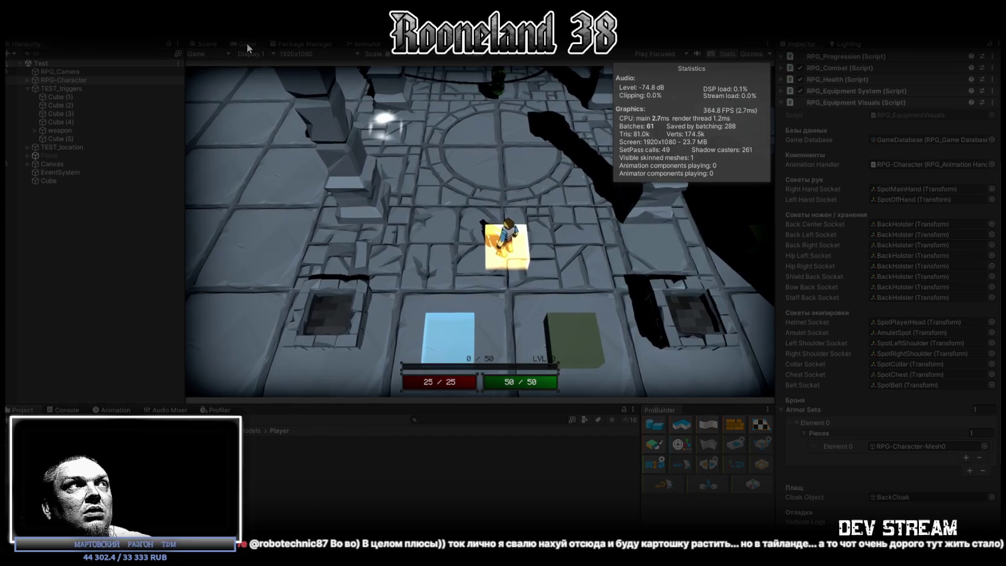
Step: Maximize the Game view and walk the character through the side corridor to the left wall
double_click(246, 44)
key(a)
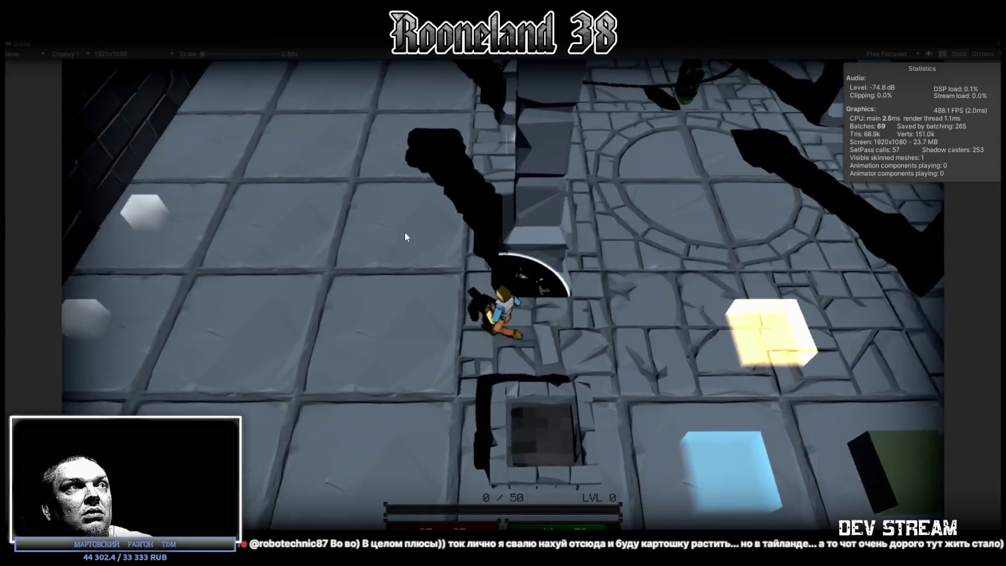
key(d)
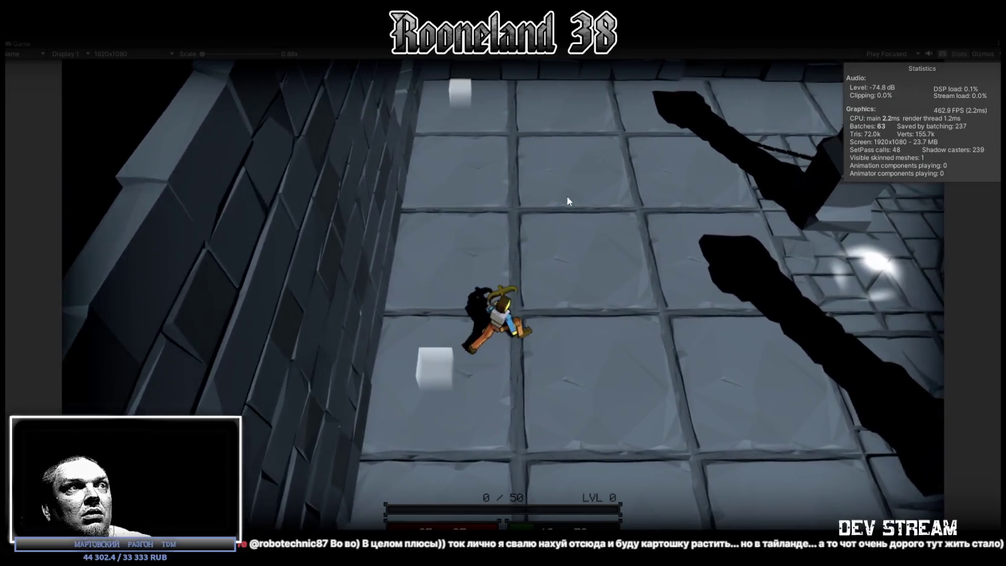
key(w)
key(s)
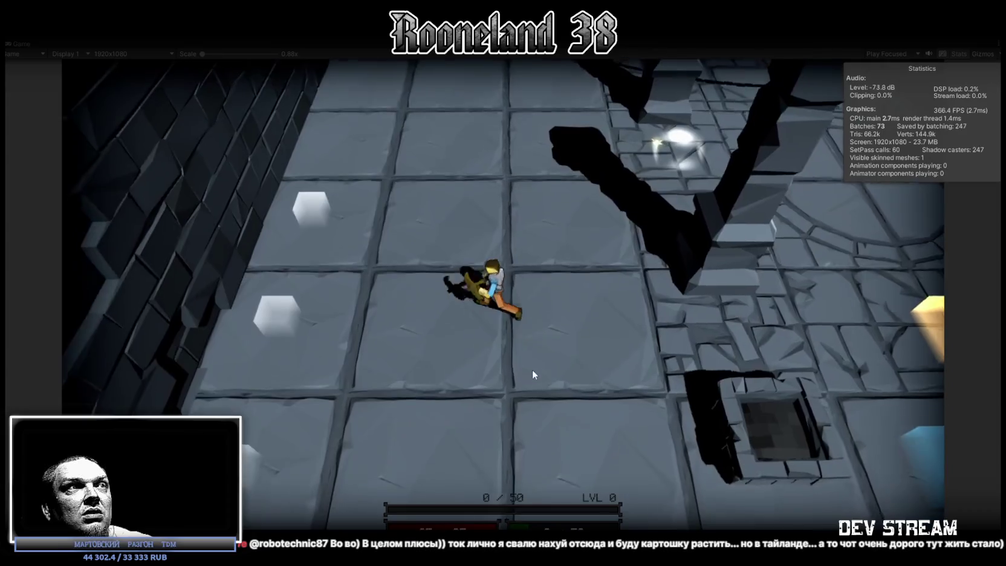
key(a)
Step: Swap to the sword, fight across the chained room, then exit Play mode
key(d)
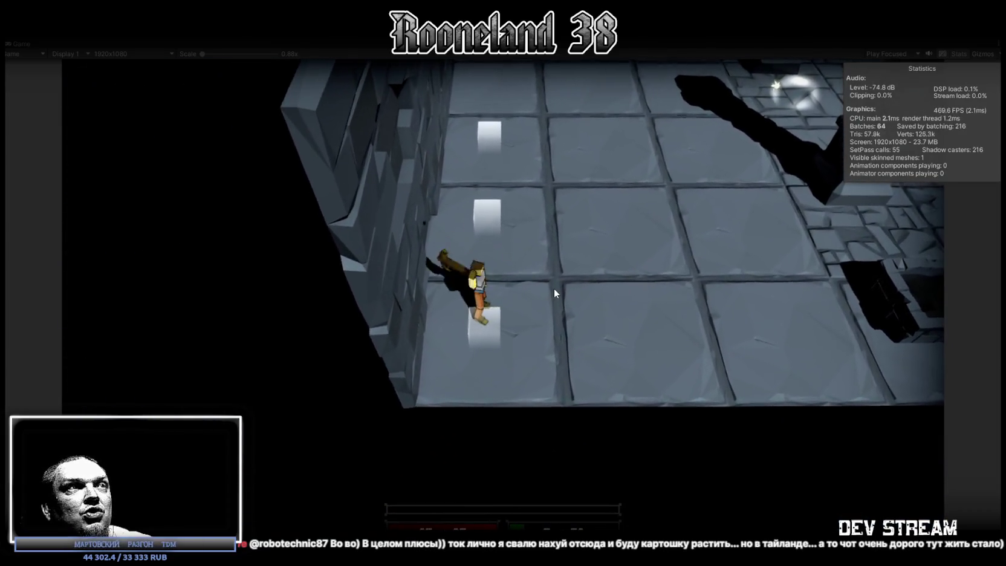
key(2)
key(d)
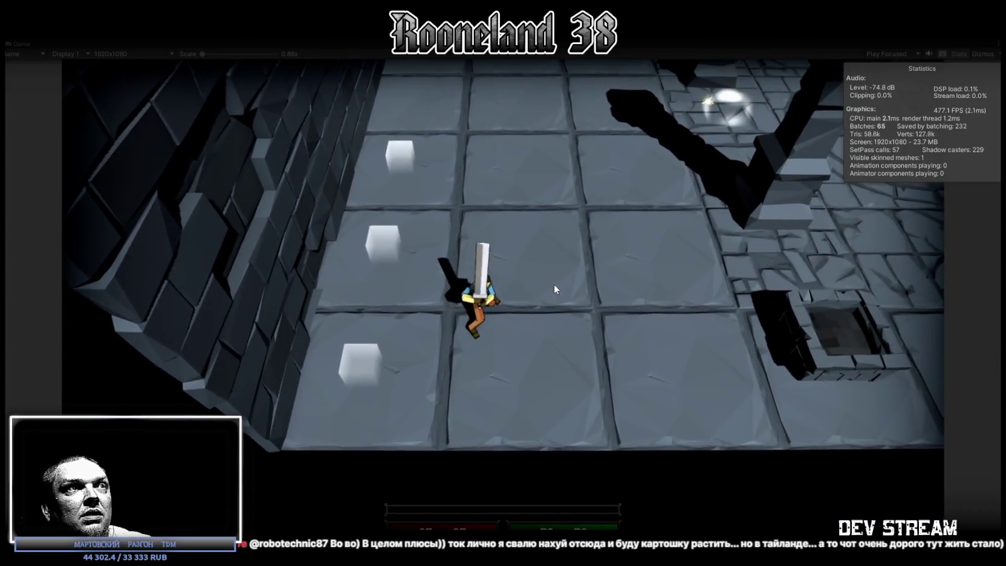
key(w)
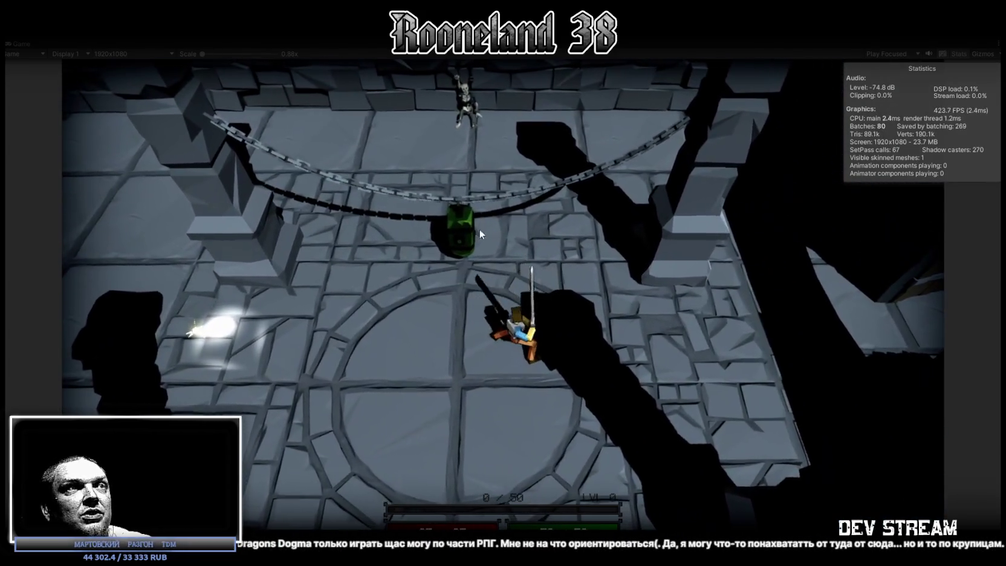
key(d)
key(s)
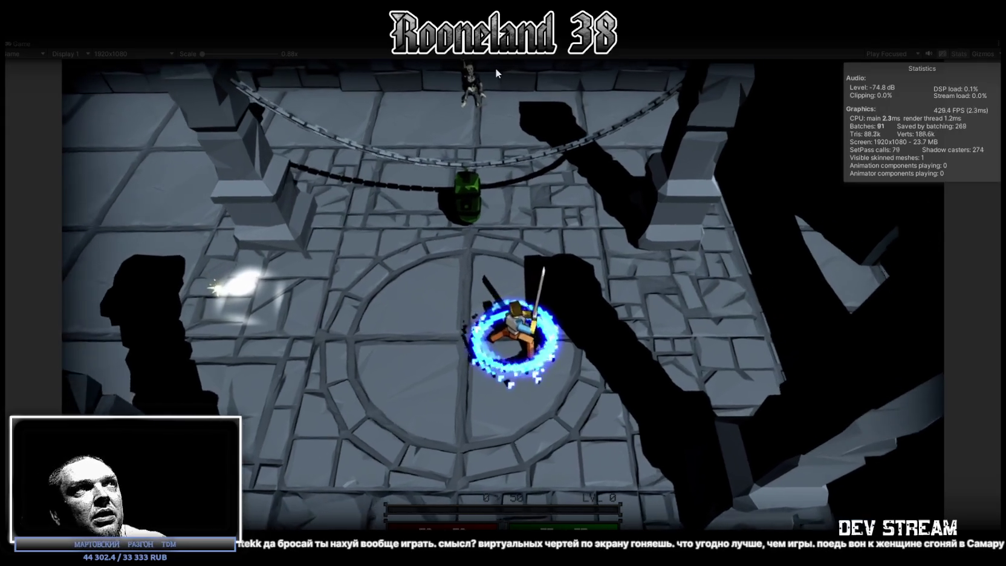
key(ctrl+p)
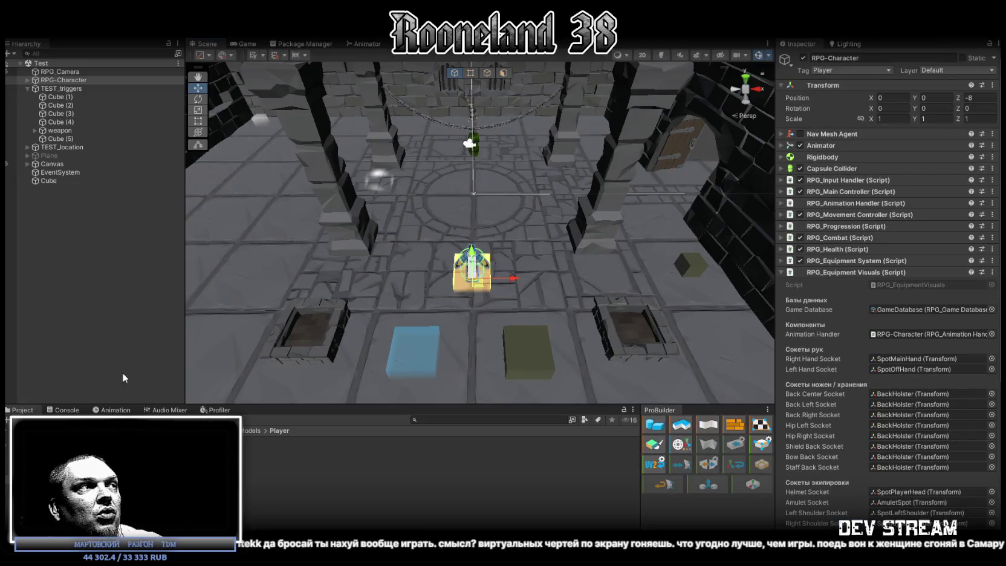
click(65, 411)
click(21, 410)
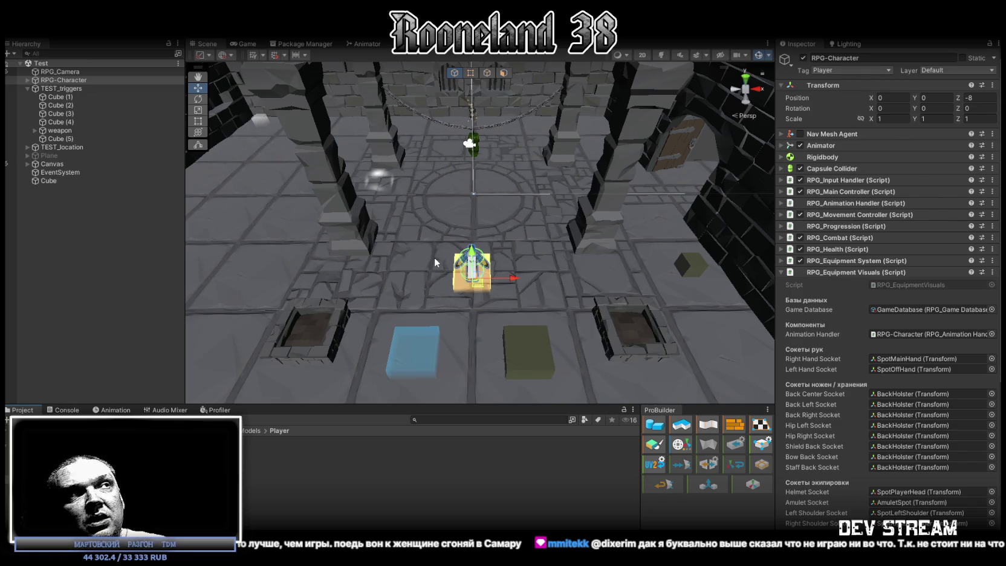
mouse_move(434, 257)
alt+mouse_down()
mouse_move(589, 196)
mouse_move(526, 205)
mouse_move(511, 175)
alt+mouse_up()
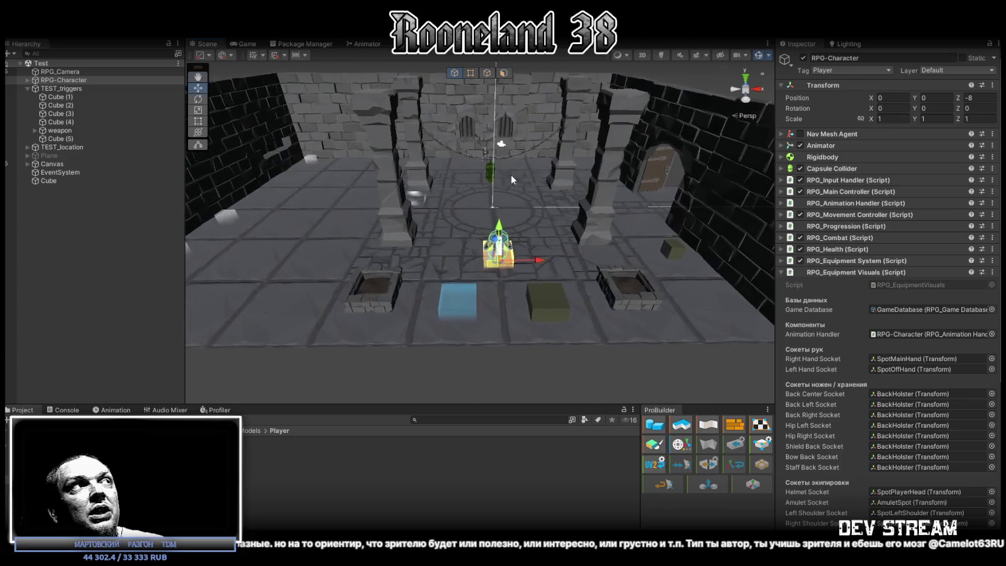
Step: Collapse RPG_Equipment Visuals and open the Code/NewCode/SideScripts folder in the Project window
scroll(839, 457, down, 5)
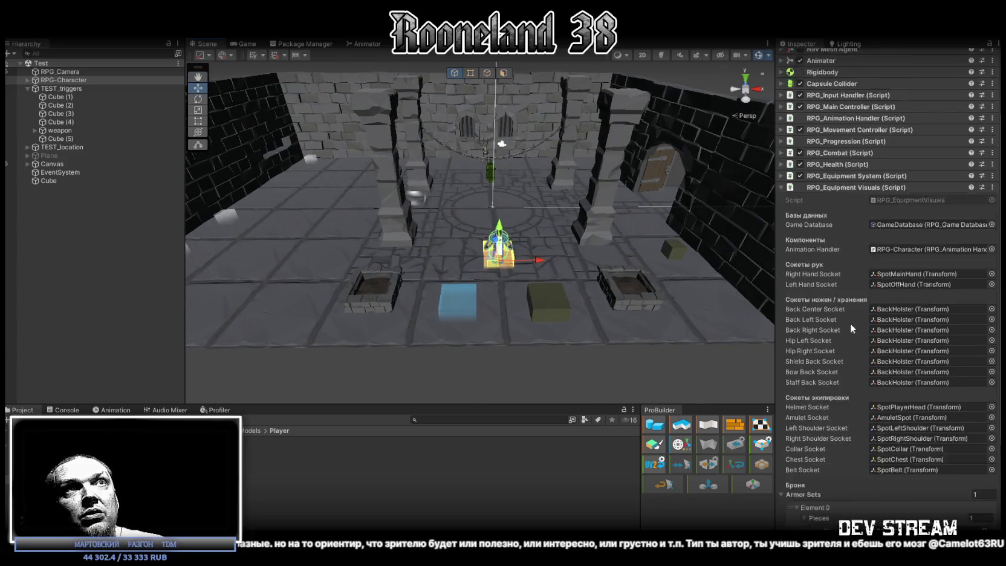
scroll(851, 322, up, 3)
click(828, 202)
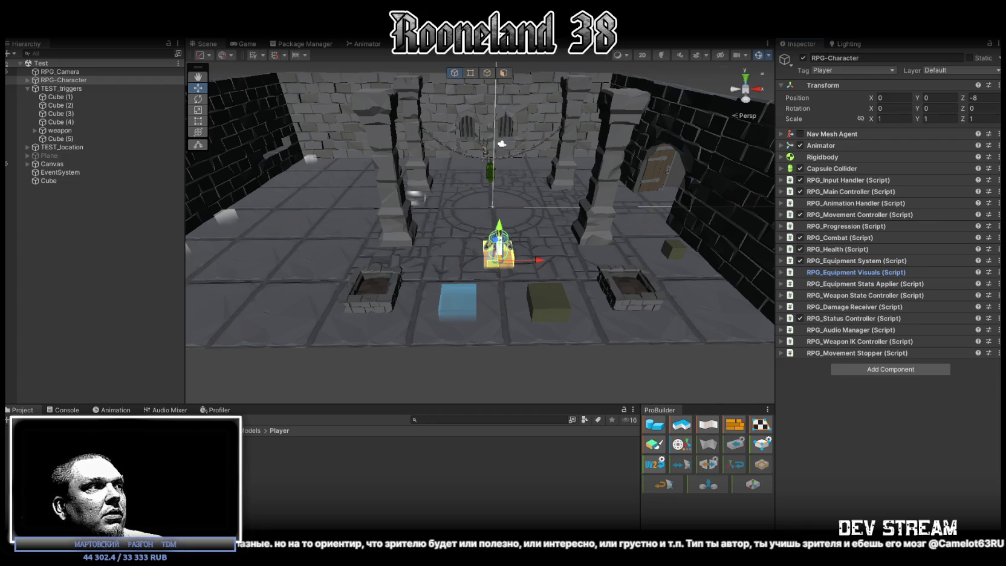
click(236, 467)
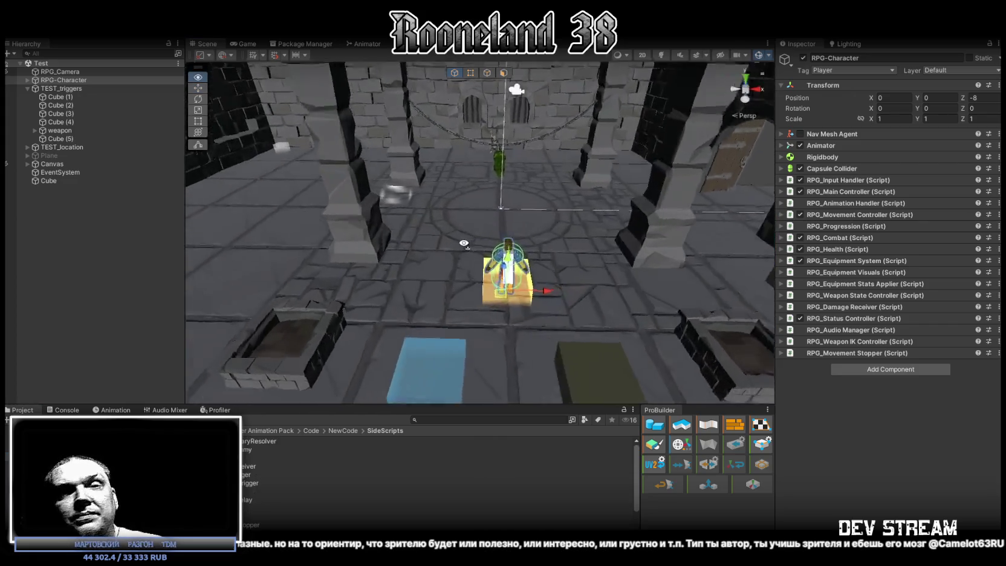
right_drag(507, 235, 464, 242)
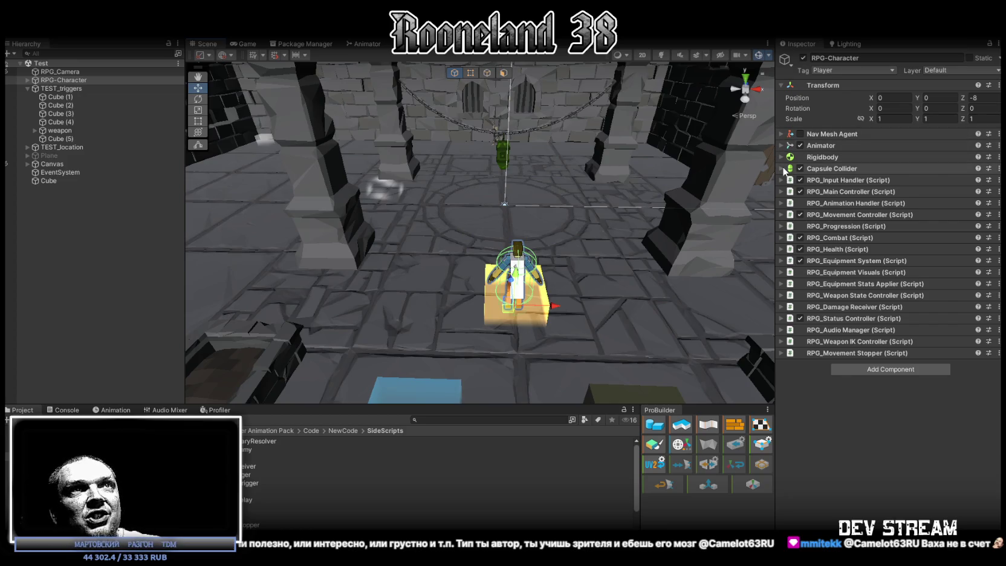
Step: Expand the Capsule Collider (radius 0.63, height 2.5), frame RPG-Character and orbit around it
click(882, 168)
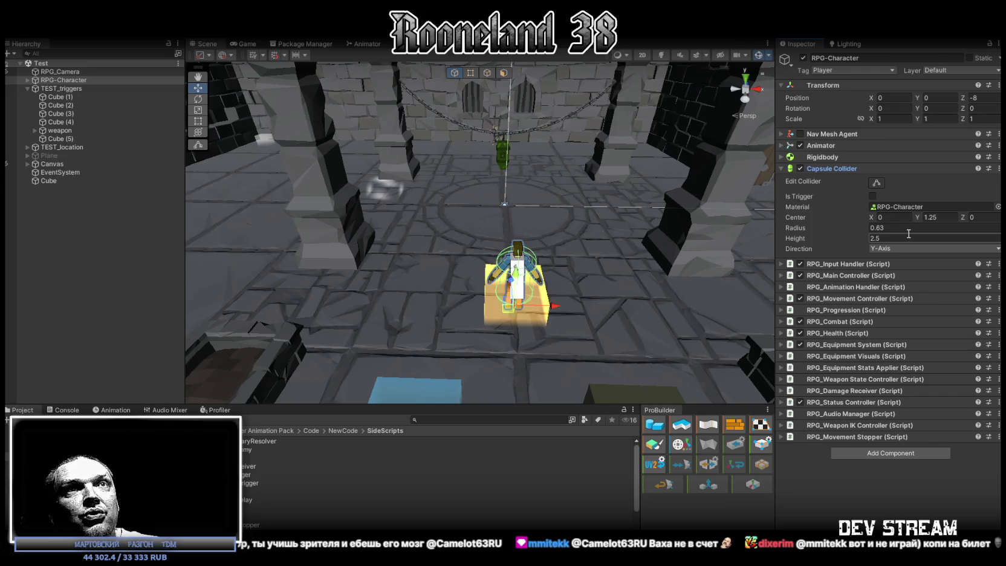
key(f)
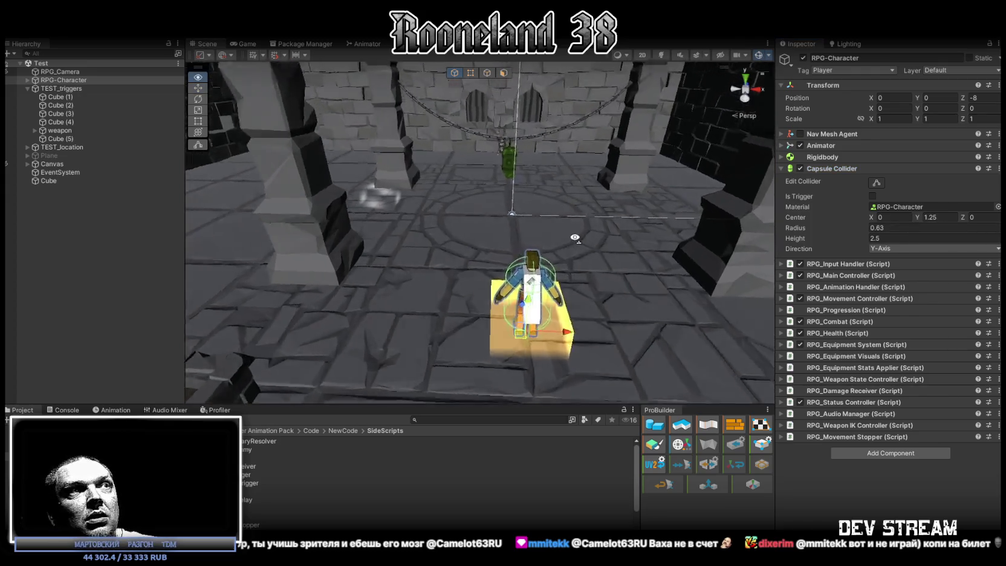
mouse_move(634, 236)
alt+mouse_down()
mouse_move(647, 198)
mouse_move(624, 212)
mouse_move(206, 223)
mouse_move(459, 145)
mouse_move(571, 159)
mouse_move(437, 188)
mouse_move(531, 219)
alt+mouse_up()
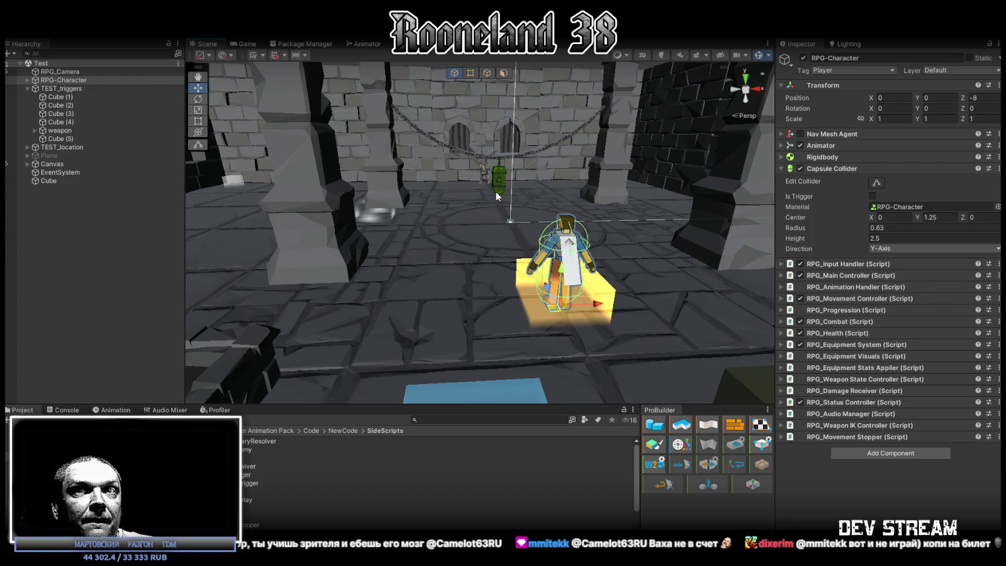
right_drag(495, 191, 484, 272)
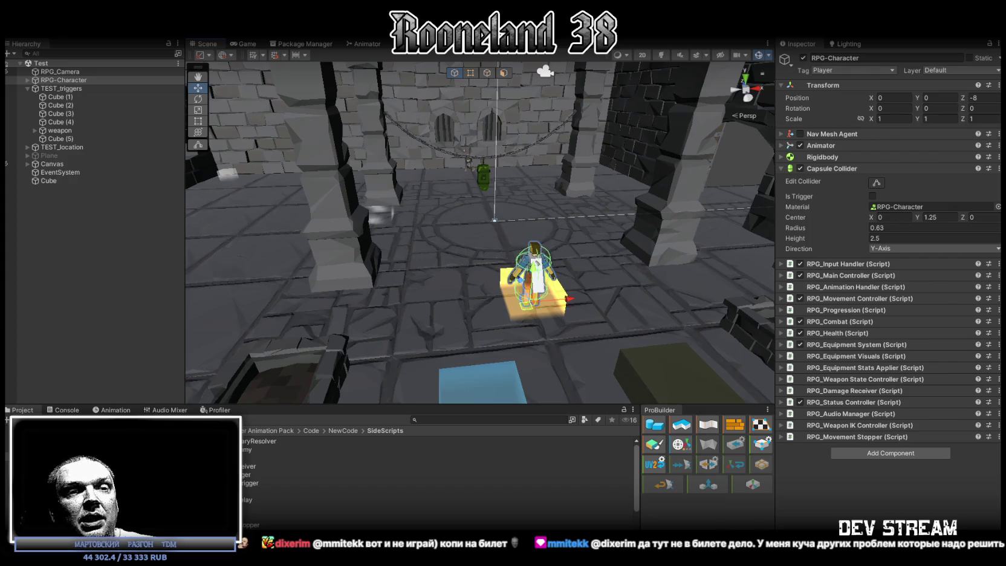
mouse_move(566, 357)
right_down()
mouse_move(541, 328)
mouse_move(517, 342)
right_up()
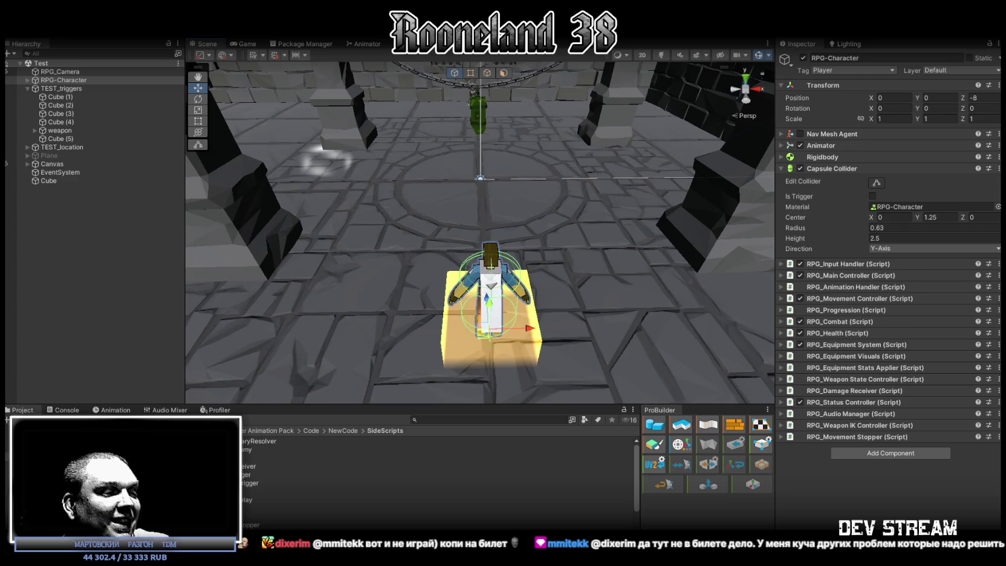
key(alt+Tab)
scroll(478, 181, up, 2)
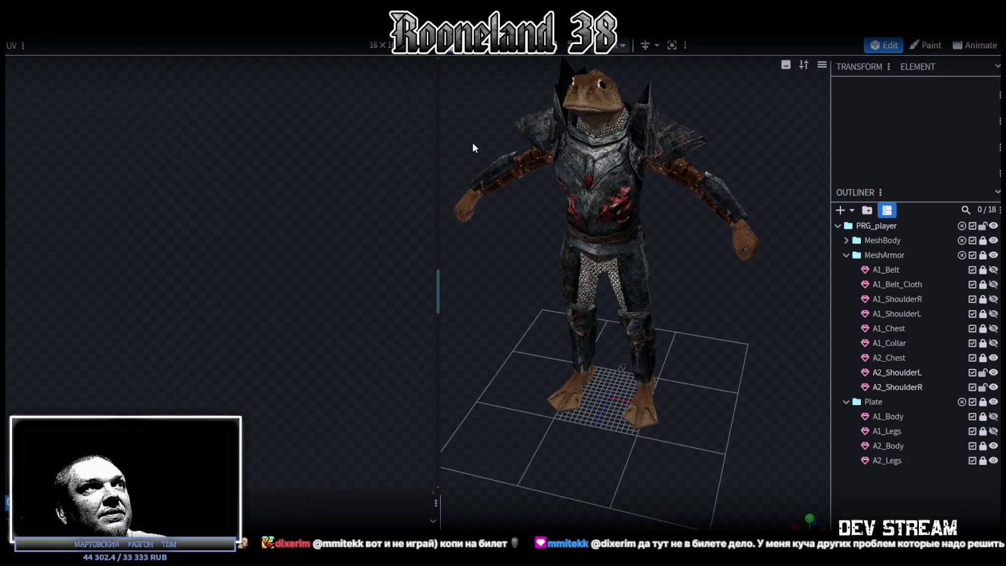
drag(440, 139, 272, 140)
mouse_move(423, 181)
mouse_down()
mouse_move(460, 230)
mouse_move(665, 260)
mouse_up()
scroll(472, 253, up, 2)
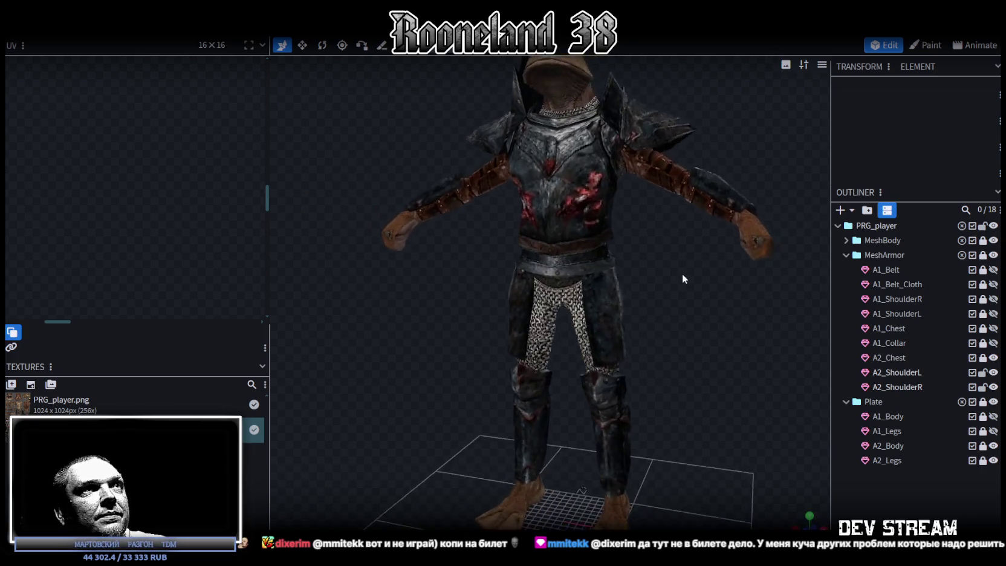
mouse_move(605, 339)
mouse_down()
mouse_move(630, 359)
mouse_move(694, 348)
mouse_move(566, 246)
mouse_move(532, 257)
mouse_move(588, 251)
mouse_move(686, 271)
mouse_move(726, 264)
mouse_move(731, 272)
mouse_move(630, 388)
mouse_move(548, 388)
mouse_move(639, 365)
mouse_up()
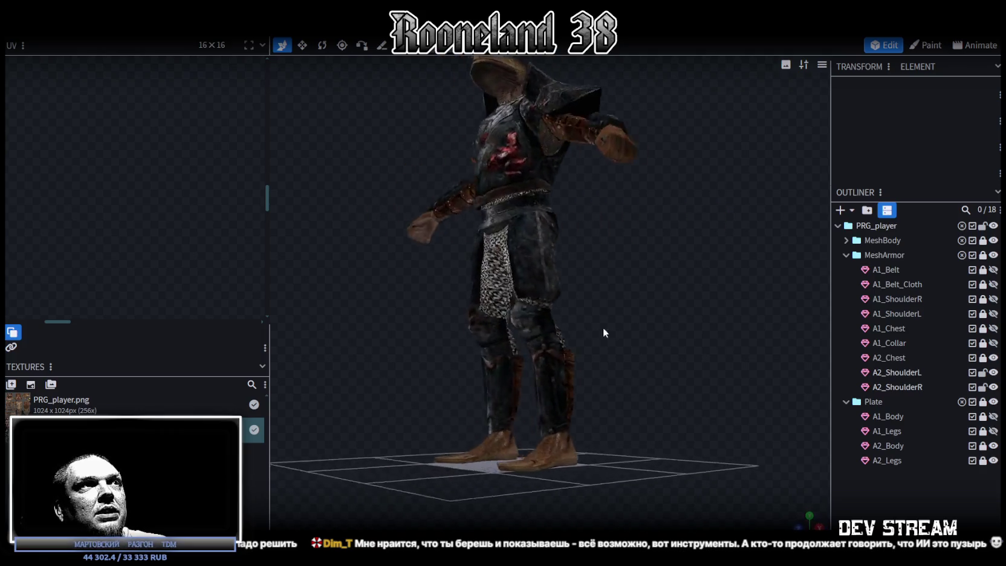
drag(640, 364, 644, 370)
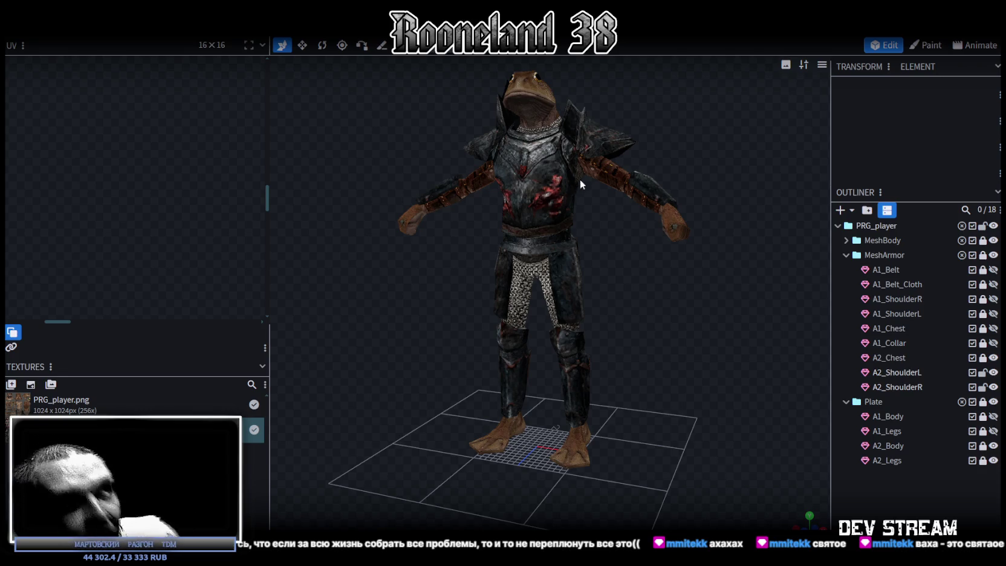
scroll(623, 173, down, 3)
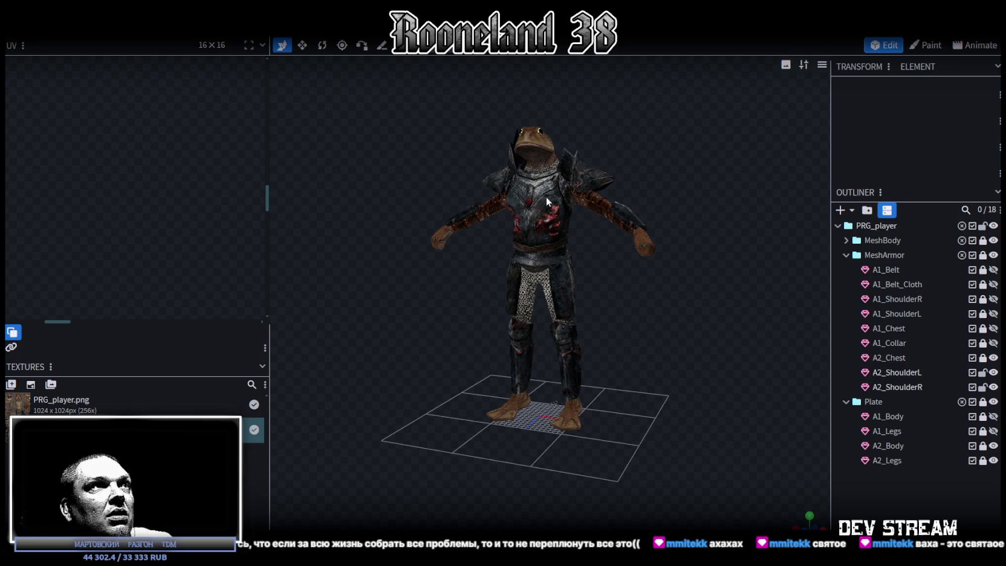
scroll(664, 333, up, 1)
scroll(736, 374, up, 2)
scroll(671, 372, up, 3)
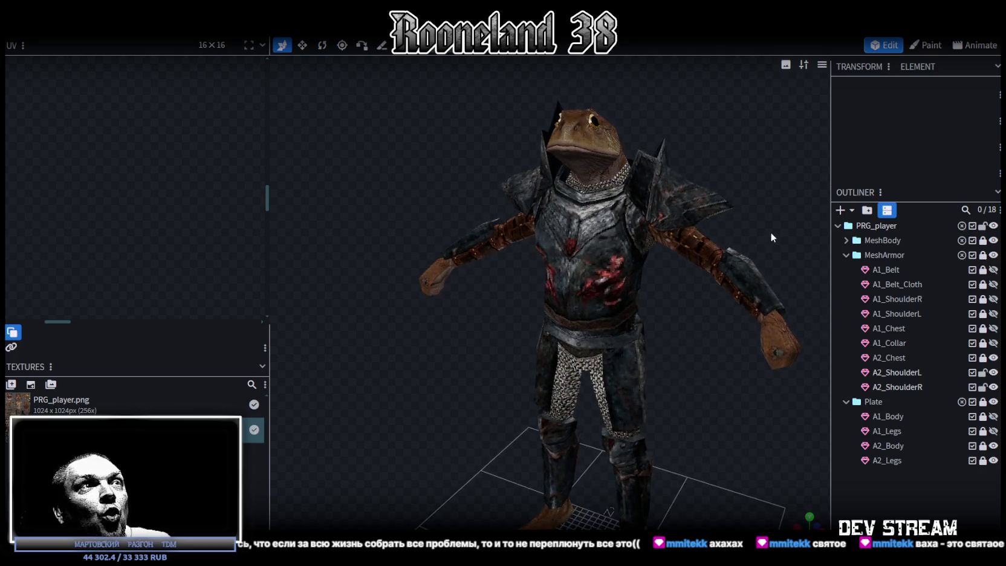
drag(756, 214, 723, 211)
scroll(723, 218, up, 2)
scroll(719, 227, down, 1)
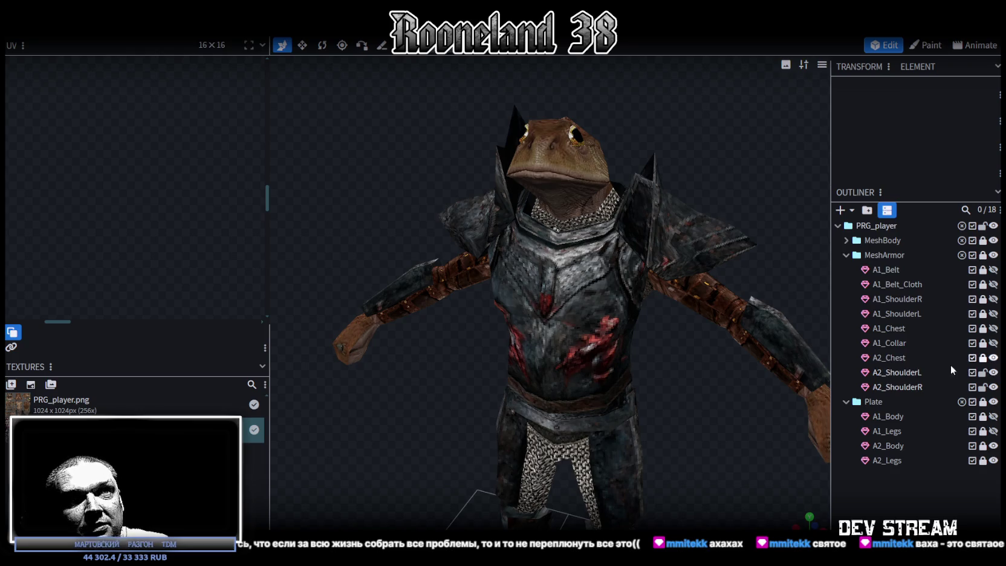
scroll(701, 390, down, 3)
scroll(694, 372, down, 2)
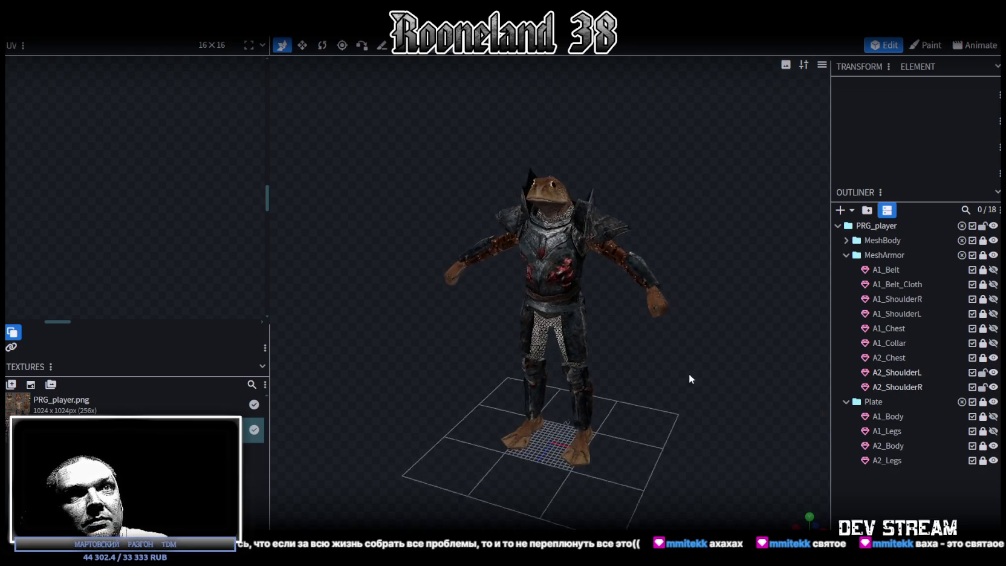
scroll(690, 379, up, 1)
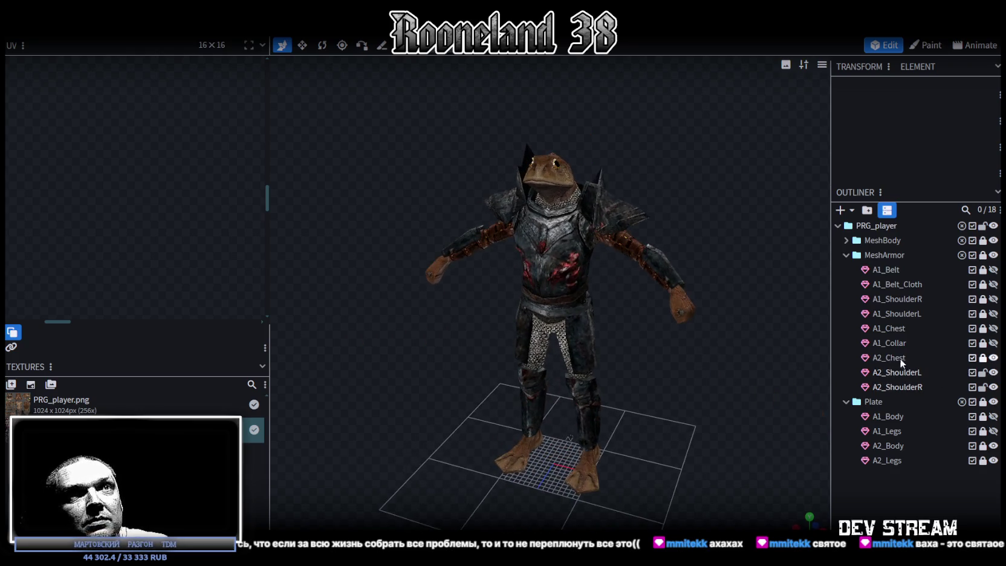
click(983, 270)
Step: Duplicate A1_Belt and A1_Belt_Cloth, relock the originals and place the copies in the hierarchy
click(893, 271)
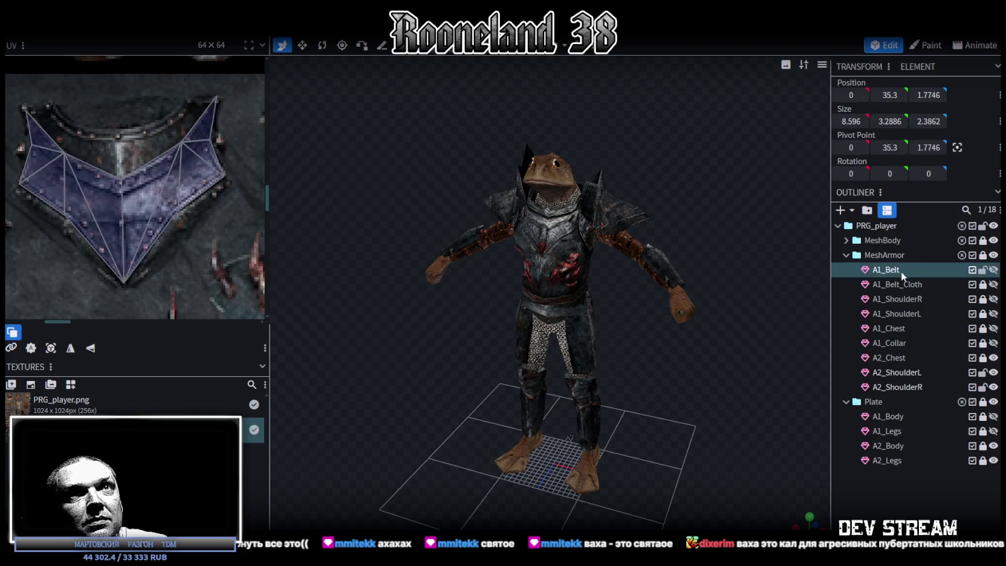
click(983, 284)
ctrl+click(904, 286)
key(ctrl+d)
click(983, 270)
click(982, 284)
click(992, 303)
mouse_move(889, 300)
mouse_down()
mouse_move(886, 433)
mouse_move(891, 423)
mouse_up()
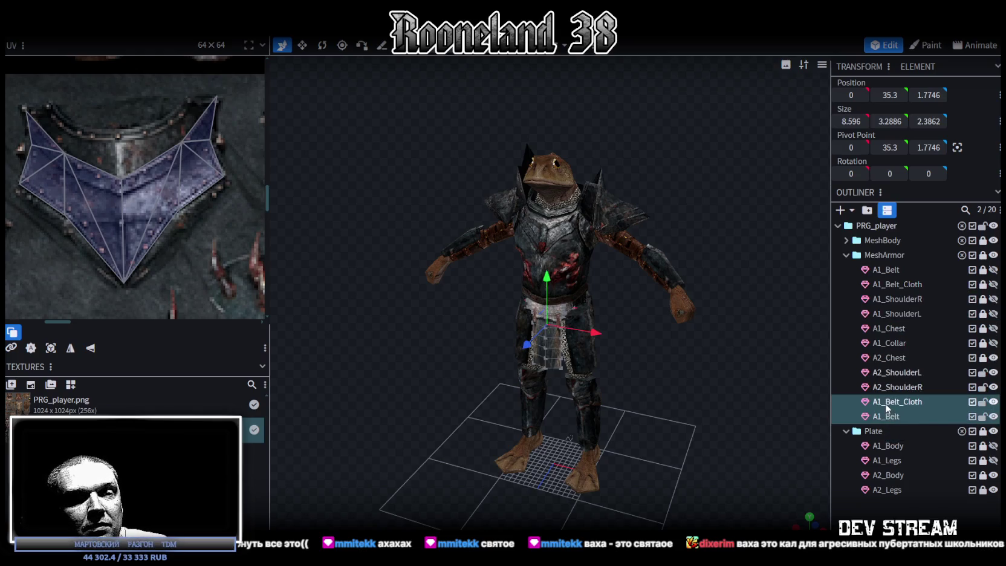
Step: Rename the copies to A2_Belt_Cloth and A2_Belt
click(880, 400)
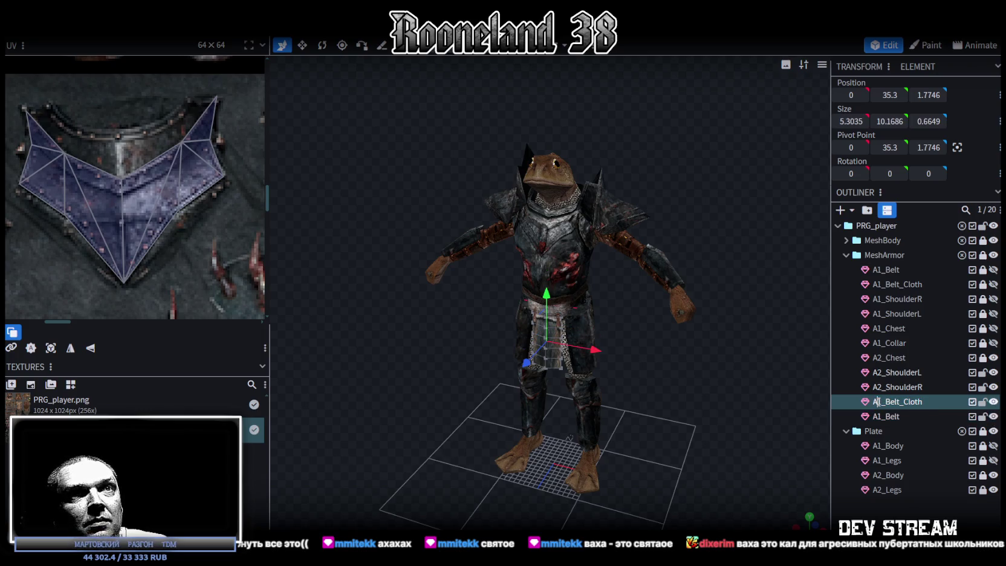
key(BackSpace)
text(2)
click(883, 416)
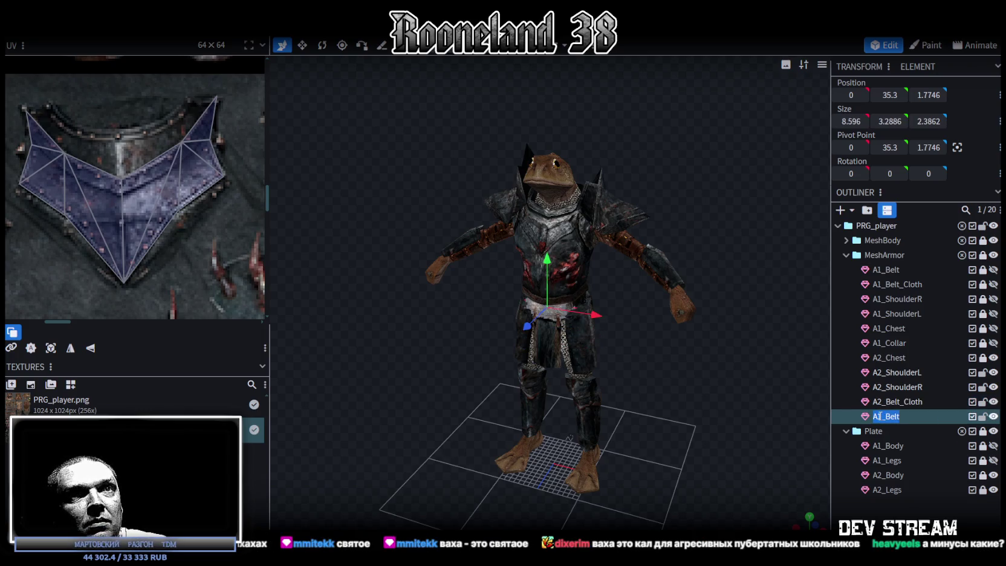
text(2)
key(Return)
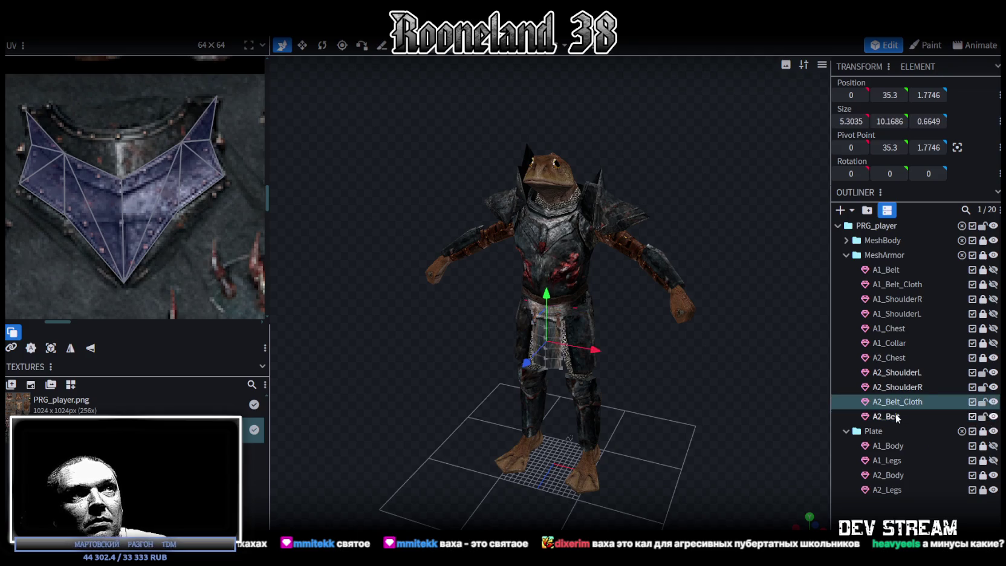
Step: Lock A2_ShoulderL and A2_ShoulderR and widen the UV editor
scroll(205, 251, down, 5)
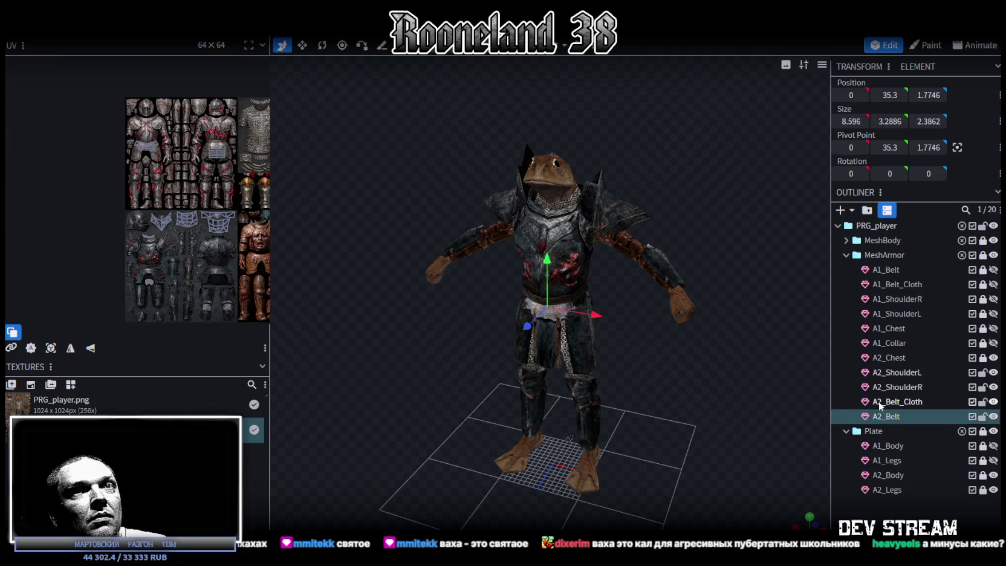
click(983, 387)
click(983, 372)
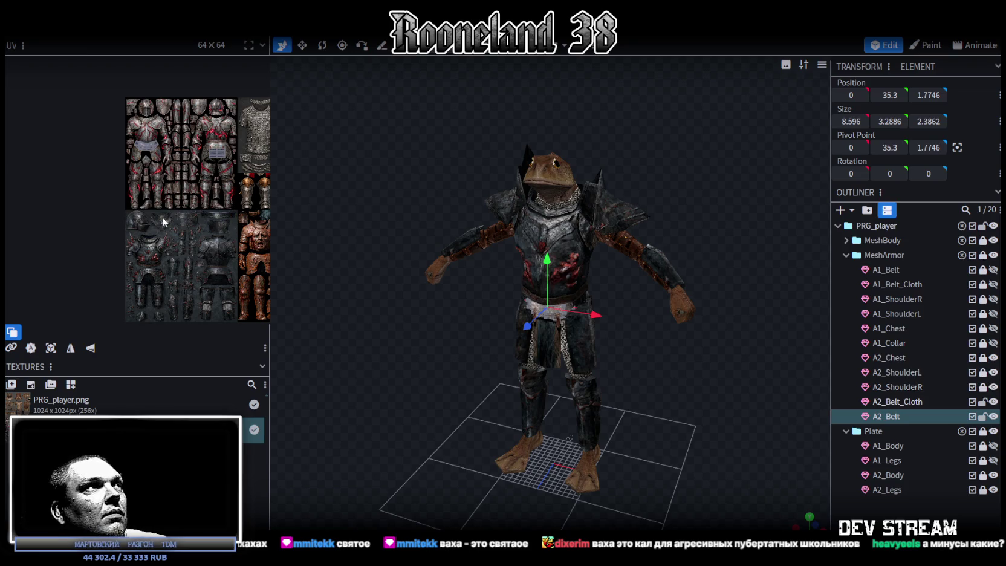
drag(269, 149, 444, 151)
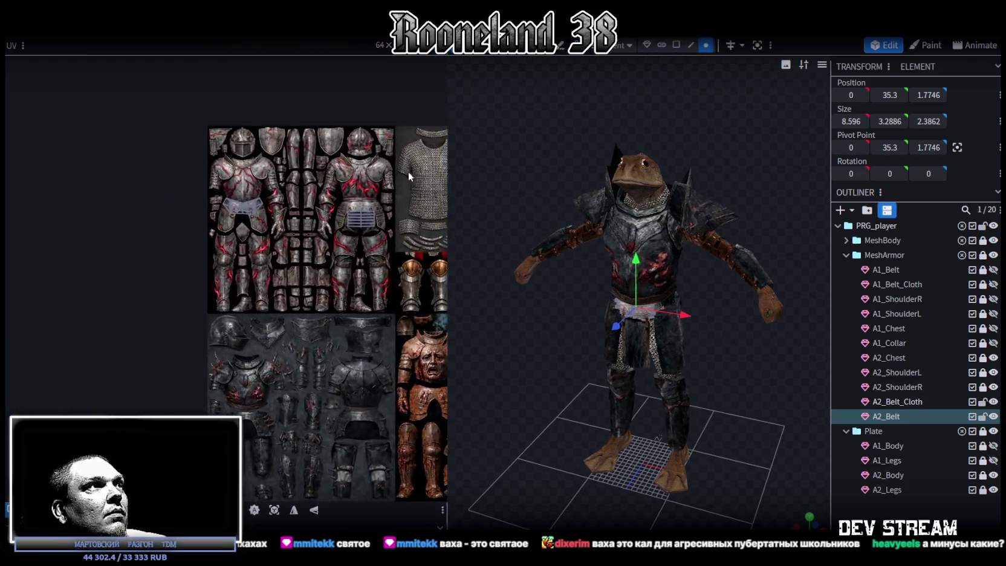
Step: Move the A2_Belt UV island onto the lower plate belt of the texture
scroll(220, 230, up, 3)
click(258, 203)
middle_drag(237, 169, 219, 119)
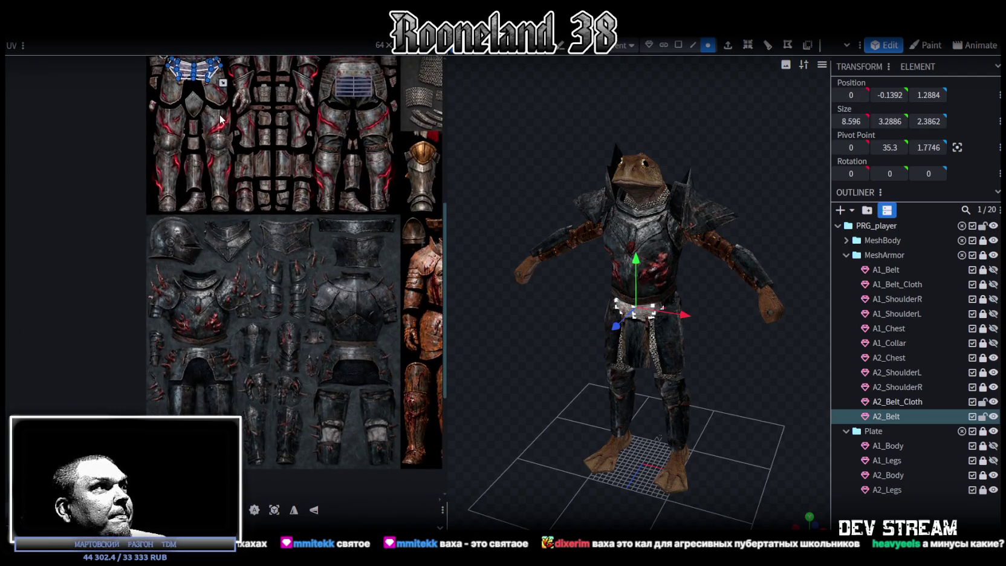
middle_drag(220, 119, 218, 113)
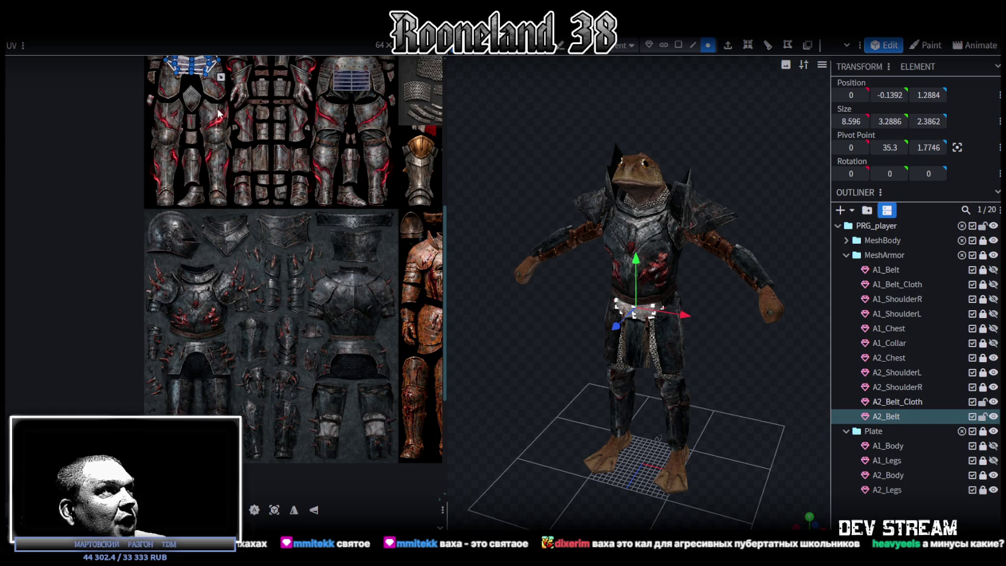
scroll(219, 109, up, 2)
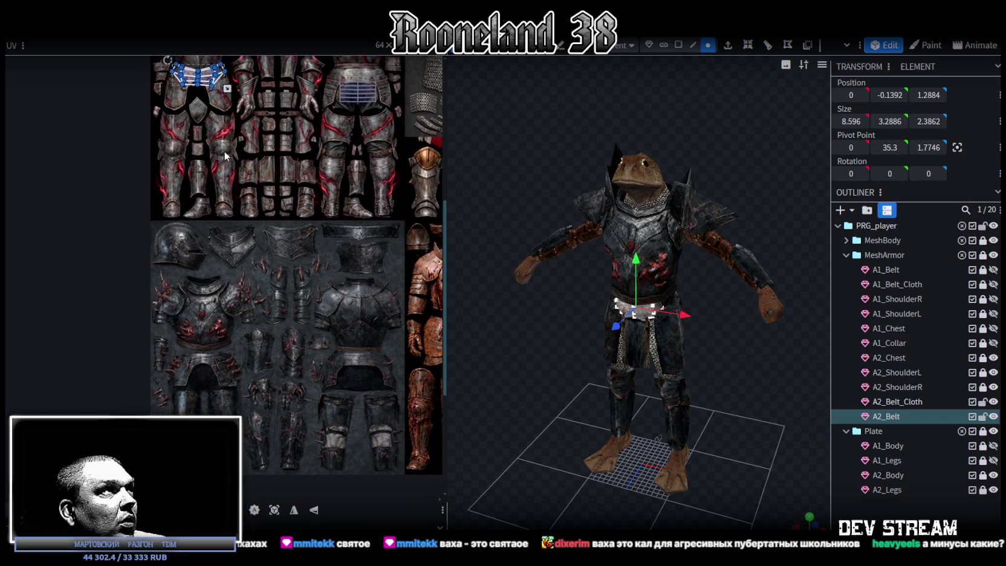
drag(212, 83, 209, 378)
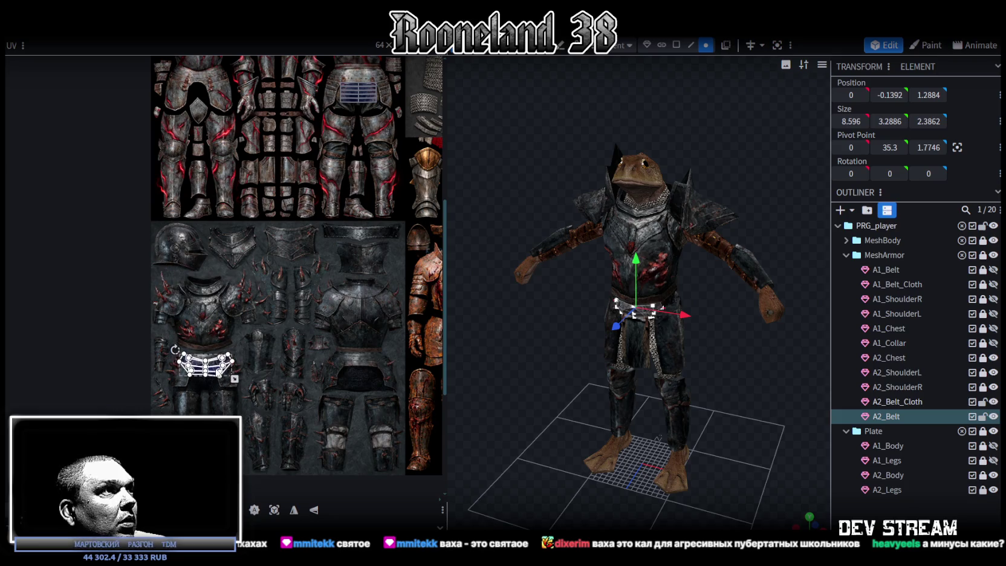
ctrl+scroll(175, 354, up, 2)
ctrl+scroll(176, 354, up, 3)
Step: Shrink the belt UV island with the corner handle and shift it right
click(254, 360)
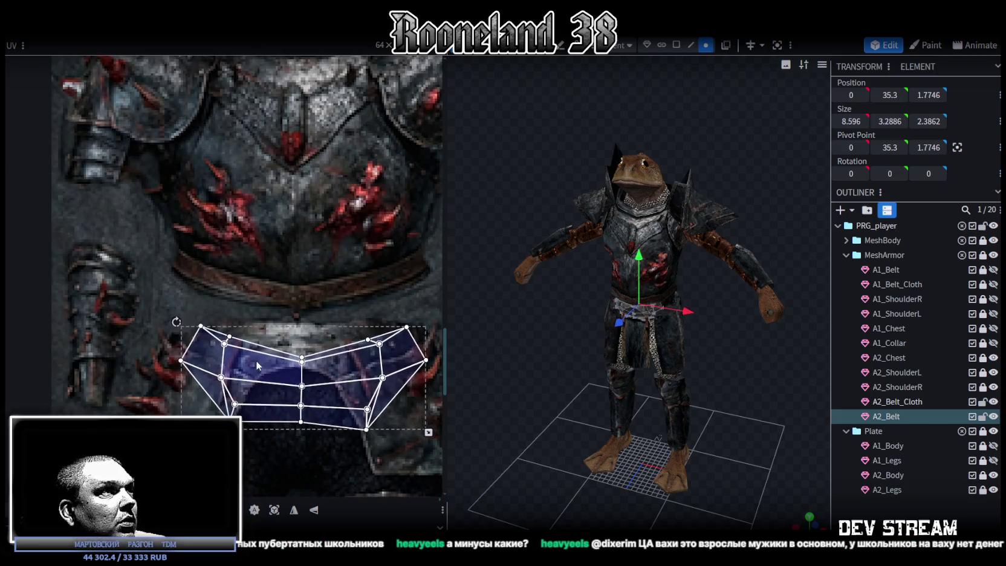
scroll(314, 387, down, 1)
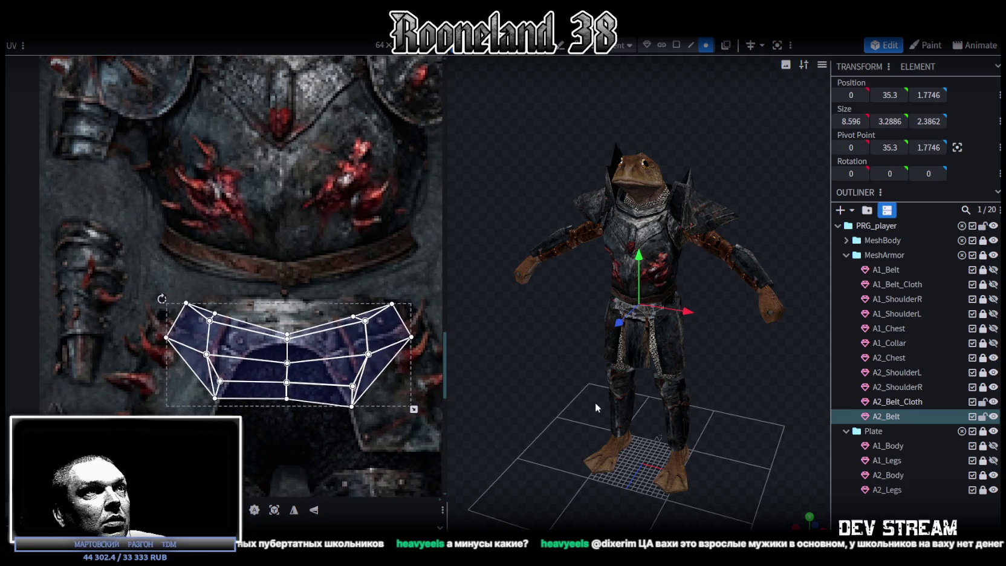
scroll(595, 402, up, 5)
scroll(544, 375, up, 3)
scroll(541, 366, up, 2)
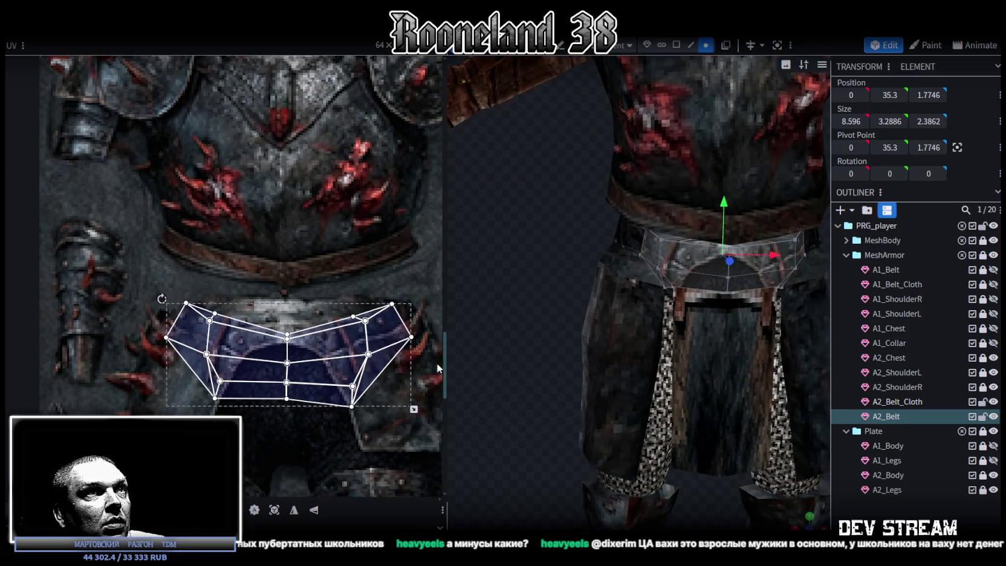
scroll(423, 375, down, 1)
drag(396, 393, 344, 379)
drag(277, 323, 305, 324)
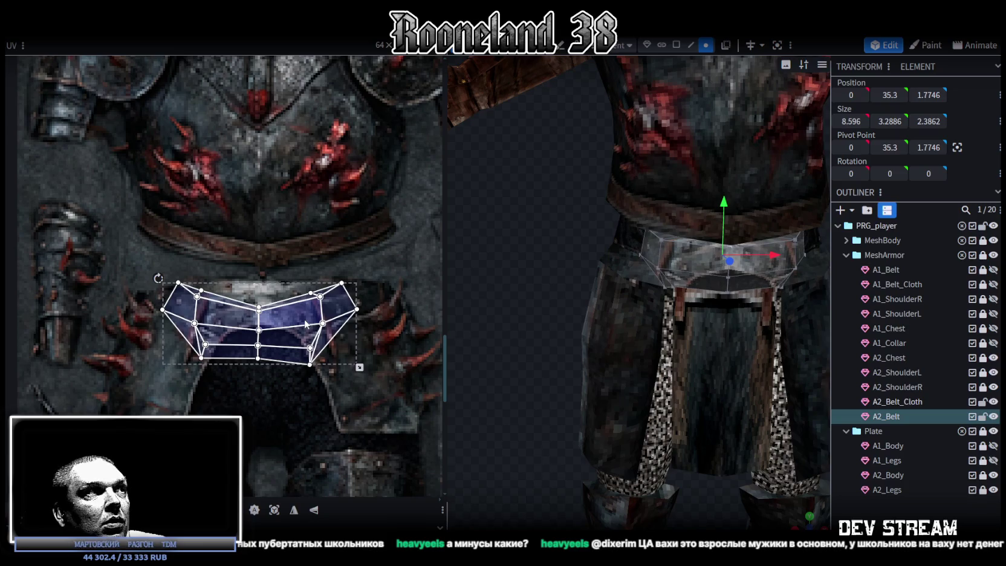
scroll(213, 272, up, 1)
Step: Select the left and right belt faces and raise the centre vertex to flatten the belt
click(206, 303)
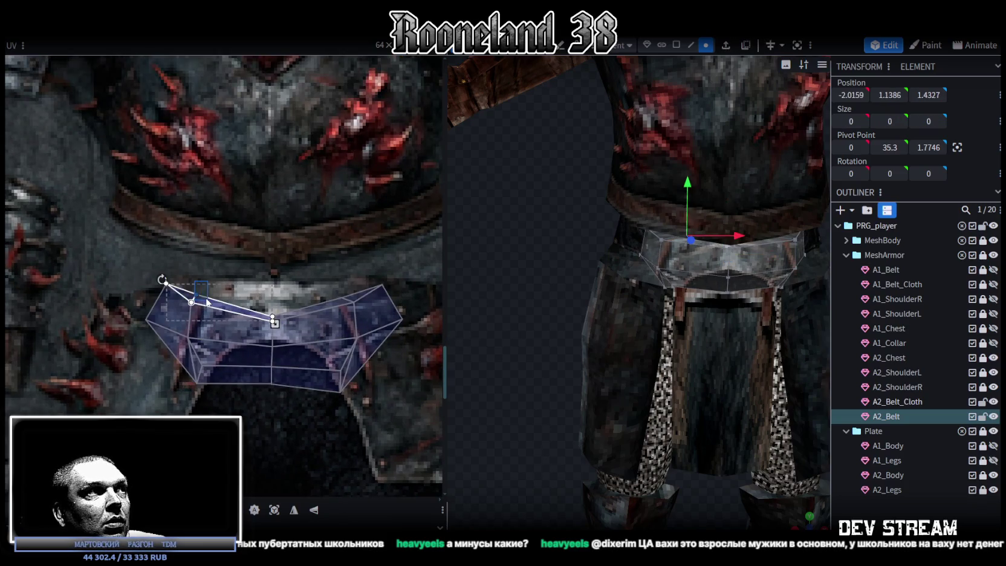
click(201, 314)
shift+click(197, 283)
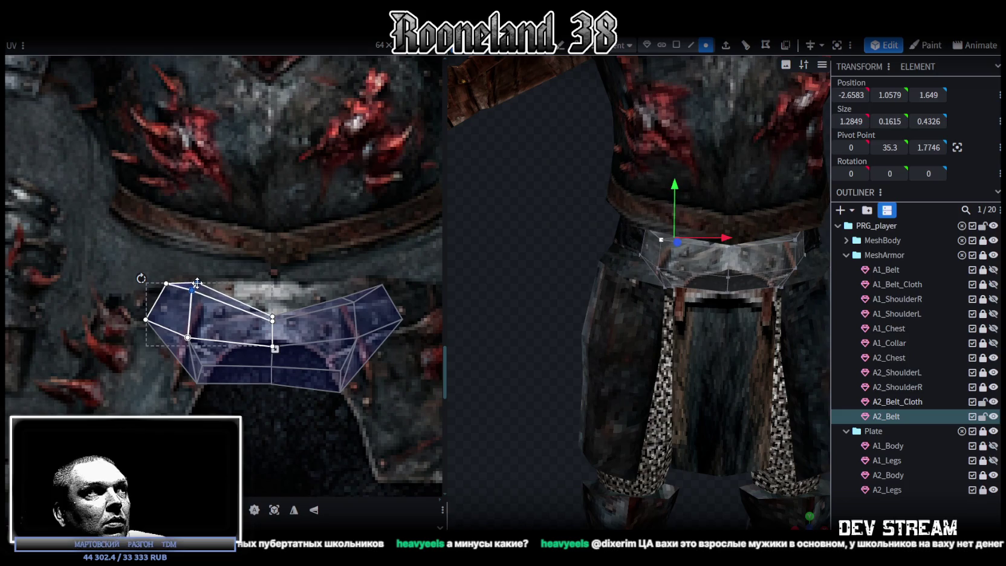
click(329, 320)
shift+click(342, 298)
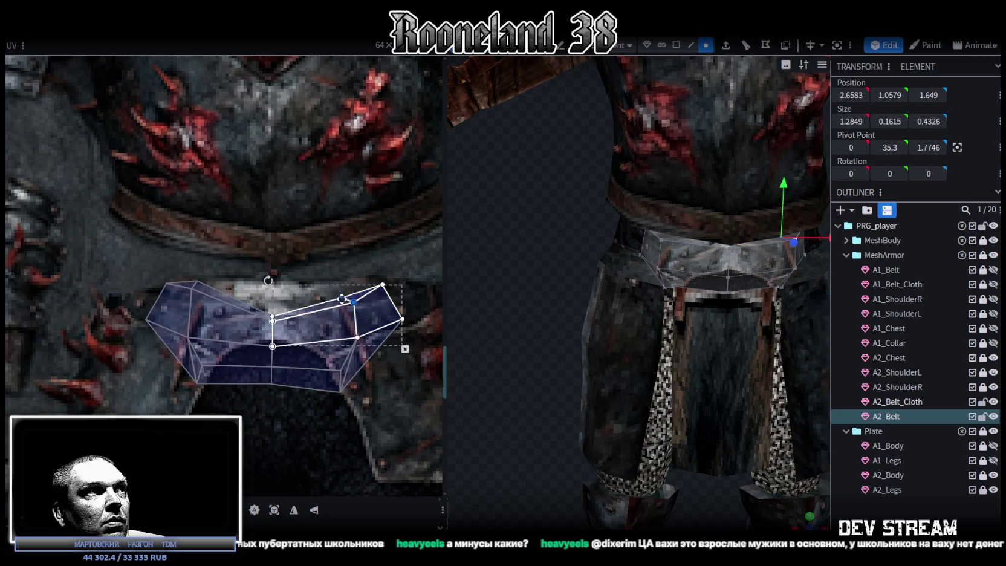
shift+click(264, 296)
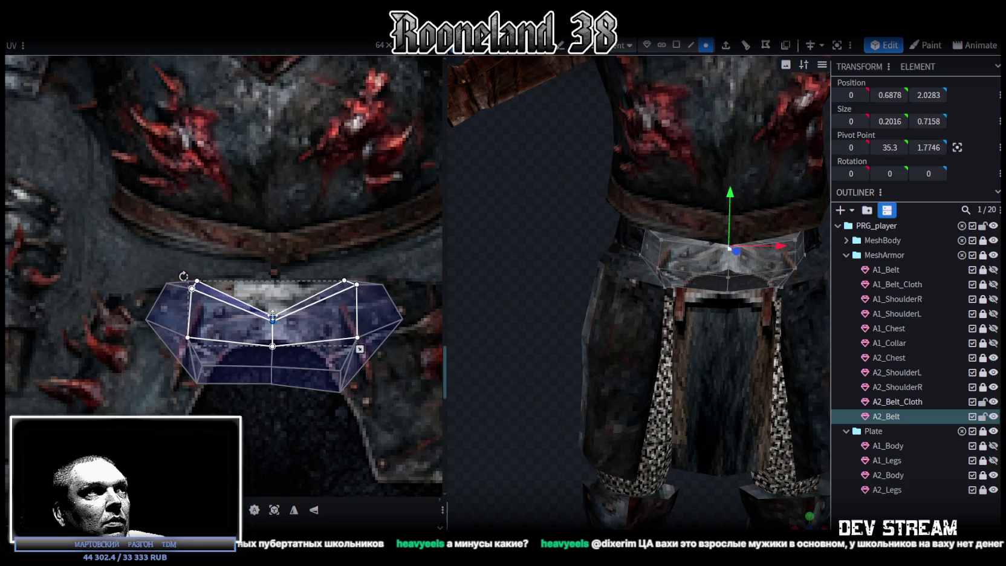
drag(273, 316, 275, 284)
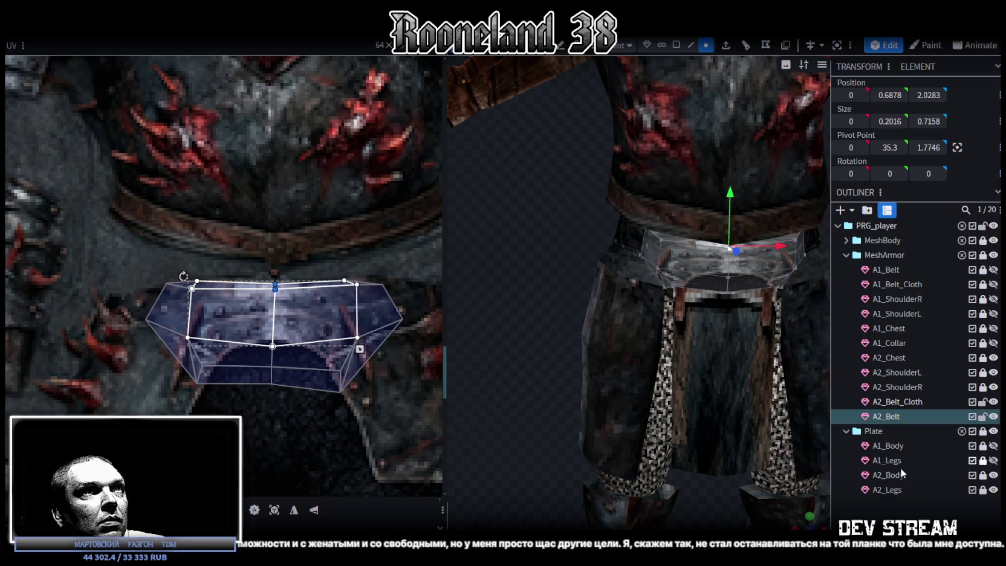
click(539, 382)
scroll(539, 382, down, 3)
scroll(503, 349, up, 2)
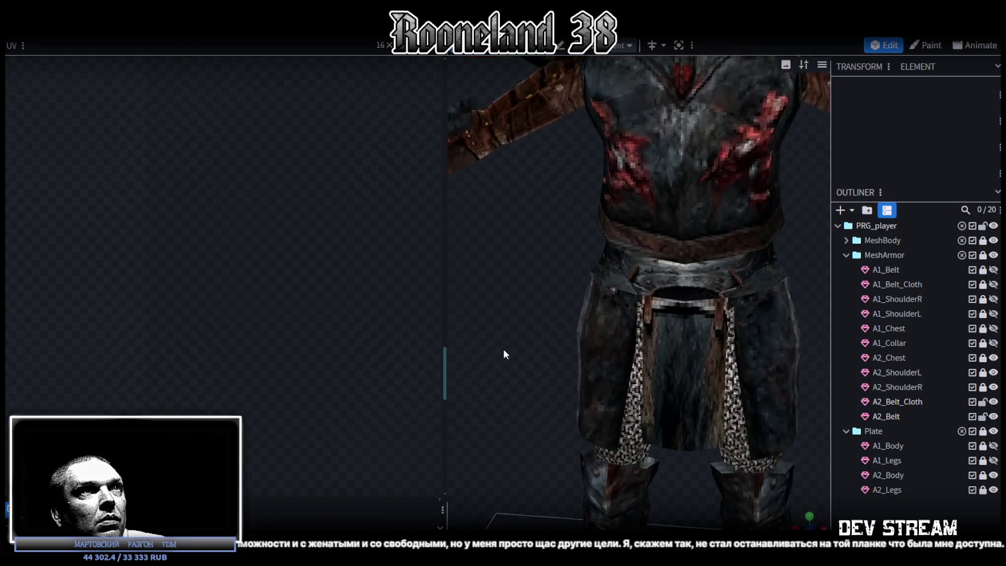
Step: Move the A2_Belt_Cloth UVs onto the dark cloth area, narrower and taller, nudged slightly down
click(652, 357)
scroll(262, 277, down, 5)
scroll(176, 377, up, 2)
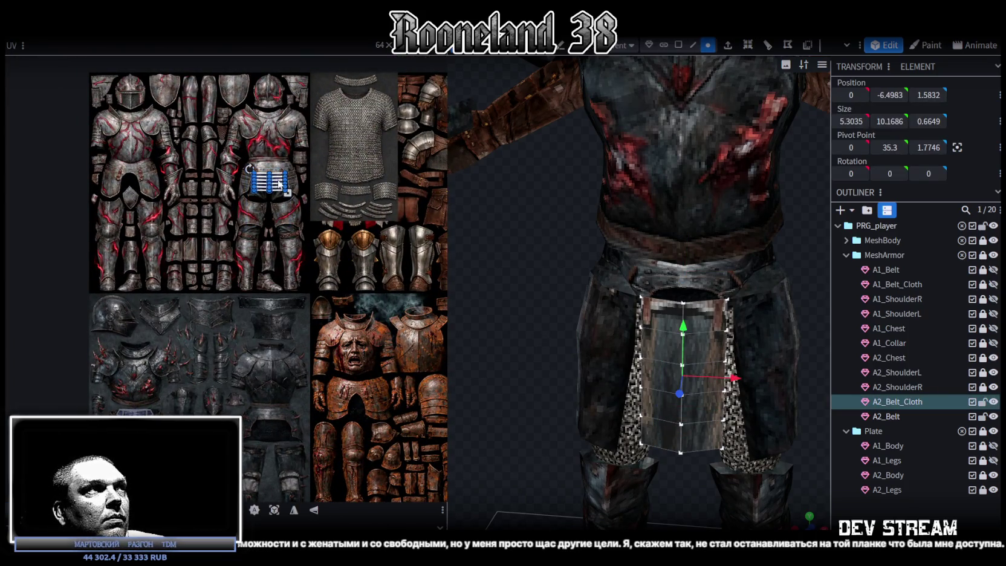
drag(280, 181, 271, 362)
scroll(271, 360, up, 5)
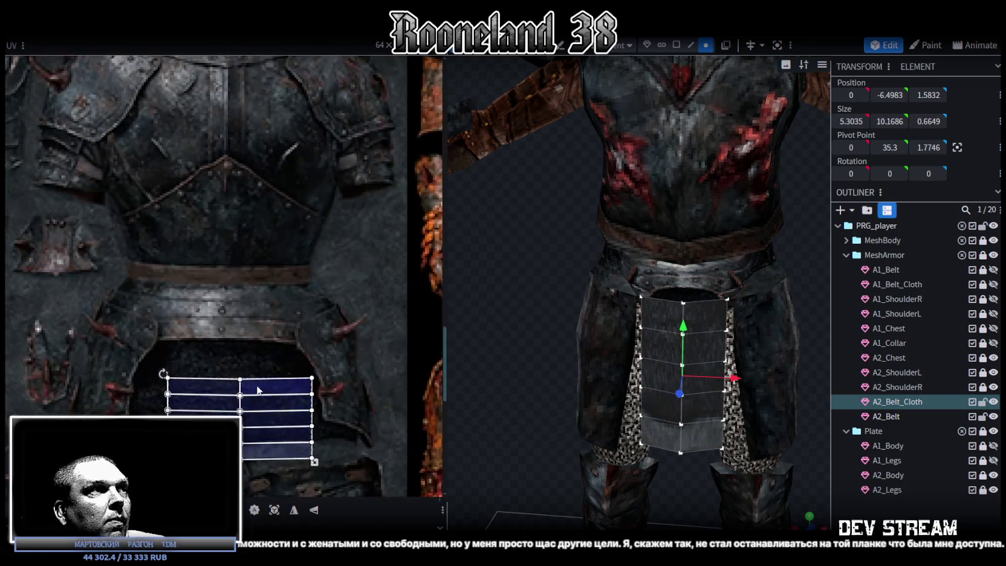
click(252, 357)
drag(253, 356, 257, 352)
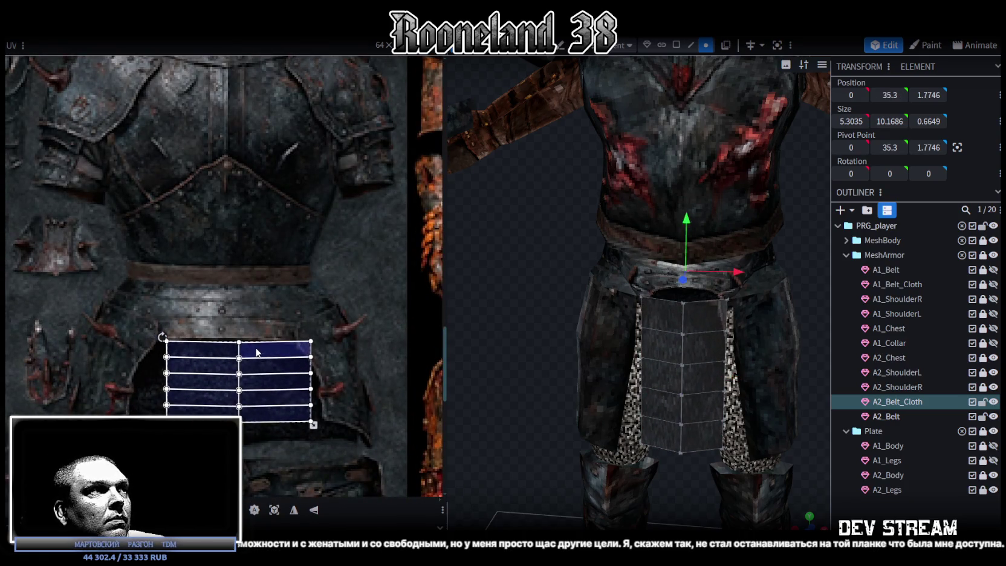
drag(313, 425, 286, 434)
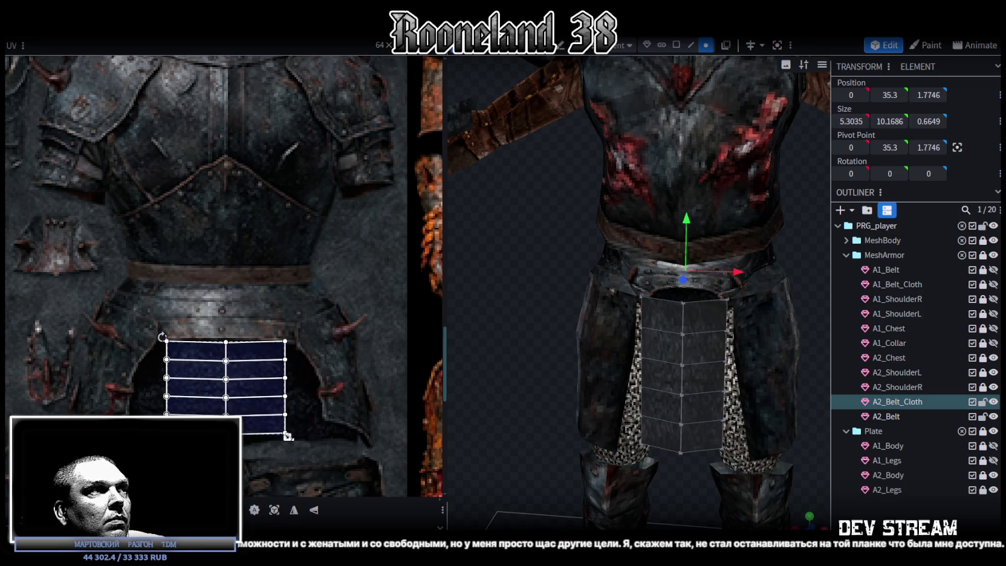
scroll(200, 345, up, 2)
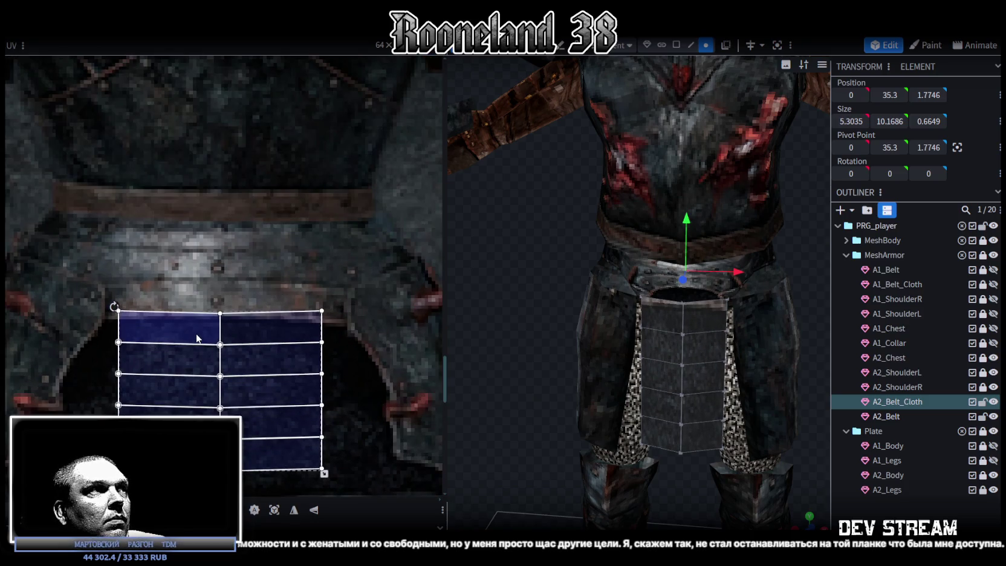
drag(198, 334, 198, 348)
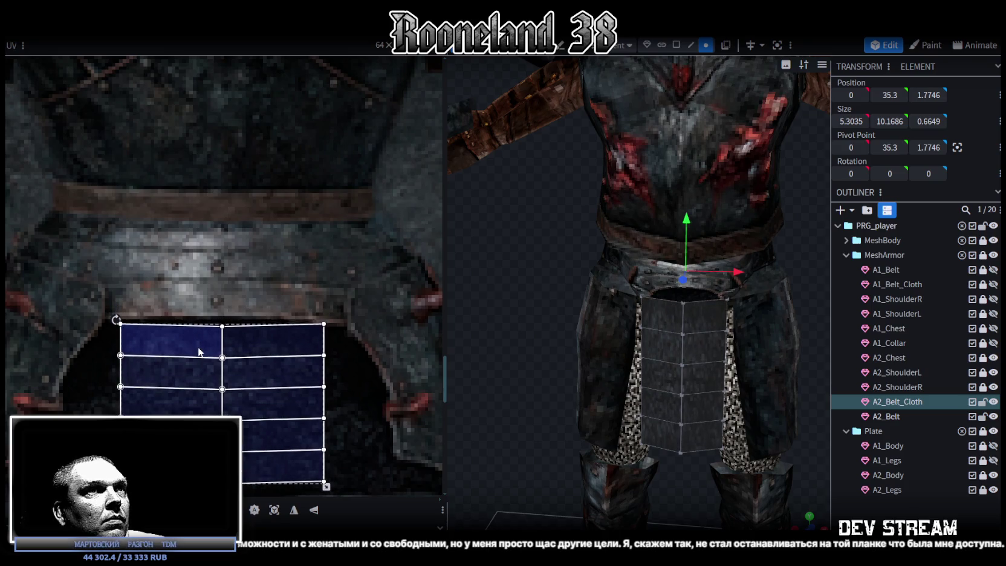
Step: Deselect the belt cloth and select the A2_Belt mesh in the viewport
drag(611, 417, 538, 344)
click(713, 272)
scroll(239, 370, down, 2)
scroll(241, 365, down, 3)
scroll(264, 377, down, 3)
scroll(81, 293, down, 2)
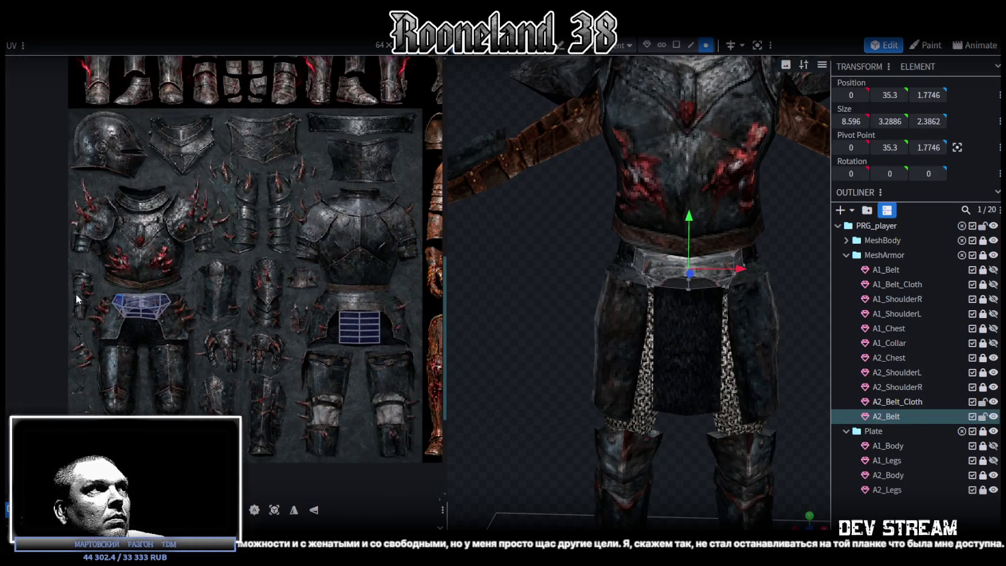
Step: Pull the belt island's right-edge and mirrored left-edge UV vertices inward to fit the plate
scroll(187, 331, up, 6)
scroll(200, 338, up, 2)
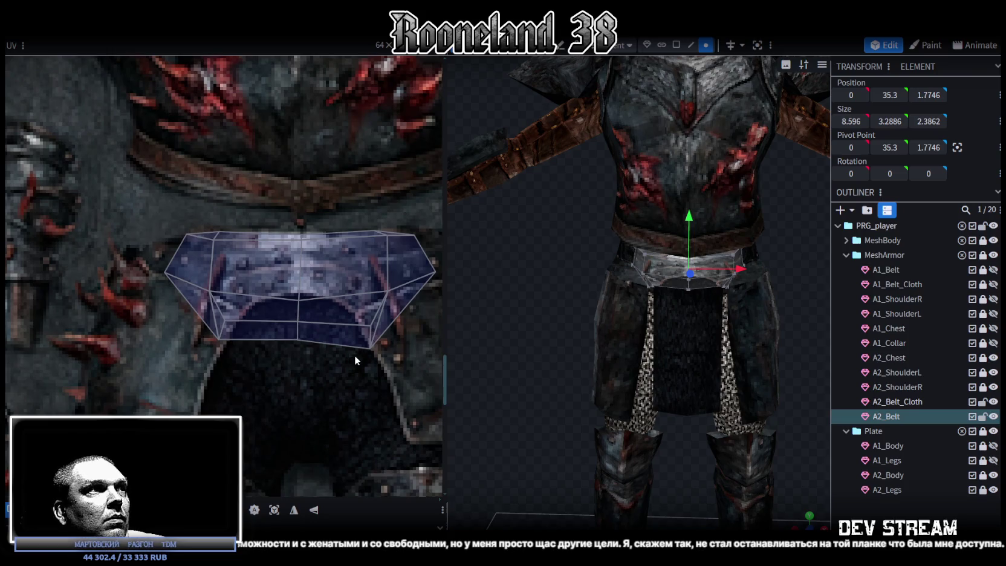
scroll(363, 356, up, 2)
drag(388, 361, 270, 260)
scroll(381, 300, up, 1)
scroll(381, 301, up, 1)
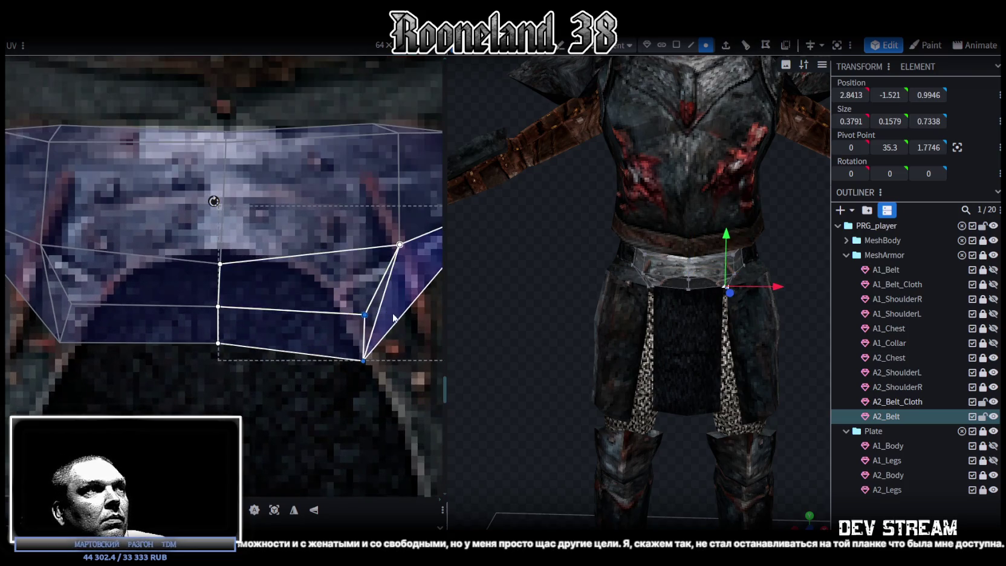
drag(365, 313, 347, 313)
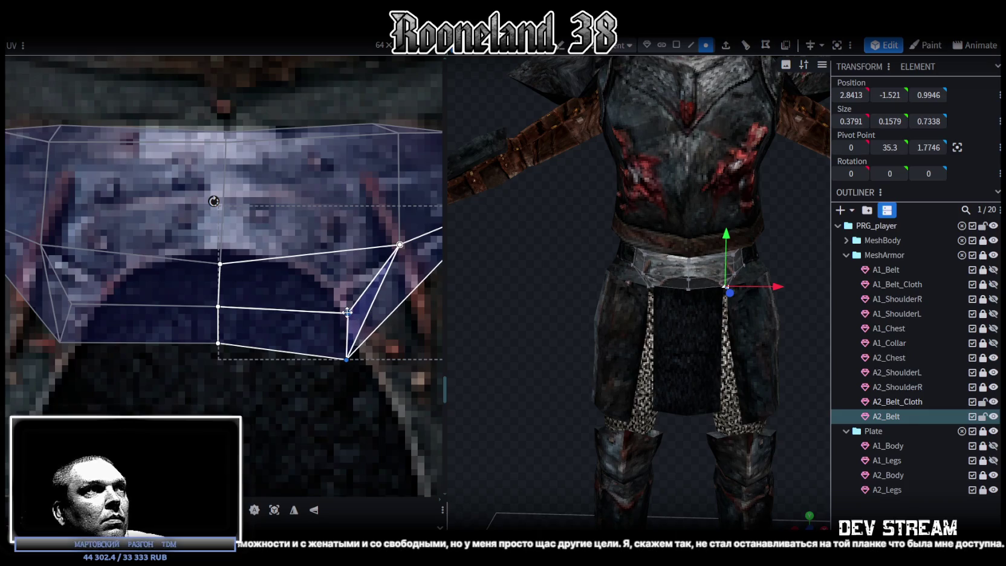
middle_drag(200, 384, 320, 392)
mouse_move(159, 381)
mouse_down()
mouse_move(217, 292)
mouse_move(206, 325)
mouse_up()
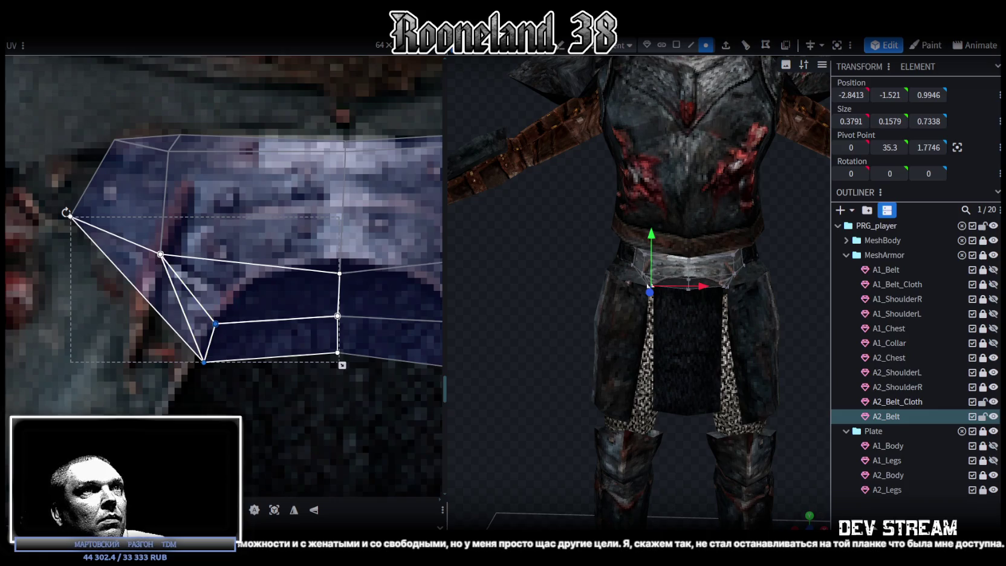
click(540, 417)
Step: Check the belt and belt cloth on the model, then save
mouse_move(538, 412)
mouse_down()
mouse_move(521, 360)
mouse_move(449, 386)
mouse_move(530, 406)
mouse_up()
click(705, 383)
scroll(213, 362, down, 3)
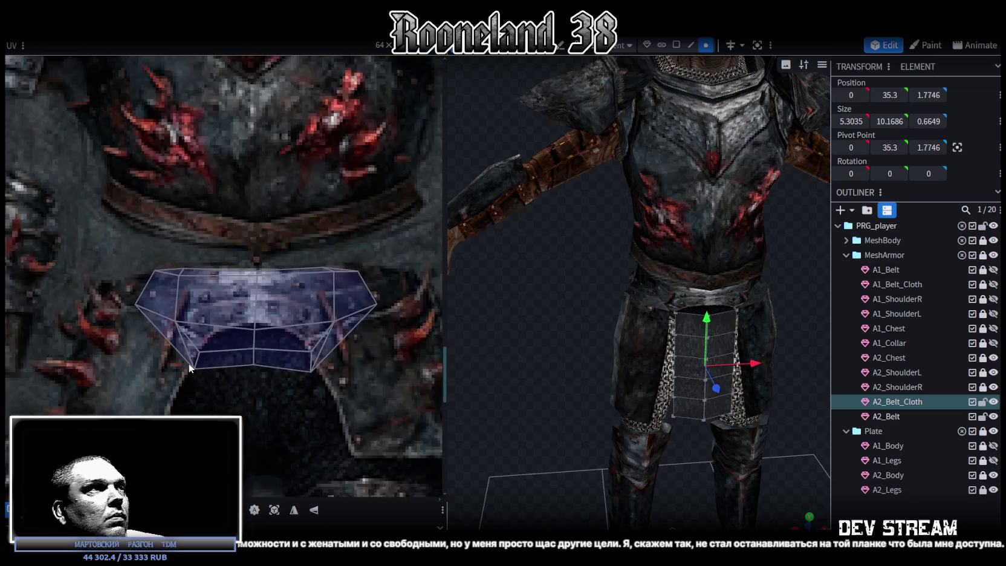
scroll(213, 362, down, 3)
click(584, 425)
scroll(553, 380, down, 3)
mouse_move(553, 380)
mouse_down()
mouse_move(487, 365)
mouse_move(538, 365)
mouse_up()
scroll(487, 365, up, 2)
scroll(486, 366, up, 2)
key(ctrl+s)
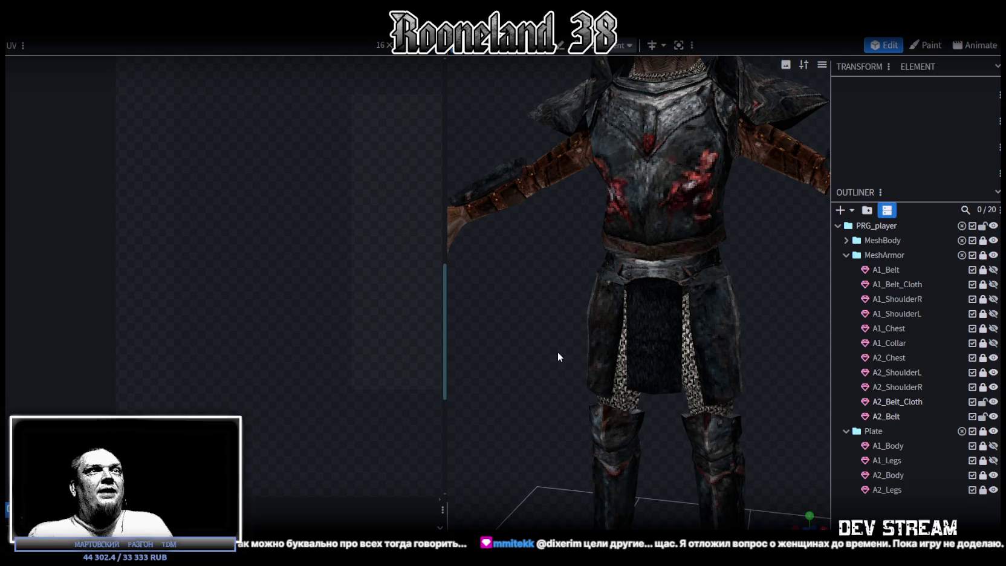
Step: Save the model and inspect the torso from side, back and front views
scroll(637, 212, down, 5)
drag(725, 285, 612, 297)
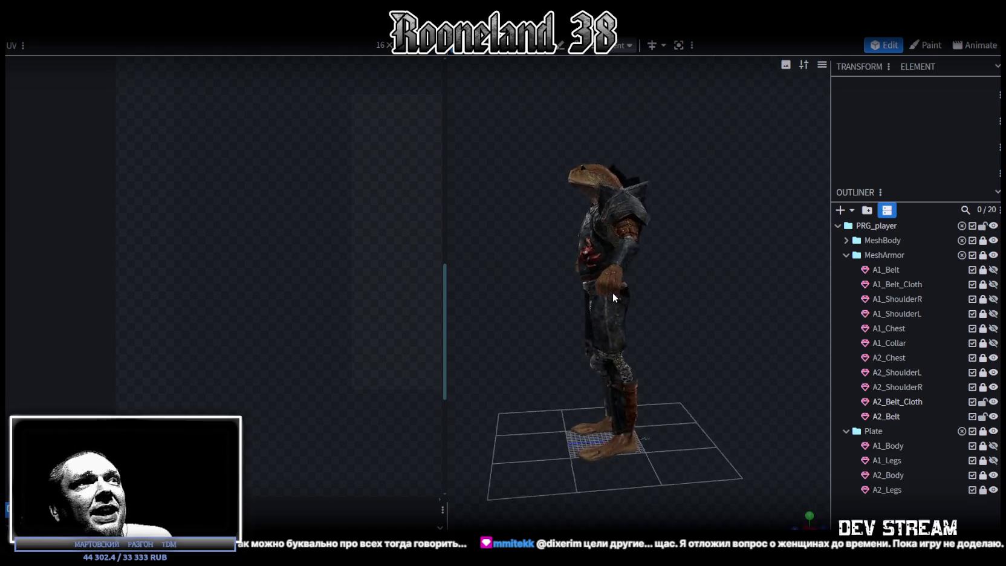
scroll(613, 293, up, 5)
key(ctrl+s)
drag(679, 277, 616, 299)
mouse_move(666, 333)
mouse_down()
mouse_move(629, 307)
mouse_move(645, 288)
mouse_move(617, 242)
mouse_up()
mouse_move(658, 307)
mouse_down()
mouse_move(689, 331)
mouse_move(733, 309)
mouse_move(783, 307)
mouse_move(742, 312)
mouse_move(723, 264)
mouse_move(747, 292)
mouse_up()
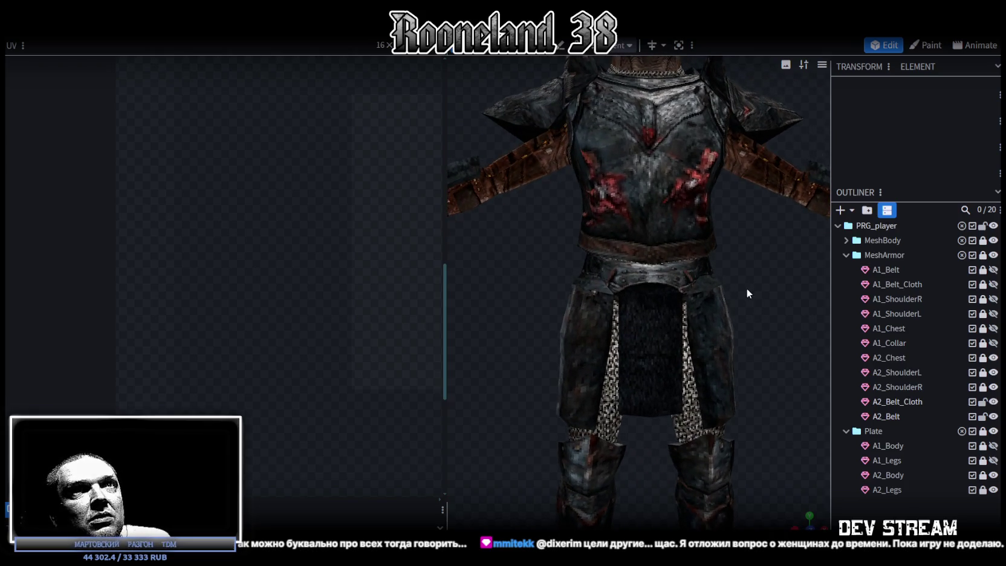
Step: Lock A2_Belt_Cloth and A2_Belt, then unlock and select A2_Chest
click(983, 401)
click(983, 416)
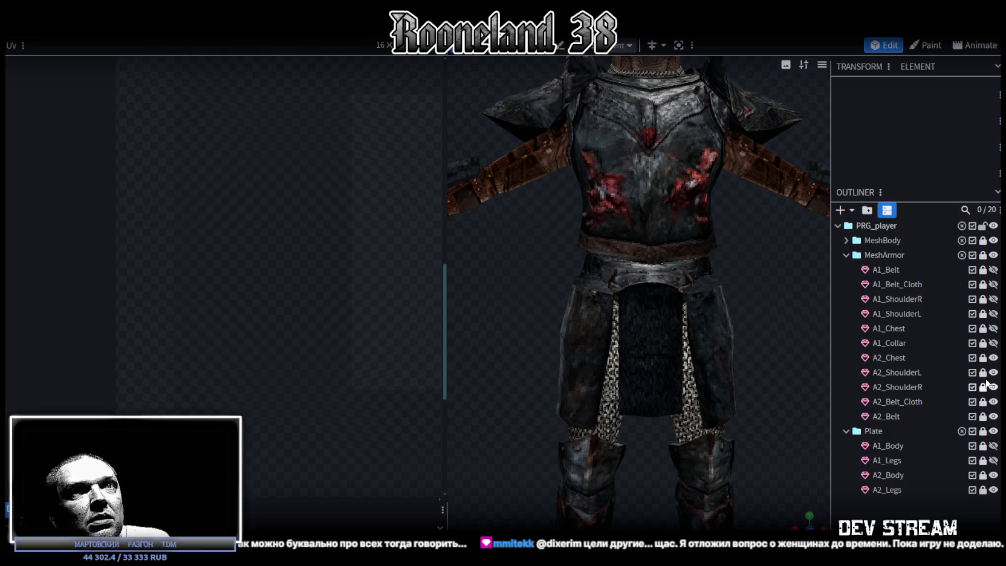
click(982, 358)
click(898, 358)
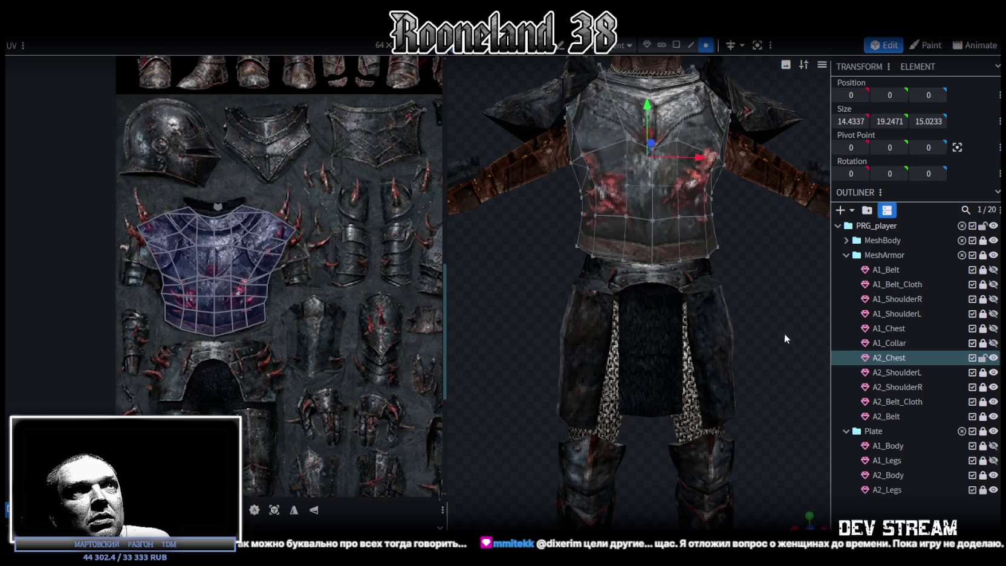
Step: Box-select A2_Chest's bottom edge loop and move it down toward the belt
mouse_move(784, 338)
mouse_down()
mouse_move(750, 296)
mouse_move(727, 287)
mouse_up()
mouse_move(546, 271)
mouse_down()
mouse_move(750, 236)
mouse_move(586, 274)
mouse_move(550, 202)
mouse_up()
key(Left)
key(Down)
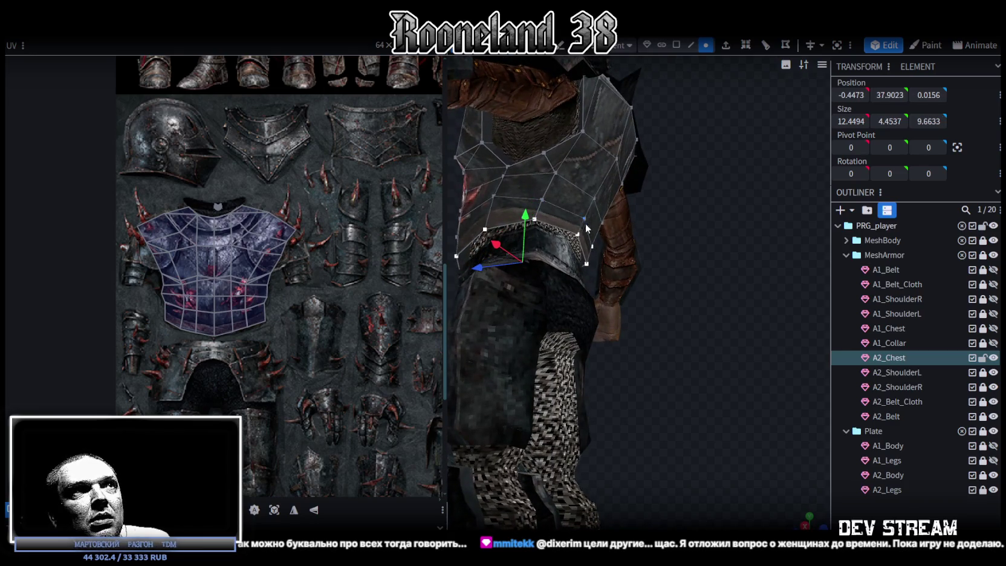
mouse_move(592, 245)
mouse_down()
mouse_move(663, 308)
mouse_move(581, 312)
mouse_move(690, 217)
mouse_move(671, 210)
mouse_up()
mouse_move(755, 222)
mouse_down()
mouse_move(610, 231)
mouse_move(522, 223)
mouse_move(514, 213)
mouse_move(556, 226)
mouse_up()
scroll(515, 212, up, 2)
mouse_move(750, 293)
mouse_down()
mouse_move(726, 328)
mouse_move(626, 343)
mouse_up()
Step: Rotate the chest's bottom edge loop to tilt it over the belt
key(s)
mouse_move(690, 348)
mouse_down()
mouse_move(750, 298)
mouse_move(741, 227)
mouse_move(699, 297)
mouse_move(715, 312)
mouse_move(591, 207)
mouse_move(562, 209)
mouse_move(674, 265)
mouse_up()
key(v)
key(r)
mouse_move(591, 300)
mouse_down()
mouse_move(716, 278)
mouse_move(837, 310)
mouse_move(700, 322)
mouse_up()
scroll(836, 310, down, 1)
scroll(784, 315, down, 3)
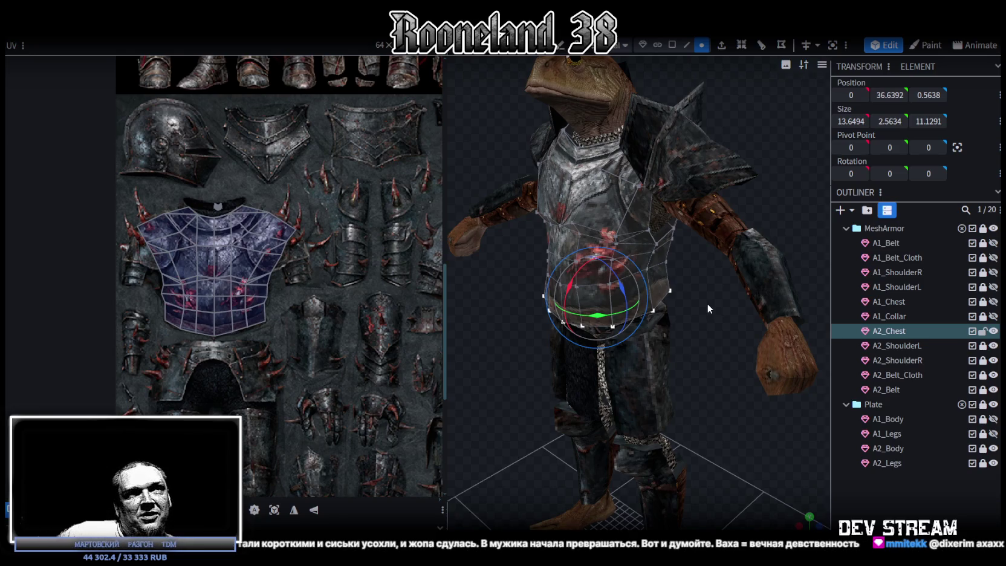
scroll(563, 296, up, 3)
scroll(526, 310, up, 1)
scroll(566, 286, up, 2)
scroll(600, 315, up, 2)
mouse_move(600, 314)
mouse_down()
mouse_move(626, 323)
mouse_move(692, 205)
mouse_up()
Step: Widen four side chest vertices slightly on X and push them forward along Z
click(627, 233)
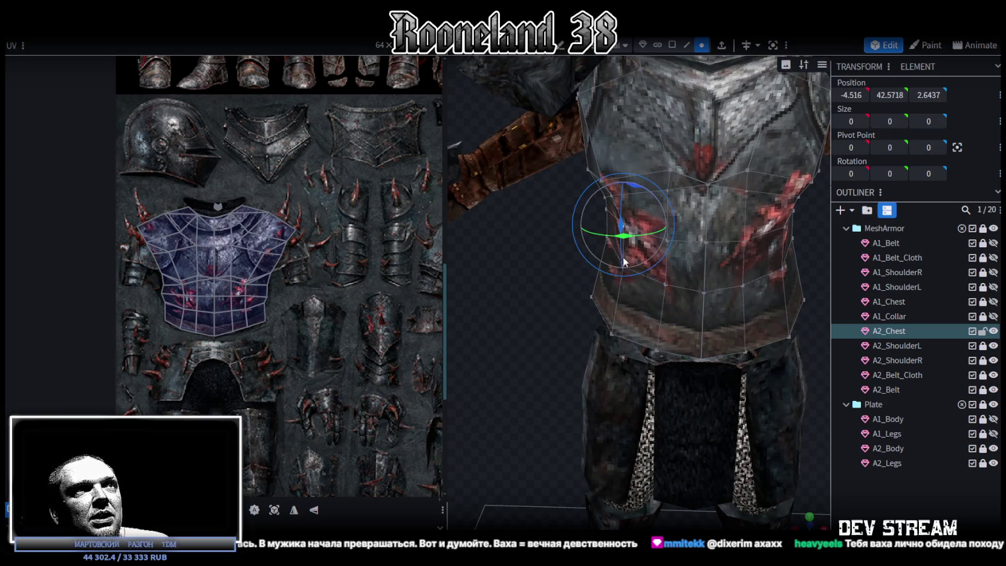
key(v)
shift+click(785, 226)
shift+click(782, 267)
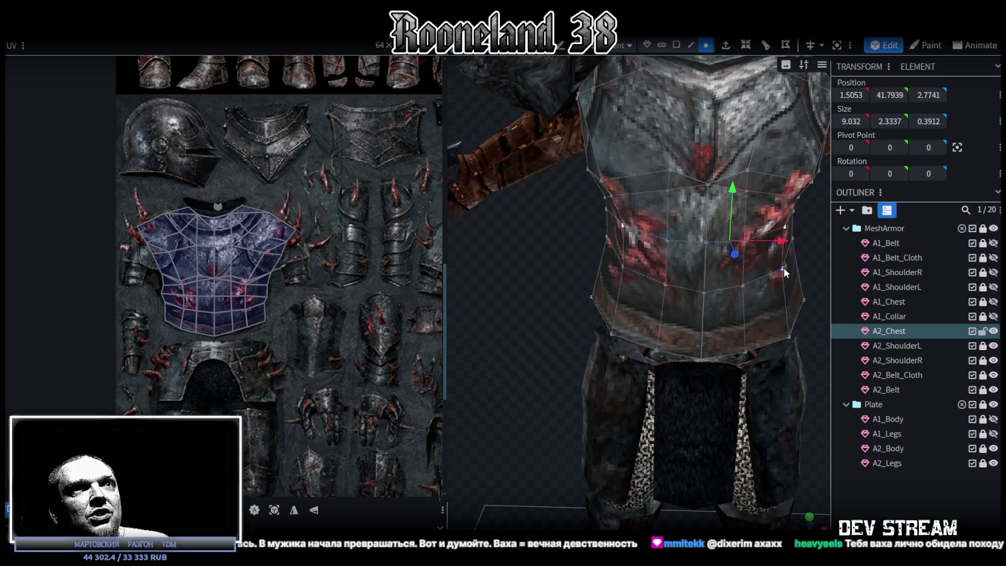
shift+click(623, 263)
mouse_move(580, 281)
mouse_down()
mouse_move(564, 274)
mouse_move(720, 247)
mouse_up()
key(s)
mouse_move(660, 230)
mouse_down()
mouse_move(560, 263)
mouse_move(561, 242)
mouse_up()
key(v)
drag(608, 214, 599, 217)
mouse_move(578, 281)
mouse_down()
mouse_move(544, 317)
mouse_move(616, 295)
mouse_move(727, 313)
mouse_move(722, 323)
mouse_move(754, 301)
mouse_move(831, 308)
mouse_move(844, 322)
mouse_move(711, 317)
mouse_move(664, 302)
mouse_move(715, 301)
mouse_move(553, 303)
mouse_move(560, 276)
mouse_move(551, 270)
mouse_move(589, 270)
mouse_move(691, 321)
mouse_move(669, 268)
mouse_up()
Step: Select a pair of upper chest vertices and raise them
click(613, 243)
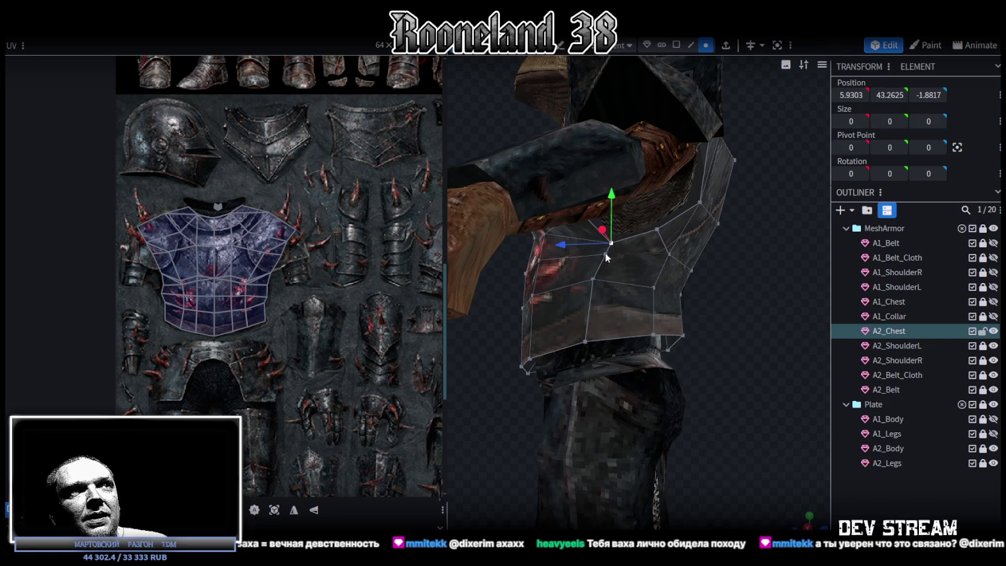
mouse_move(605, 252)
mouse_down()
mouse_move(519, 289)
mouse_move(629, 271)
mouse_up()
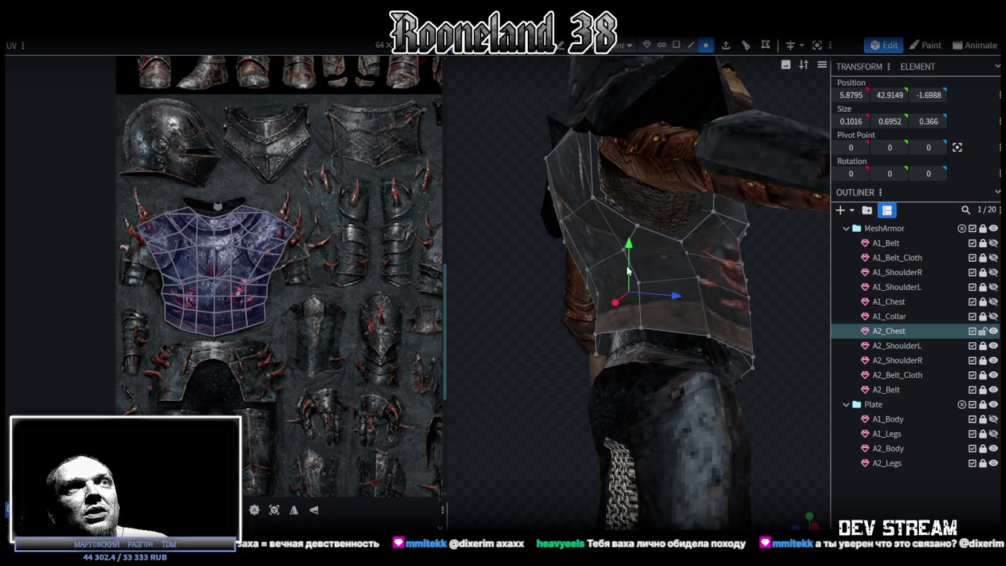
shift+click(676, 239)
mouse_move(688, 253)
mouse_down()
mouse_move(689, 339)
mouse_move(666, 369)
mouse_move(654, 294)
mouse_move(638, 285)
mouse_up()
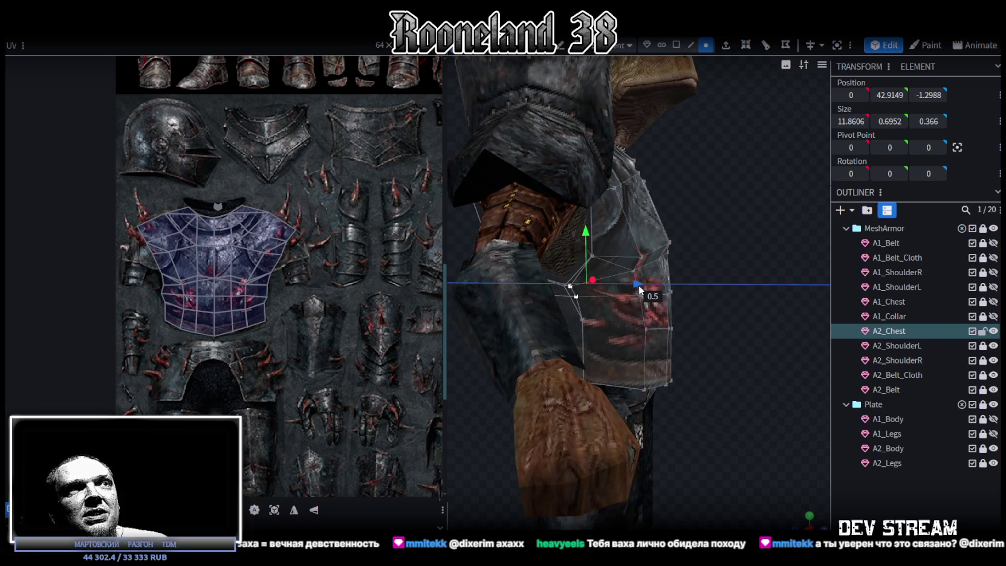
click(569, 284)
mouse_move(760, 268)
mouse_down()
mouse_move(531, 257)
mouse_move(612, 233)
mouse_up()
click(749, 263)
drag(714, 231, 707, 221)
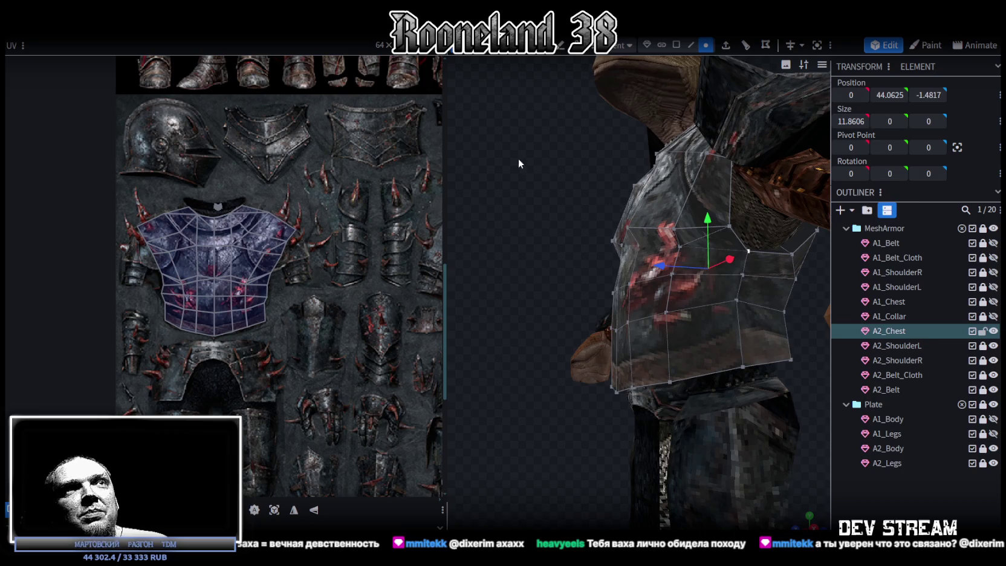
Step: Raise the upper chest loop on Y and flatten it front to back on Z
mouse_move(518, 158)
mouse_down()
mouse_move(499, 202)
mouse_move(464, 169)
mouse_move(639, 217)
mouse_up()
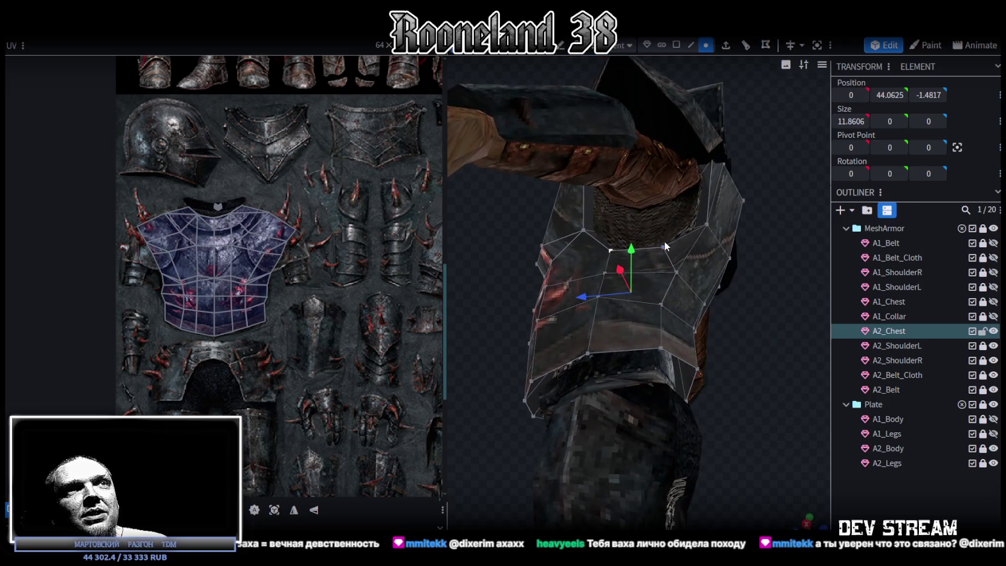
click(585, 229)
mouse_move(763, 326)
mouse_down()
mouse_move(495, 325)
mouse_move(612, 273)
mouse_up()
shift+click(607, 255)
shift+click(685, 238)
mouse_move(778, 253)
mouse_down()
mouse_move(478, 307)
mouse_move(471, 287)
mouse_move(429, 267)
mouse_up()
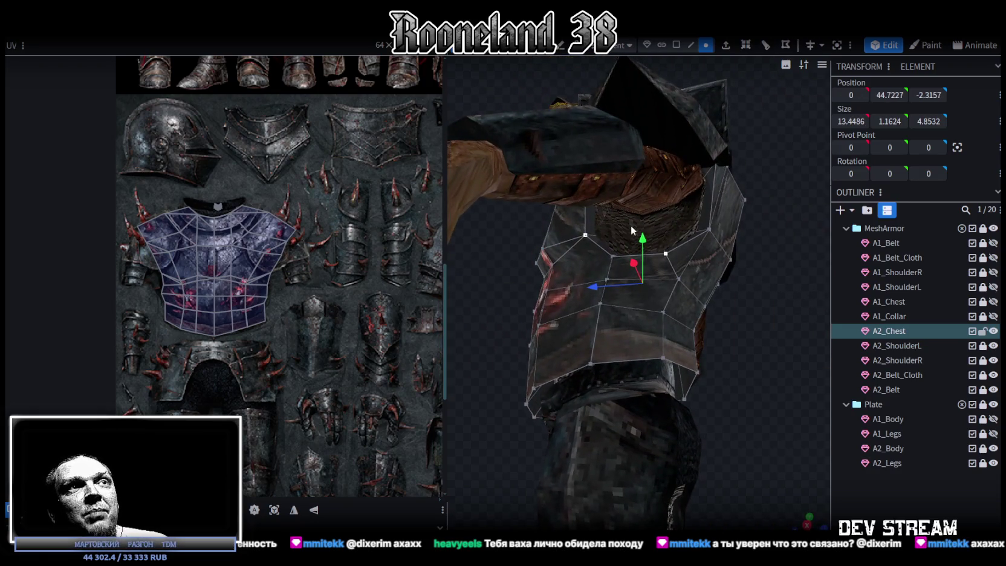
drag(643, 243, 645, 238)
mouse_move(787, 277)
mouse_down()
mouse_move(783, 303)
mouse_move(800, 282)
mouse_up()
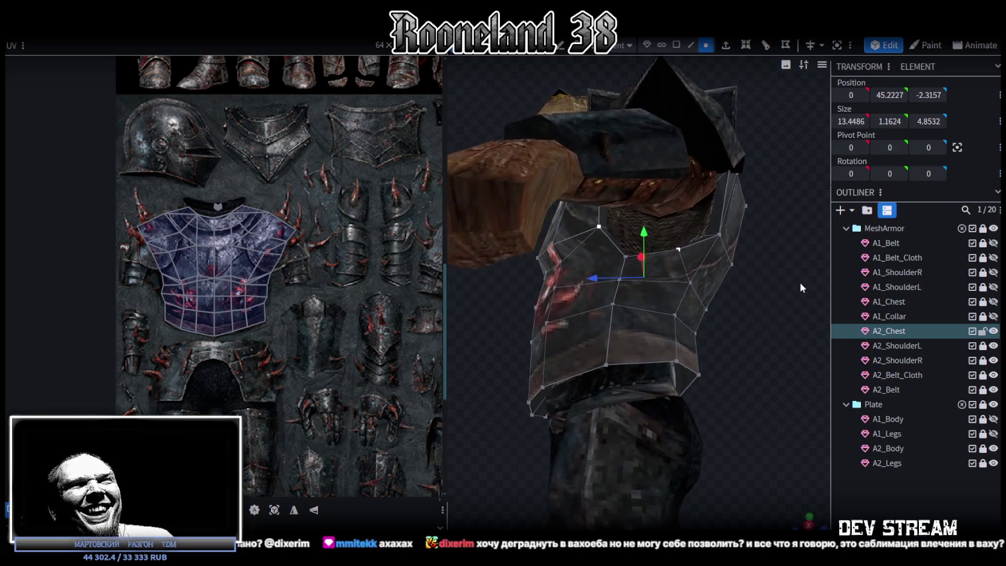
key(s)
mouse_move(671, 274)
mouse_down()
mouse_move(713, 284)
mouse_move(765, 331)
mouse_move(758, 255)
mouse_move(660, 281)
mouse_up()
Step: Clear the selection and save the model to RPGchars.bbmodel
key(ctrl+s)
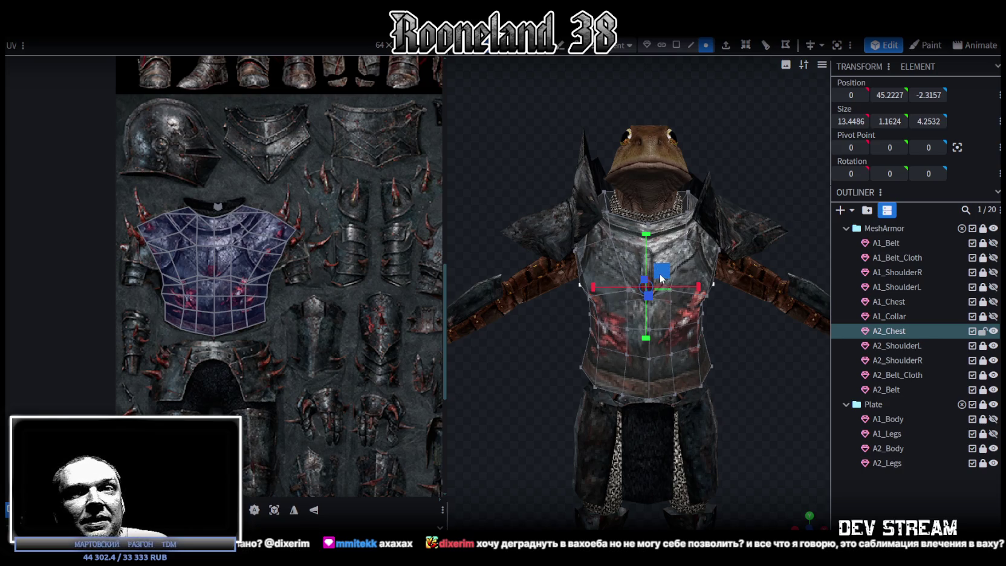
mouse_move(657, 275)
mouse_down()
mouse_move(807, 415)
mouse_move(724, 349)
mouse_move(670, 358)
mouse_up()
click(791, 416)
key(ctrl+s)
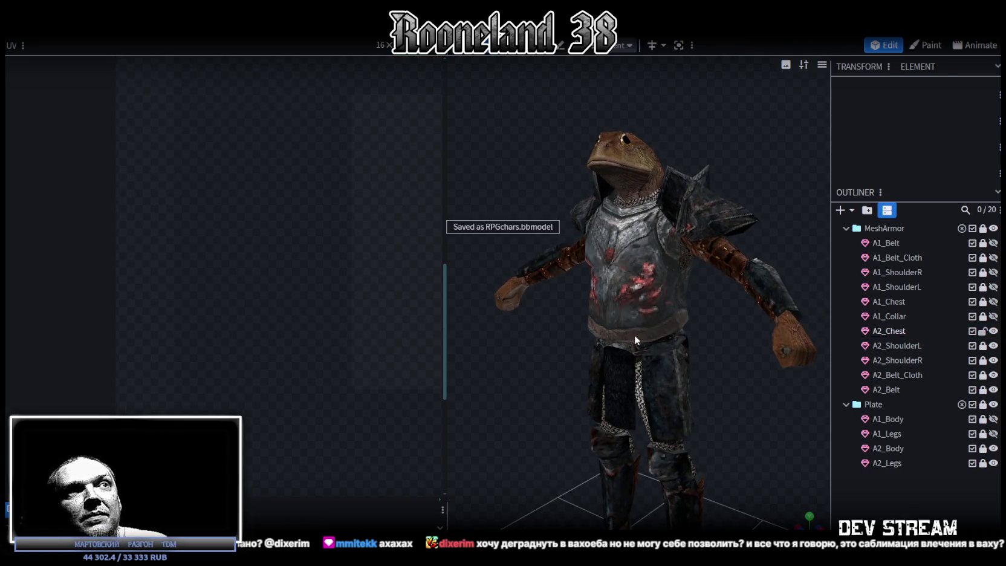
Step: Shrink and narrow A2_Chest's bottom rim, then raise it slightly
click(635, 333)
mouse_move(724, 413)
mouse_down()
mouse_move(737, 334)
mouse_move(783, 349)
mouse_up()
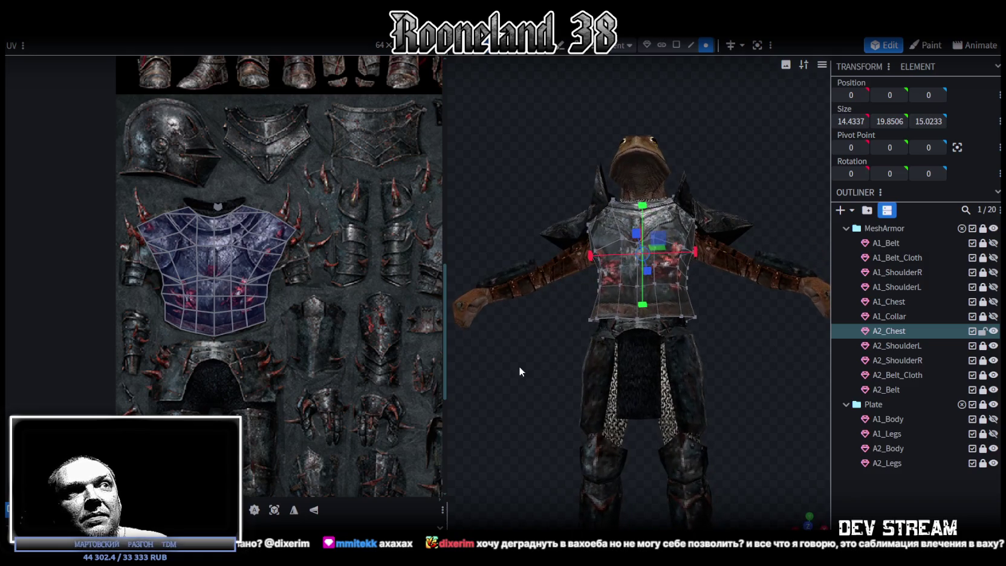
mouse_move(536, 367)
mouse_down()
mouse_move(765, 304)
mouse_move(711, 319)
mouse_move(506, 328)
mouse_move(574, 350)
mouse_move(489, 381)
mouse_move(619, 332)
mouse_move(695, 407)
mouse_move(792, 395)
mouse_up()
drag(672, 354, 661, 358)
mouse_move(735, 380)
mouse_down()
mouse_move(710, 317)
mouse_move(653, 288)
mouse_move(458, 290)
mouse_move(433, 301)
mouse_move(519, 291)
mouse_move(731, 303)
mouse_up()
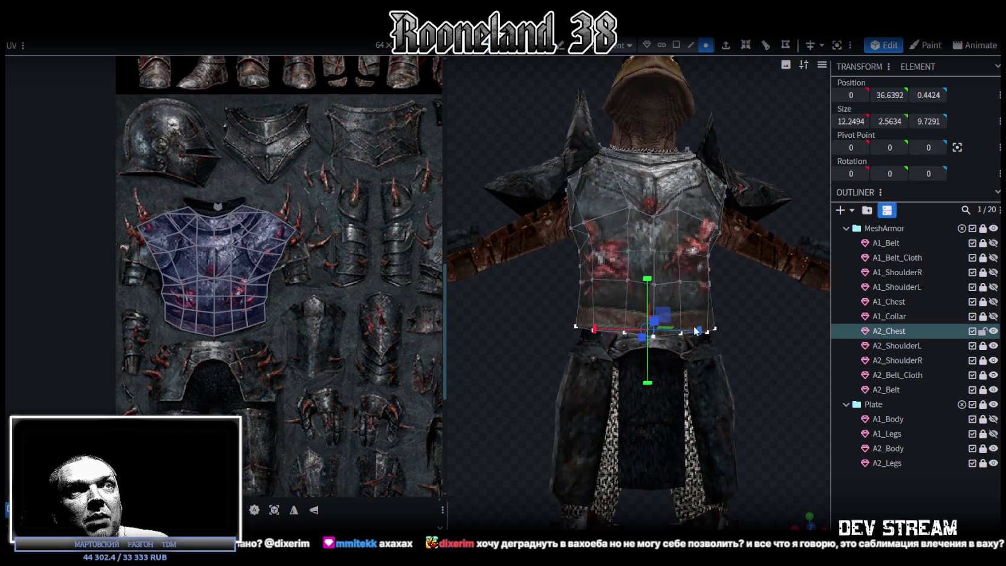
mouse_move(699, 336)
mouse_down()
mouse_move(729, 302)
mouse_move(615, 327)
mouse_move(668, 347)
mouse_move(535, 299)
mouse_move(606, 284)
mouse_move(608, 253)
mouse_move(699, 299)
mouse_move(671, 277)
mouse_up()
mouse_move(780, 365)
mouse_down()
mouse_move(699, 372)
mouse_move(594, 361)
mouse_move(524, 391)
mouse_move(553, 379)
mouse_move(588, 383)
mouse_move(516, 397)
mouse_move(502, 383)
mouse_move(456, 399)
mouse_move(614, 399)
mouse_move(660, 317)
mouse_up()
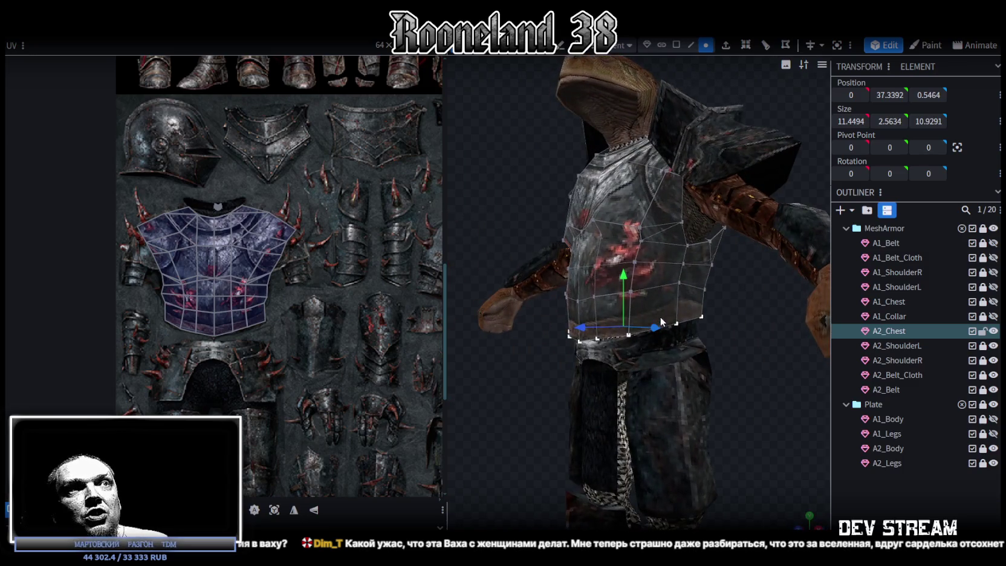
Step: Lower a pair of chest vertices from Y 41.01 to 40.21
click(681, 279)
drag(736, 351, 581, 245)
shift+click(663, 263)
drag(647, 241, 646, 251)
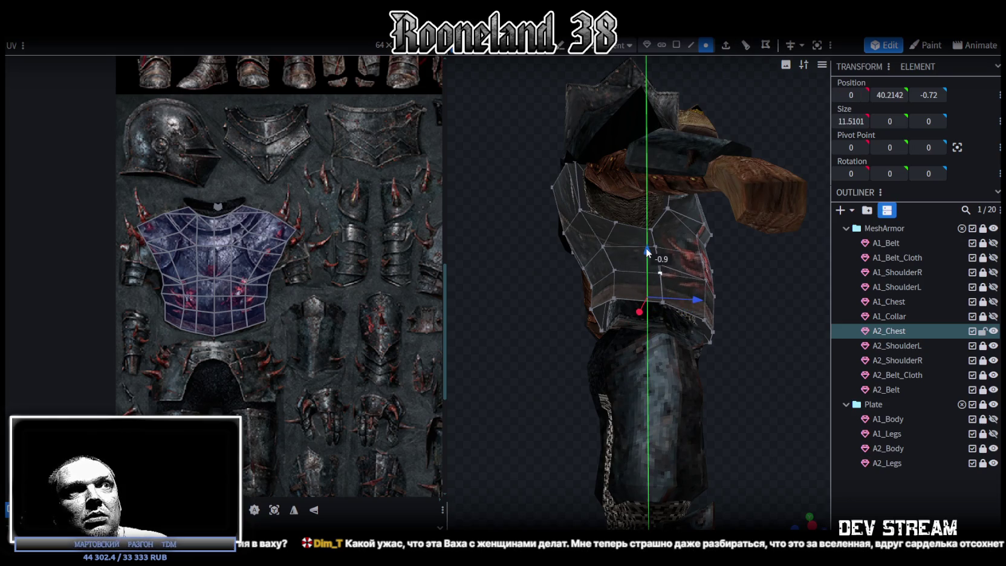
mouse_move(739, 291)
mouse_down()
mouse_move(717, 323)
mouse_move(540, 365)
mouse_move(624, 318)
mouse_move(599, 352)
mouse_move(565, 371)
mouse_move(584, 389)
mouse_move(607, 391)
mouse_move(596, 385)
mouse_up()
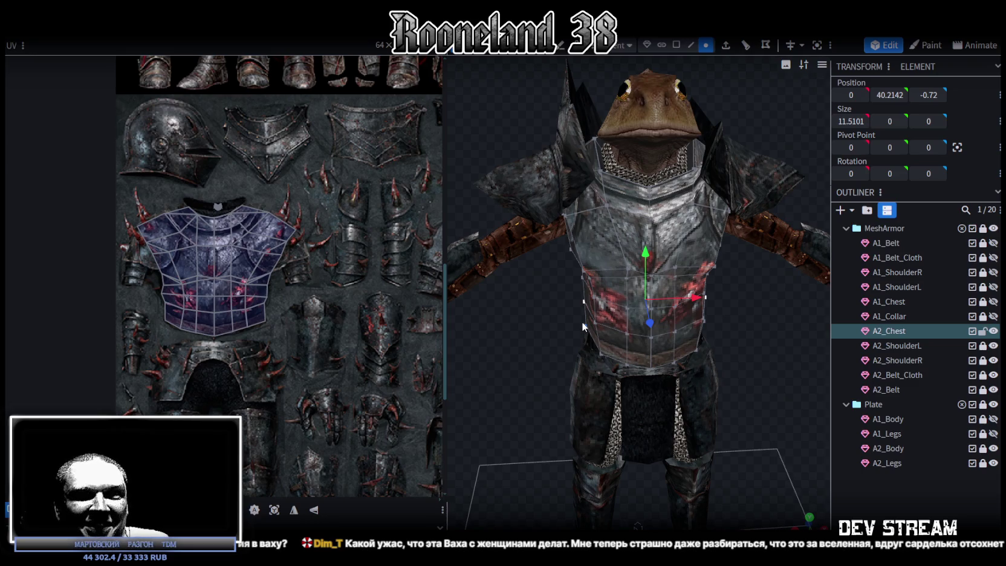
scroll(736, 355, down, 3)
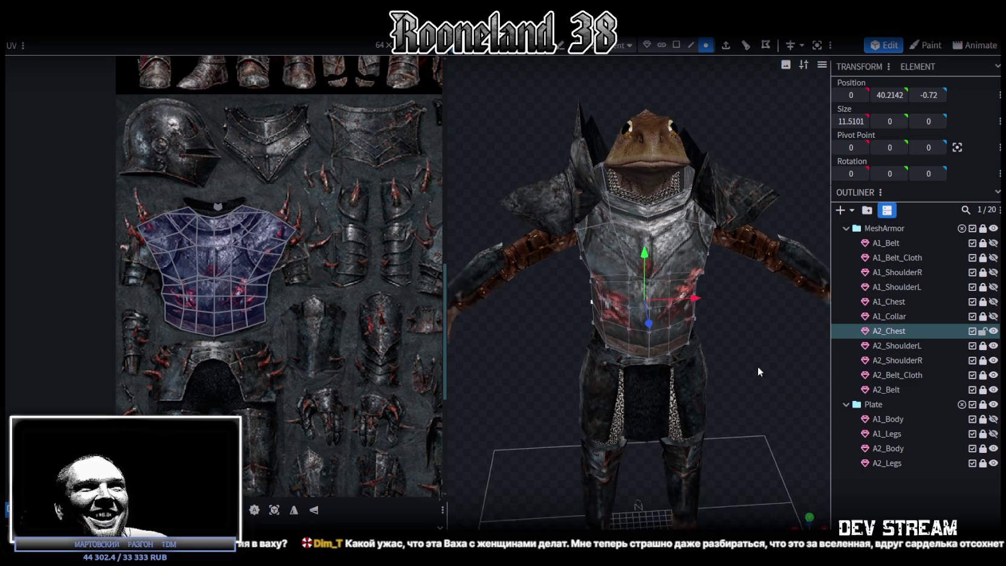
Step: Duplicate A1_Collar and place the copy above A2_Belt in the MeshArmor group
click(710, 358)
scroll(710, 357, down, 3)
scroll(705, 374, up, 2)
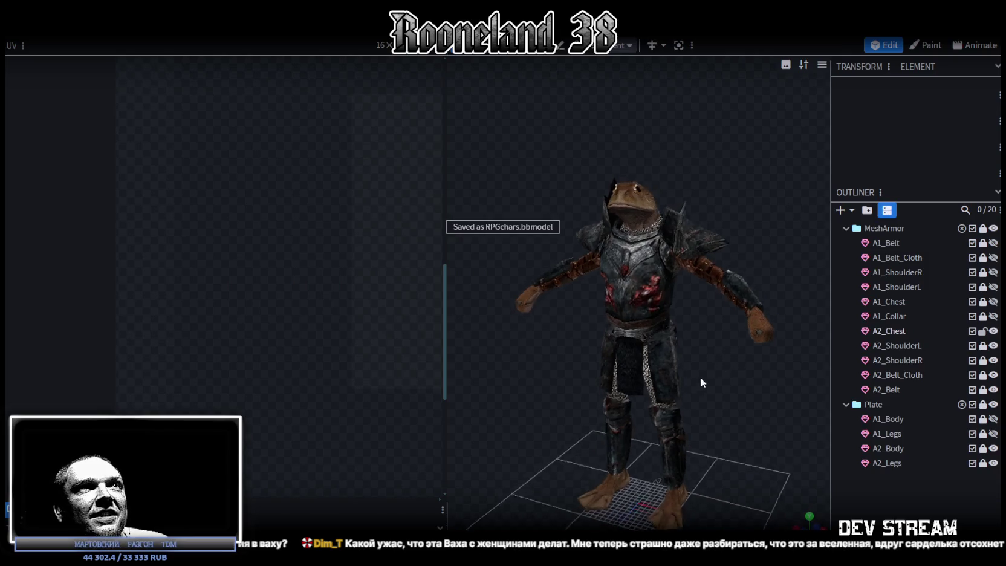
scroll(744, 373, up, 2)
scroll(688, 299, up, 2)
click(688, 299)
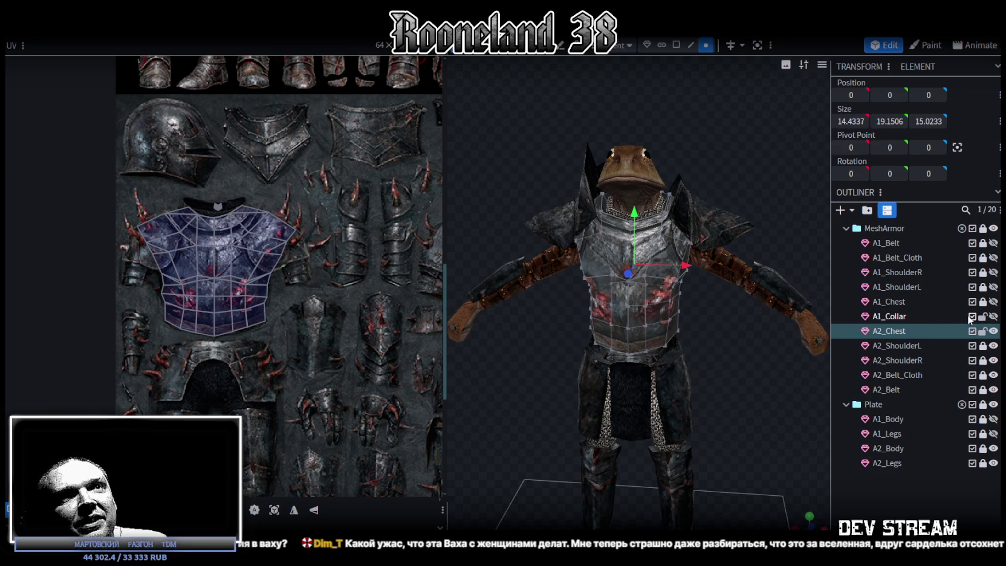
click(901, 320)
key(ctrl+d)
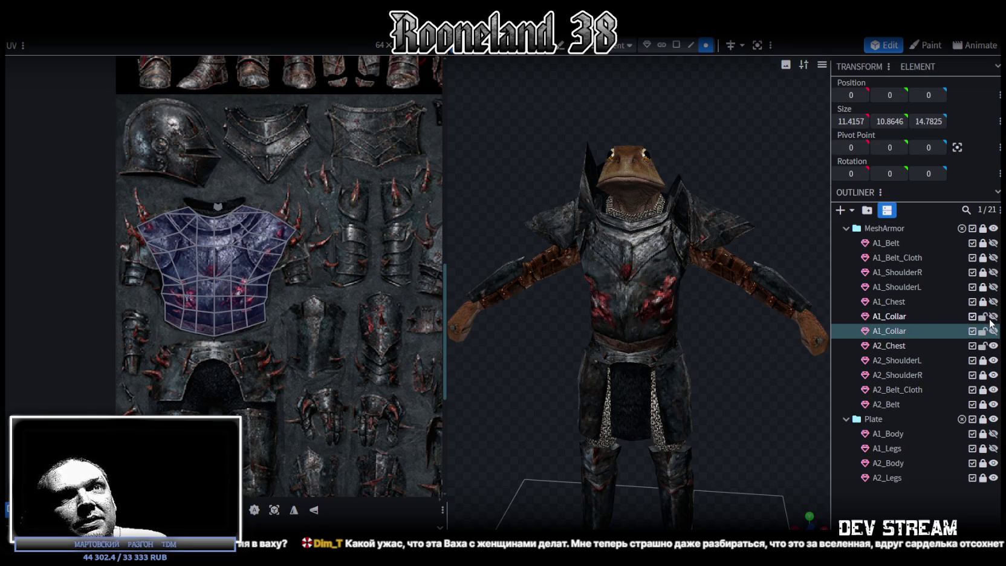
drag(897, 332, 893, 395)
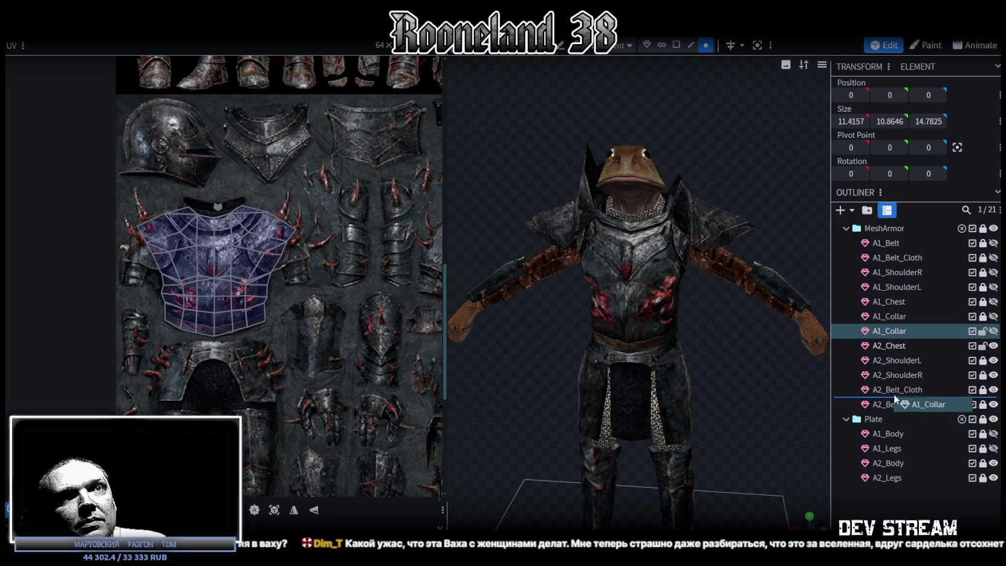
Step: Rename the copy to A2_Collar, unlock it and make it visible
double_click(886, 391)
text(2)
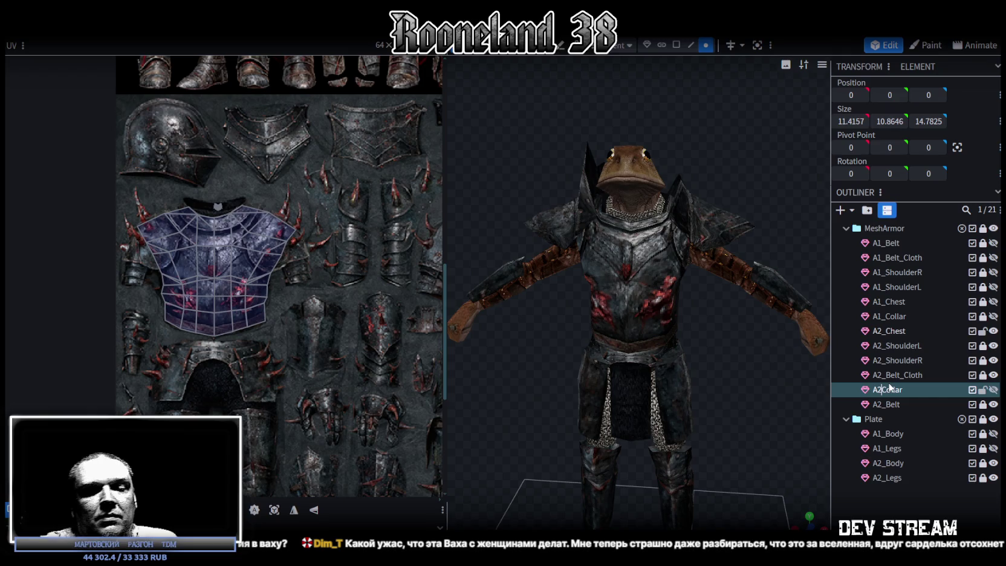
click(985, 390)
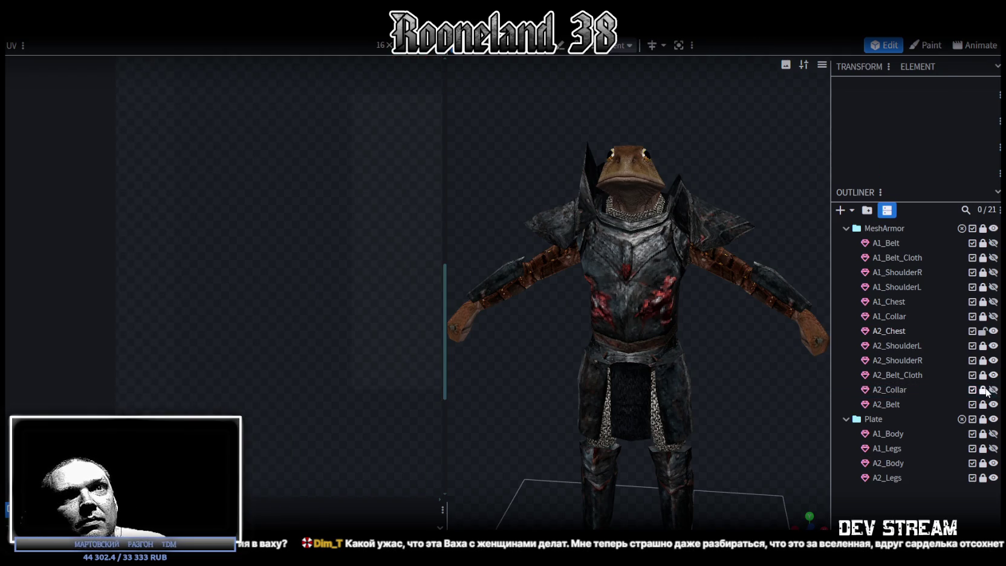
click(993, 390)
click(993, 390)
click(992, 391)
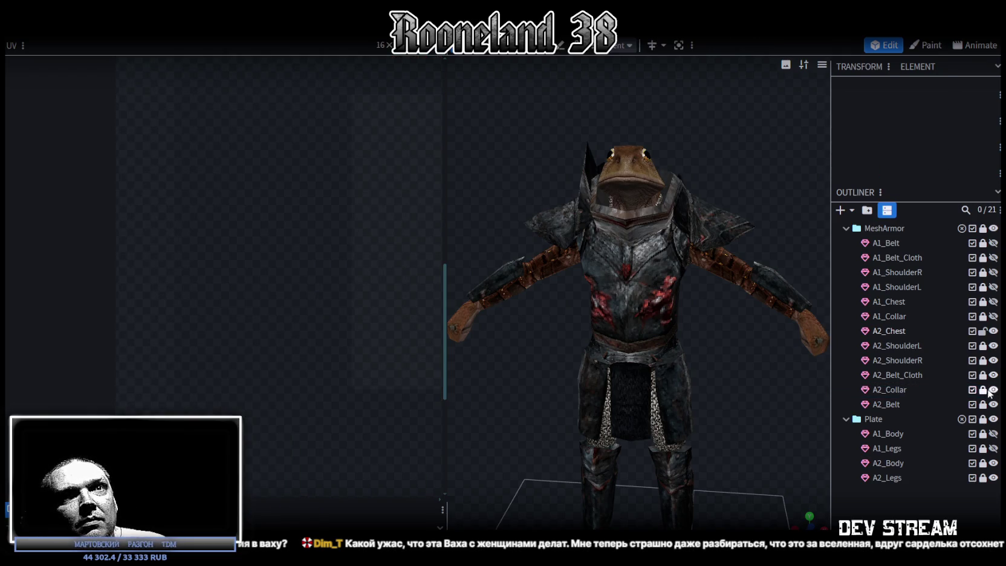
click(890, 390)
mouse_move(829, 341)
mouse_down()
mouse_move(700, 228)
mouse_move(719, 206)
mouse_move(654, 320)
mouse_move(709, 345)
mouse_move(680, 125)
mouse_move(693, 104)
mouse_move(655, 113)
mouse_move(677, 78)
mouse_up()
scroll(719, 206, up, 3)
click(691, 45)
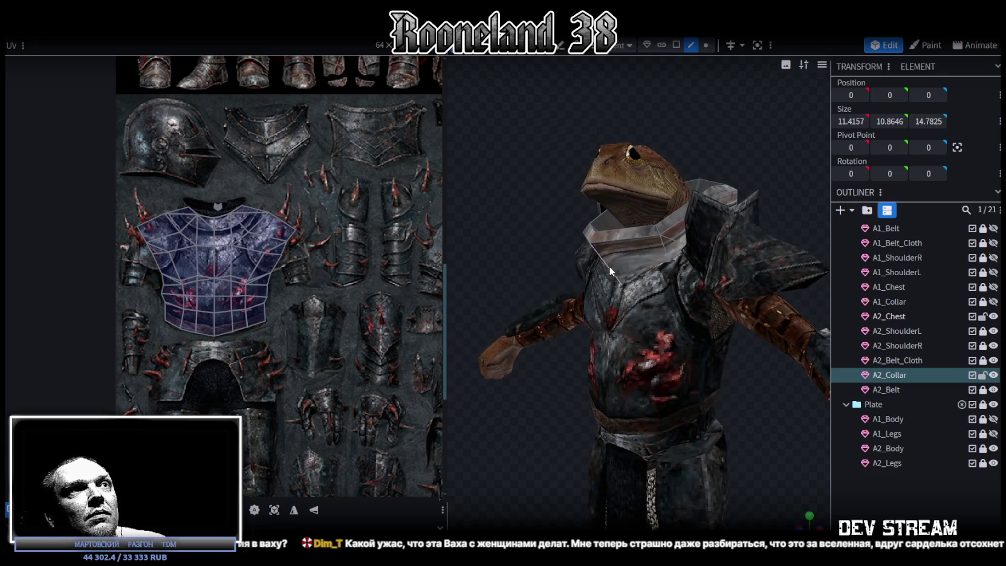
Step: Shift a collar edge outward and rotate it to angle the collar
click(609, 266)
mouse_move(610, 265)
mouse_down()
mouse_move(526, 248)
mouse_move(517, 269)
mouse_move(503, 241)
mouse_move(520, 236)
mouse_up()
key(ctrl+z)
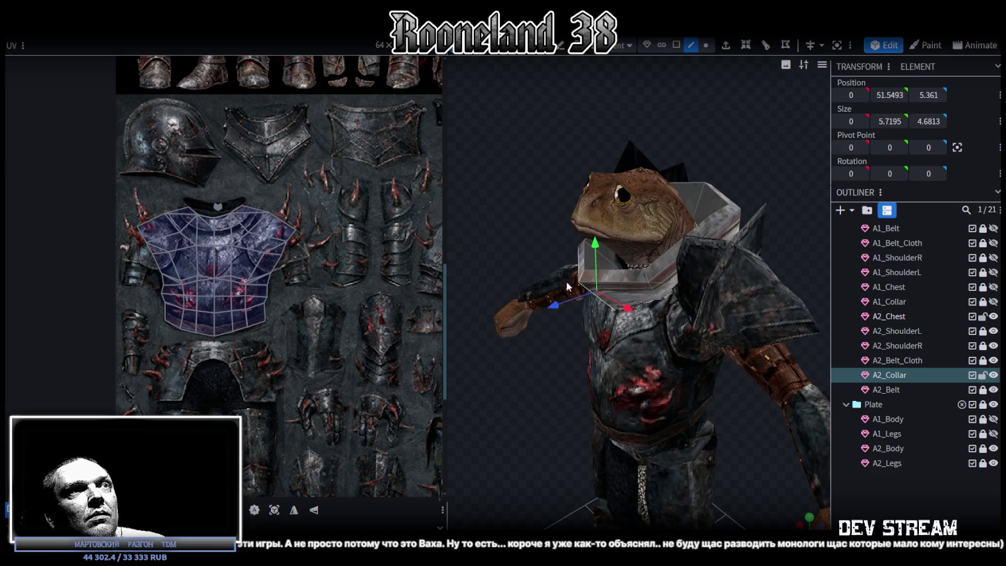
drag(583, 278, 518, 189)
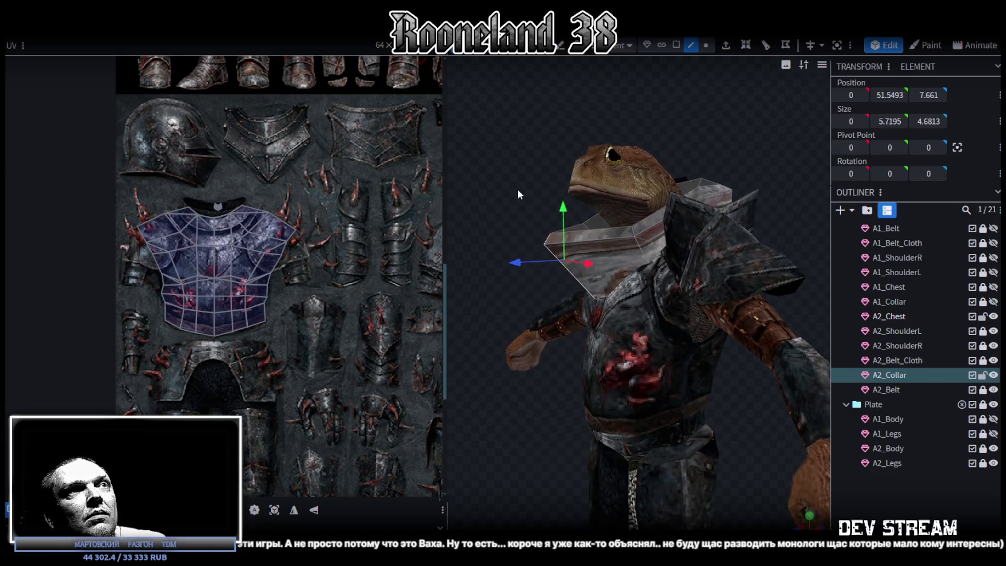
key(r)
mouse_move(529, 253)
mouse_down()
mouse_move(526, 159)
mouse_move(579, 161)
mouse_move(557, 178)
mouse_move(516, 176)
mouse_move(529, 193)
mouse_move(488, 133)
mouse_move(515, 131)
mouse_move(574, 159)
mouse_move(589, 190)
mouse_move(621, 208)
mouse_up()
key(v)
Step: Resize another collar face, stretch it deeper and raise it upward
click(784, 224)
key(s)
mouse_move(780, 226)
mouse_down()
mouse_move(684, 256)
mouse_move(643, 175)
mouse_move(662, 179)
mouse_move(712, 97)
mouse_move(701, 125)
mouse_move(644, 104)
mouse_move(690, 105)
mouse_move(692, 177)
mouse_move(671, 61)
mouse_up()
mouse_move(607, 214)
mouse_down()
mouse_move(650, 322)
mouse_move(696, 189)
mouse_move(735, 222)
mouse_move(714, 181)
mouse_up()
mouse_move(657, 230)
mouse_down()
mouse_move(665, 197)
mouse_move(650, 227)
mouse_move(681, 96)
mouse_up()
Step: Raise another collar edge, then select the whole collar and switch to solid shading
click(695, 45)
click(664, 266)
drag(668, 205, 666, 181)
mouse_move(584, 179)
mouse_down()
mouse_move(666, 162)
mouse_move(717, 201)
mouse_move(742, 189)
mouse_move(719, 426)
mouse_move(754, 413)
mouse_move(668, 399)
mouse_move(735, 384)
mouse_move(751, 324)
mouse_up()
click(725, 42)
scroll(643, 291, up, 2)
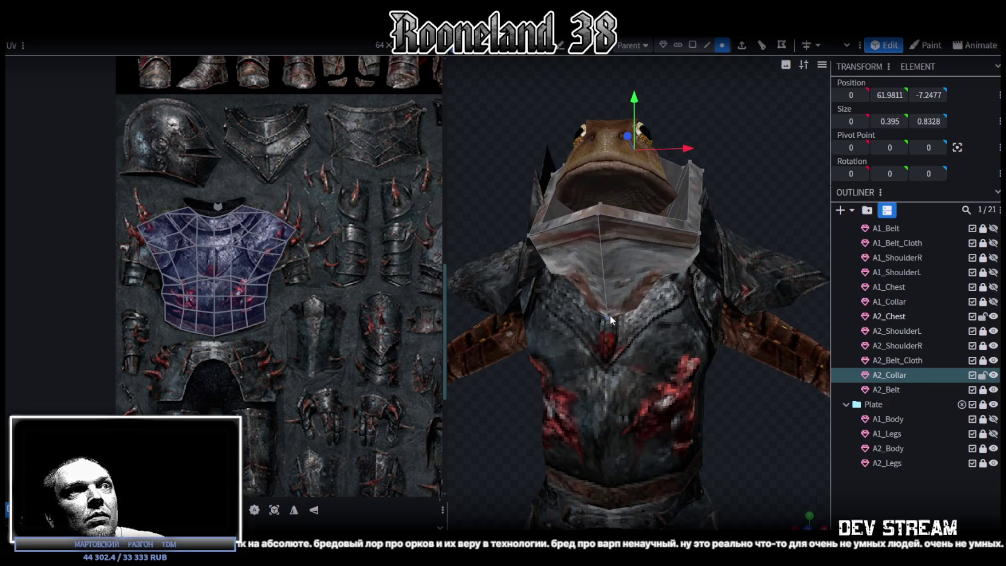
click(697, 234)
mouse_move(524, 188)
mouse_down()
mouse_move(494, 174)
mouse_move(658, 317)
mouse_move(591, 245)
mouse_up()
key(ctrl+a)
key(z)
key(z)
key(z)
key(z)
mouse_move(769, 329)
mouse_down()
mouse_move(799, 185)
mouse_move(679, 140)
mouse_move(694, 107)
mouse_up()
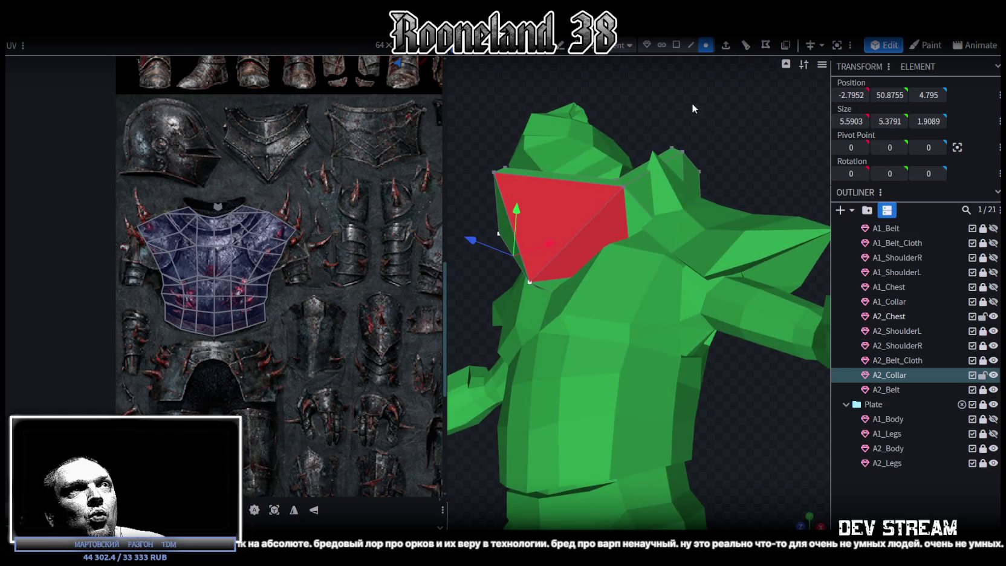
Step: Select A2_Collar's whole UV island and move it onto the lower armor texture
click(573, 213)
drag(610, 290, 762, 183)
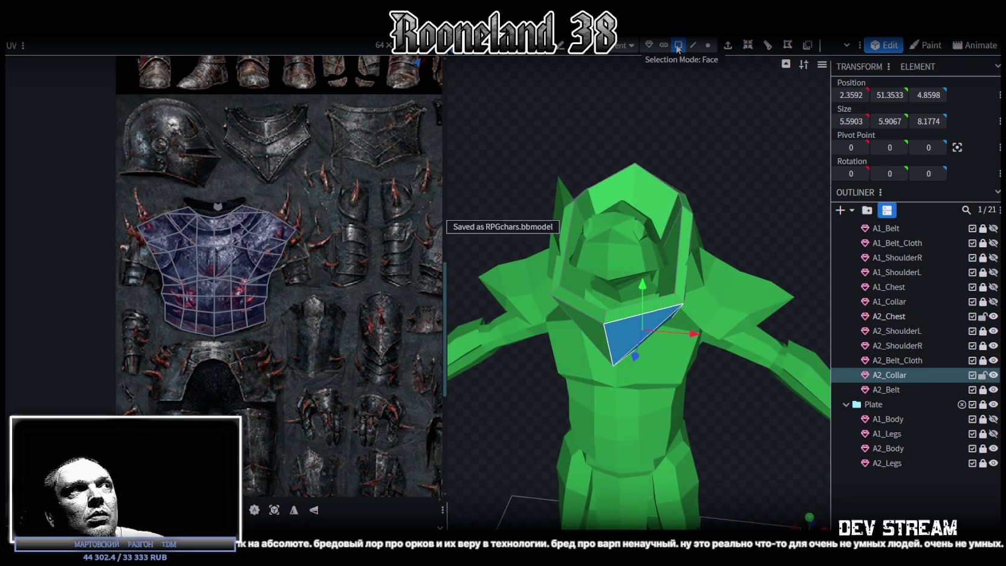
scroll(365, 351, down, 3)
scroll(360, 348, down, 2)
scroll(360, 348, down, 2)
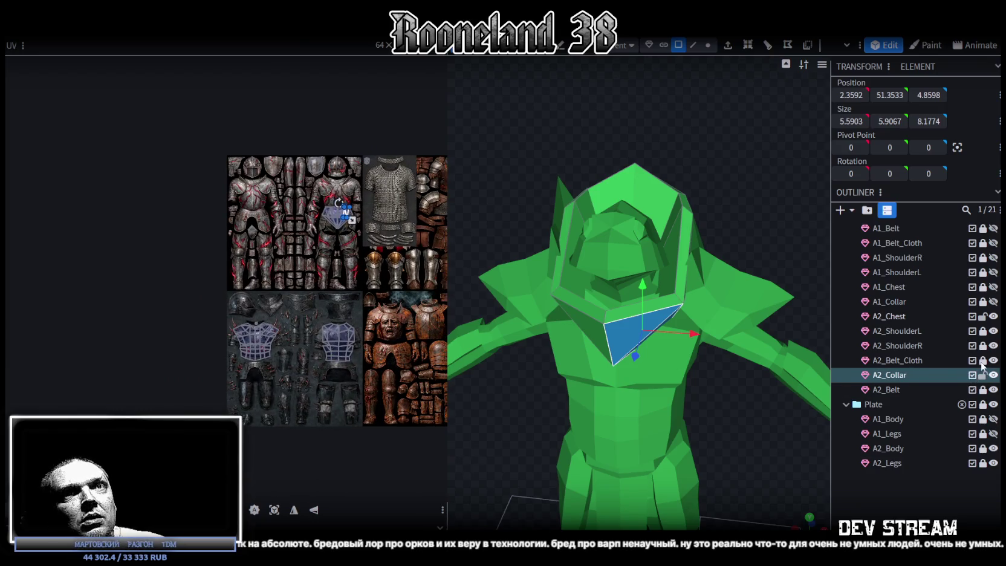
scroll(991, 303, up, 2)
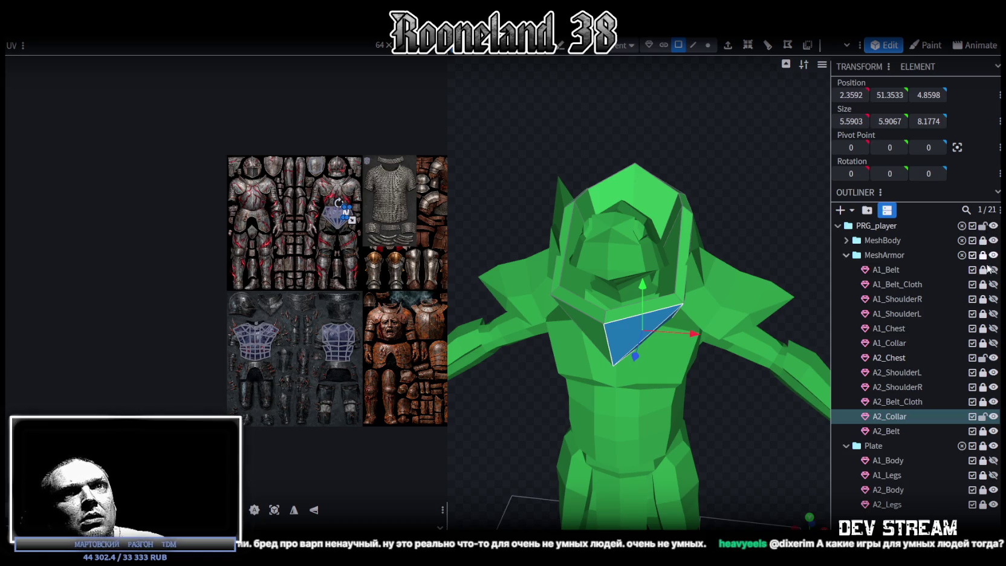
scroll(338, 211, up, 2)
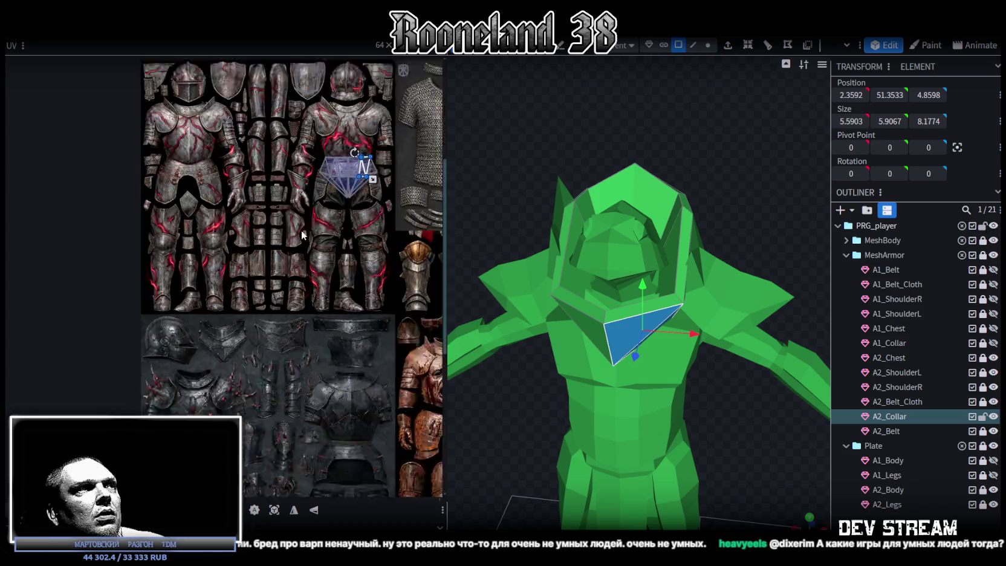
scroll(337, 213, up, 2)
scroll(290, 242, up, 3)
key(ctrl+a)
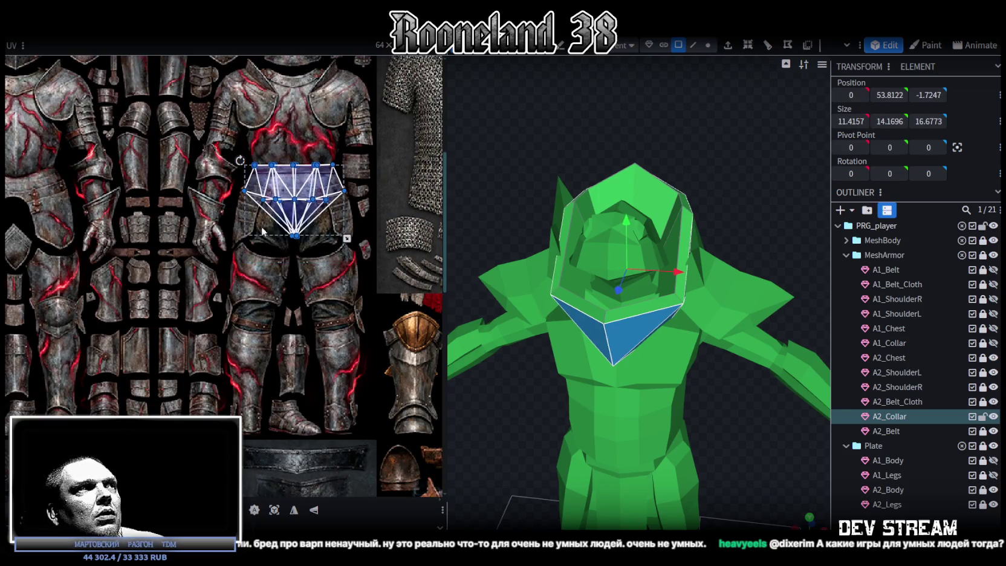
scroll(312, 248, down, 1)
scroll(311, 248, down, 2)
scroll(308, 138, down, 1)
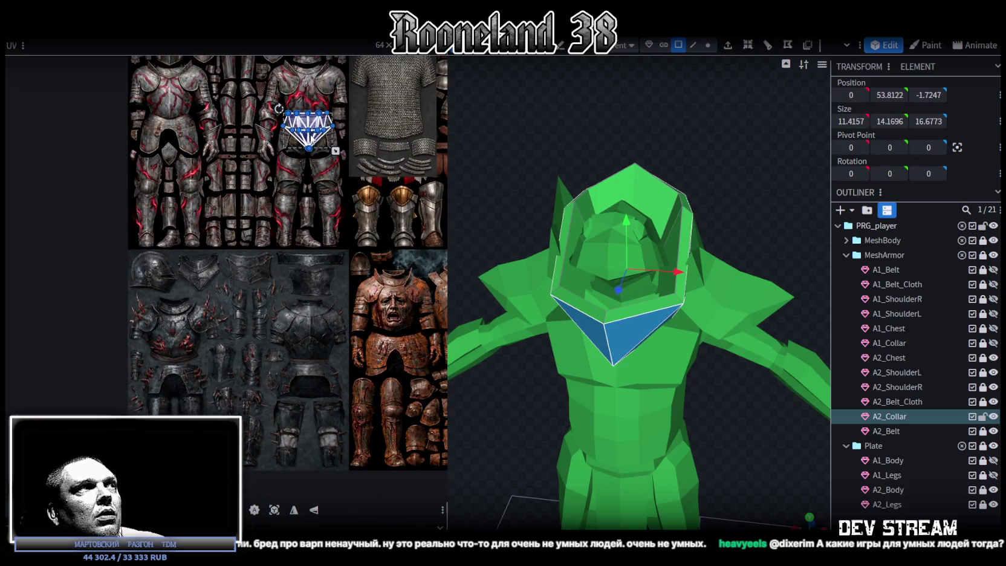
mouse_move(318, 128)
mouse_down()
mouse_move(301, 380)
mouse_move(202, 297)
mouse_up()
Step: Place the UV island over the collar plate, shrink it, and refit its vertices
scroll(202, 296, up, 2)
scroll(237, 308, up, 3)
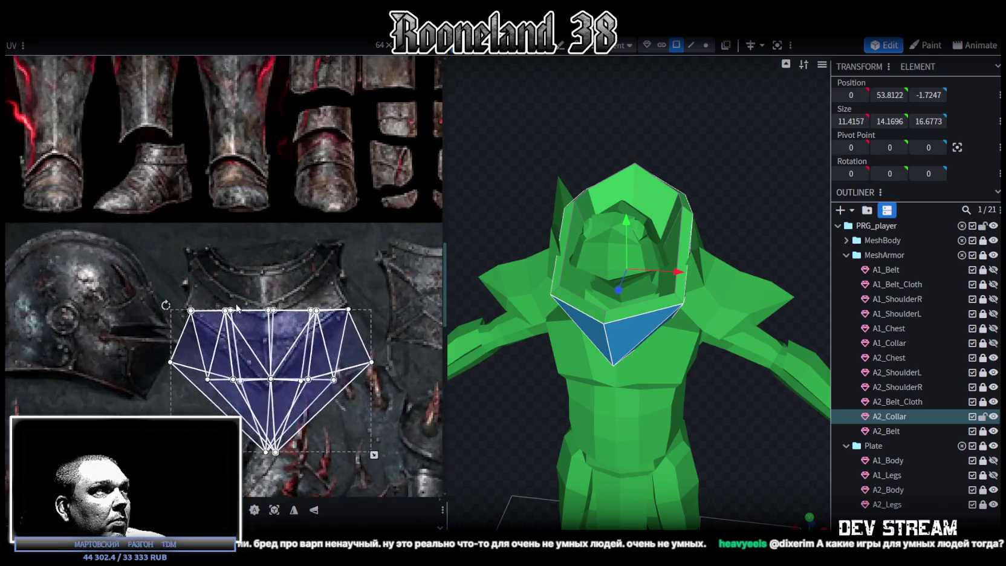
scroll(236, 309, up, 2)
mouse_move(262, 345)
mouse_down()
mouse_move(268, 297)
mouse_move(281, 294)
mouse_up()
drag(411, 415, 364, 393)
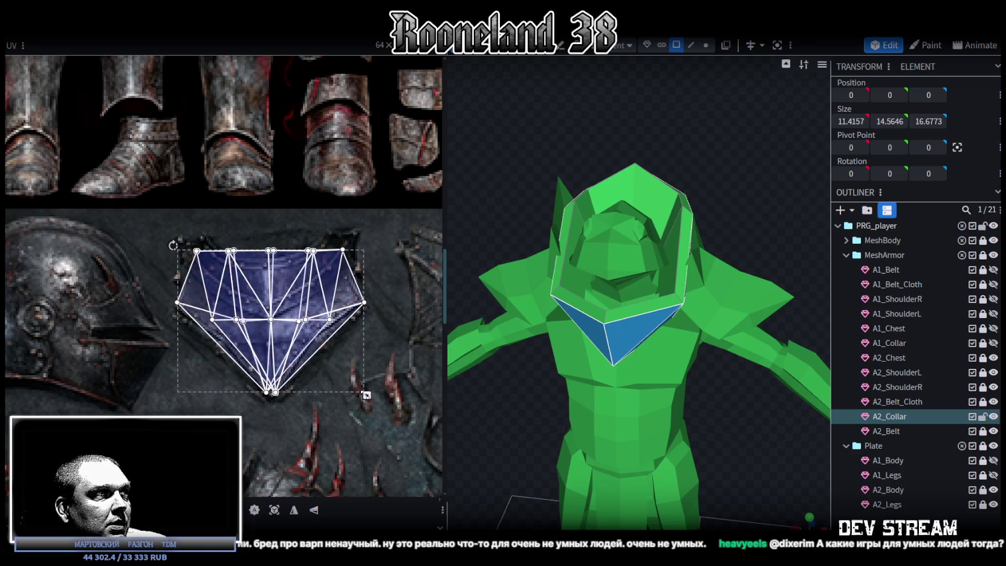
scroll(180, 351, up, 3)
mouse_move(159, 279)
mouse_down()
mouse_move(185, 240)
mouse_move(174, 266)
mouse_up()
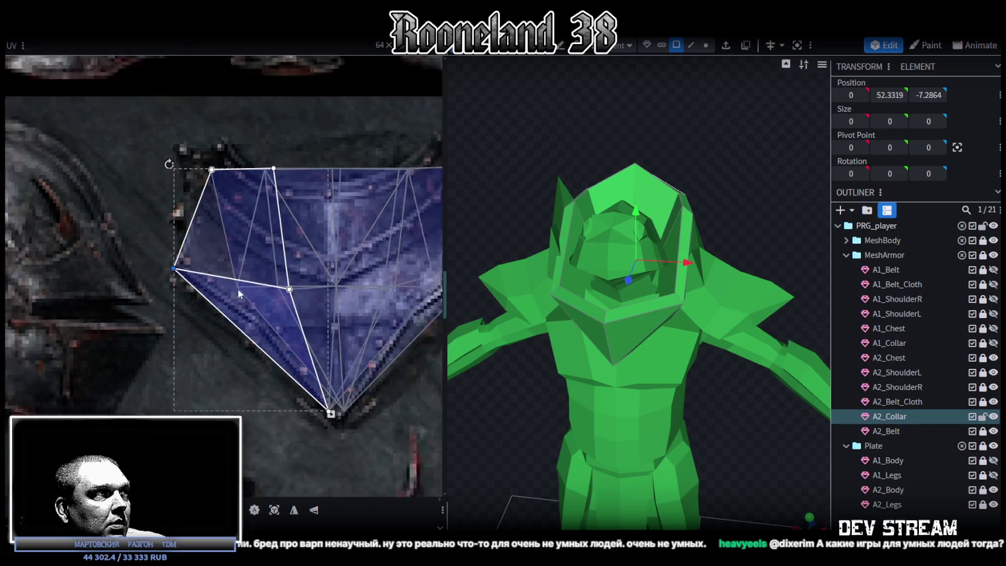
scroll(225, 323, down, 3)
scroll(336, 292, up, 4)
click(312, 269)
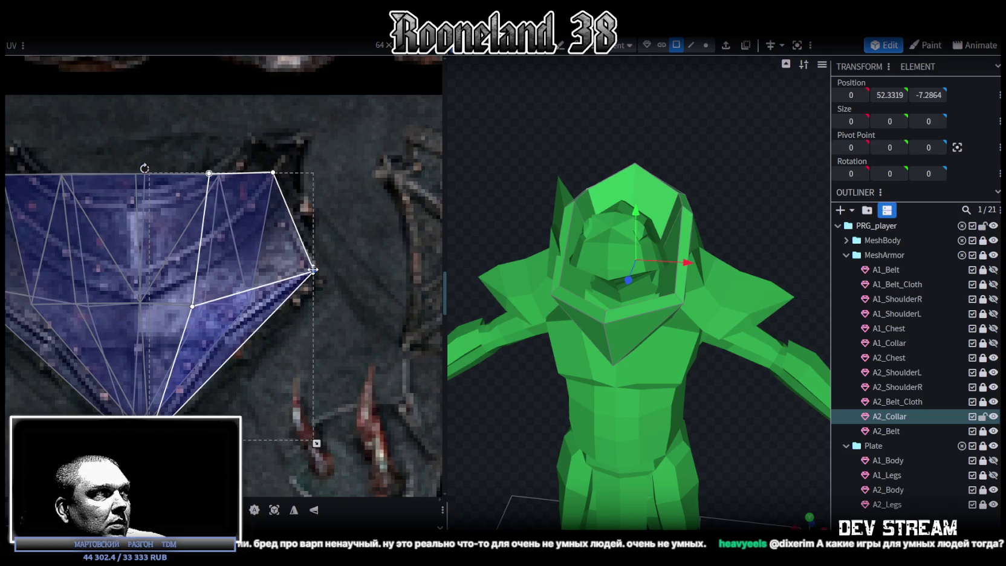
scroll(338, 296, up, 2)
click(272, 219)
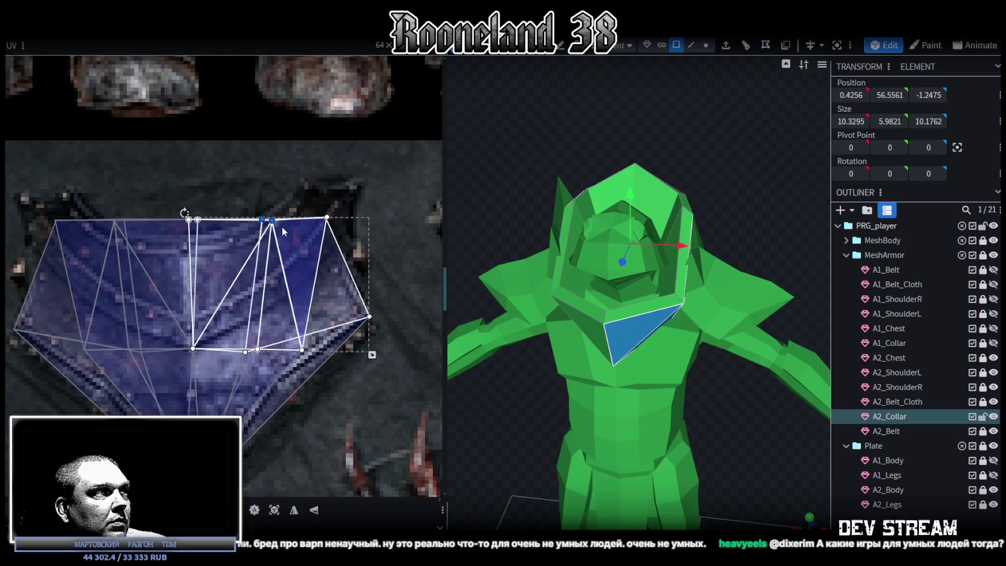
Step: Nudge the collar's upper UV vertices outward on the left and right triangle sets
drag(263, 219, 269, 222)
mouse_move(169, 205)
mouse_down()
mouse_move(202, 228)
mouse_move(194, 242)
mouse_up()
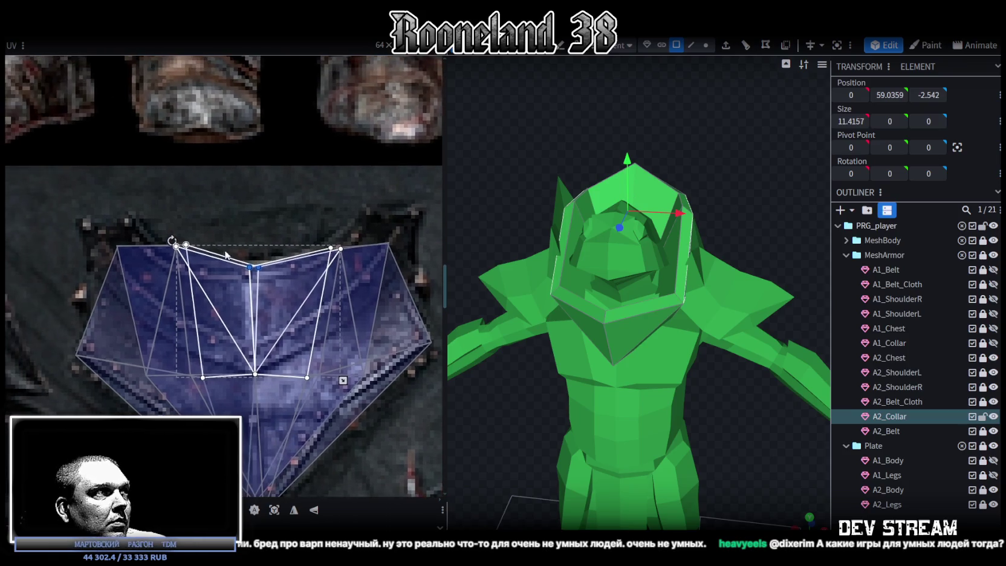
click(169, 254)
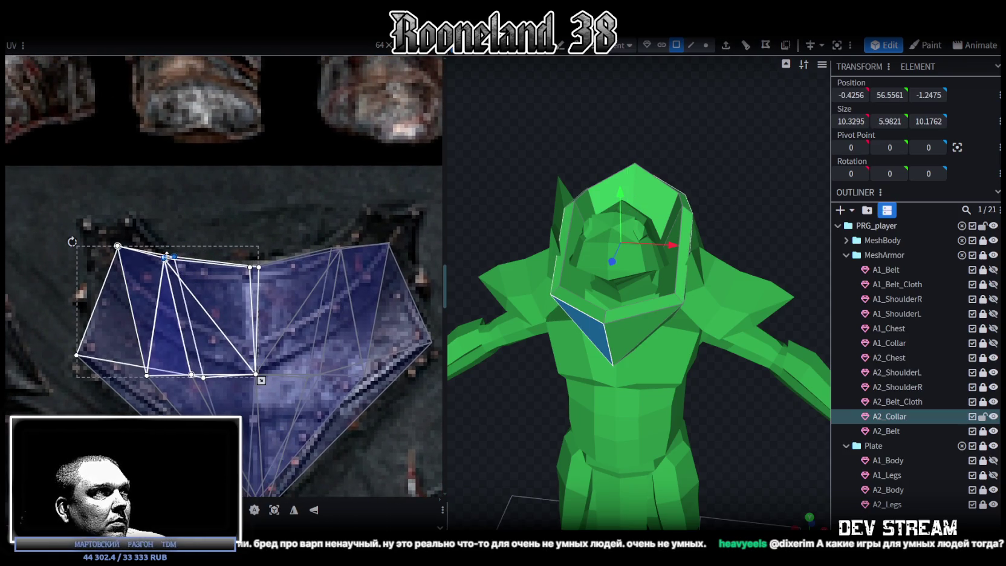
click(332, 243)
click(373, 226)
click(373, 251)
mouse_move(390, 242)
mouse_down()
mouse_move(403, 217)
mouse_move(390, 209)
mouse_up()
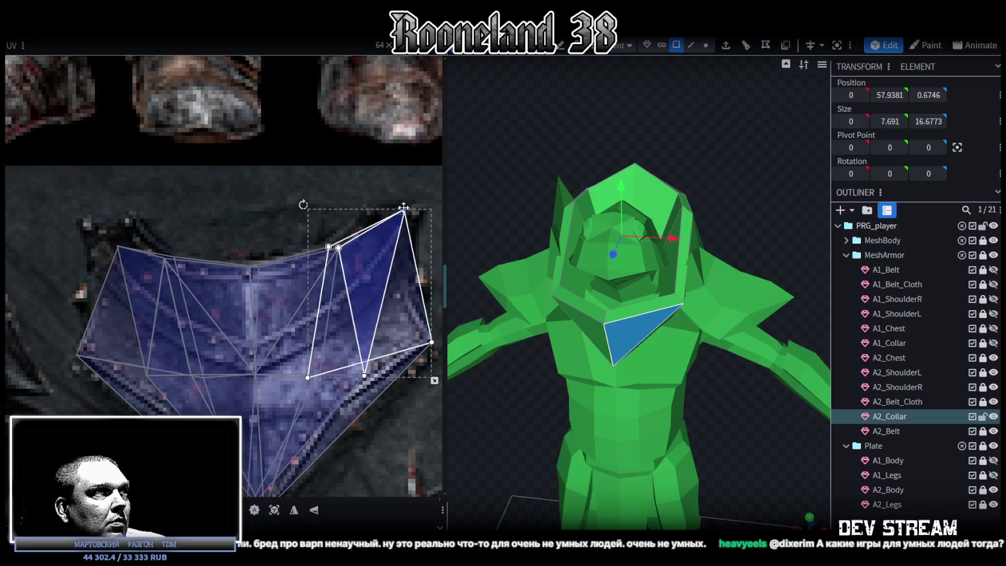
Step: Drag the lower-left and right collar UV points onto the plate outline, then deselect to preview
mouse_move(88, 234)
mouse_down()
mouse_move(142, 259)
mouse_move(112, 222)
mouse_up()
mouse_move(63, 339)
mouse_down()
mouse_move(108, 378)
mouse_move(86, 354)
mouse_up()
middle_drag(191, 403, 177, 285)
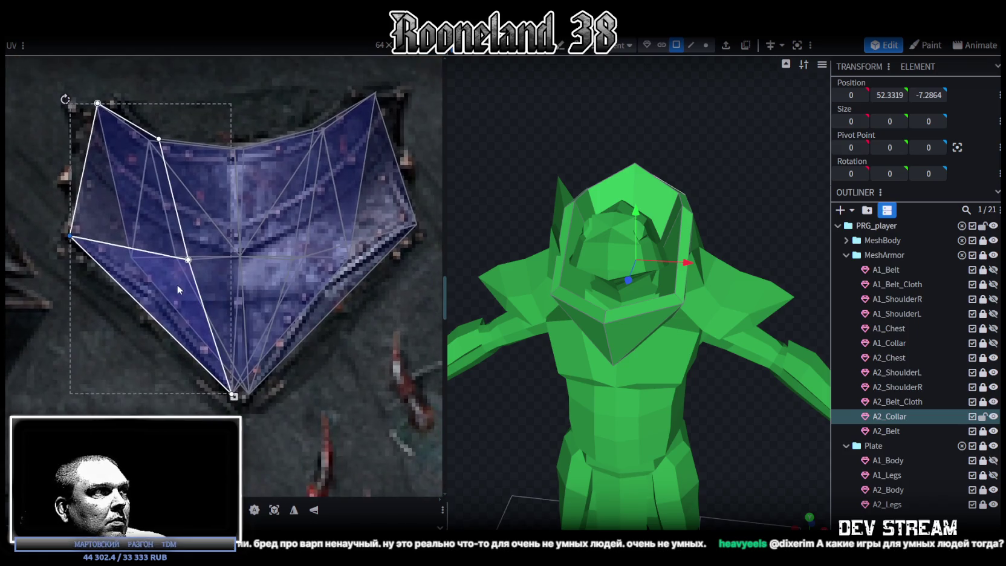
drag(225, 414, 240, 390)
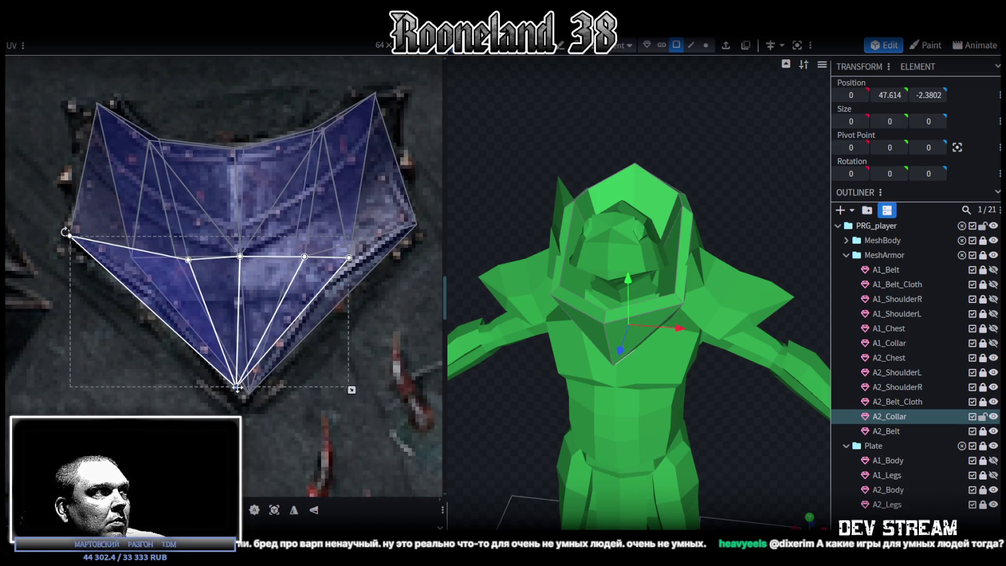
click(247, 392)
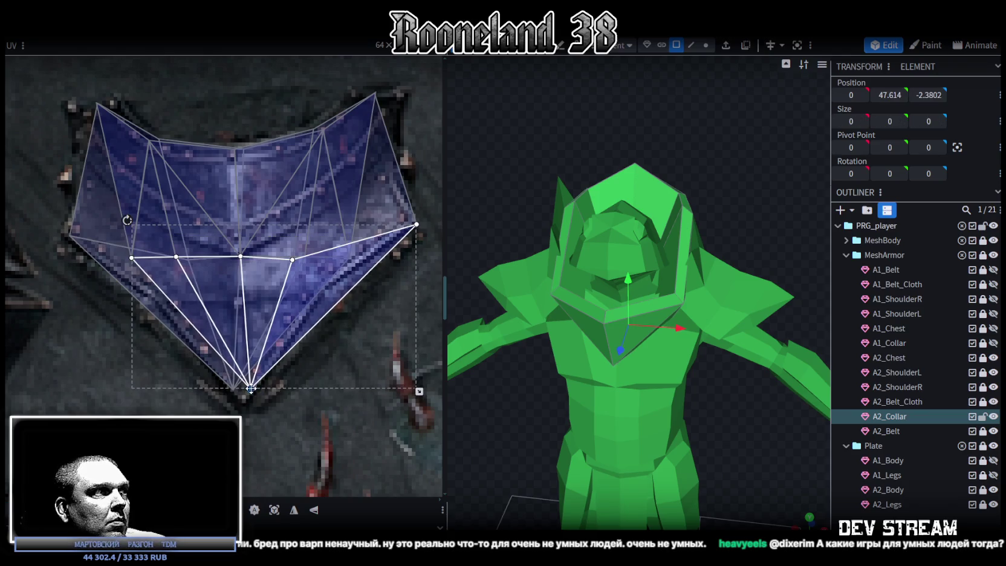
middle_drag(358, 302, 351, 359)
click(399, 259)
drag(413, 283, 406, 280)
click(783, 490)
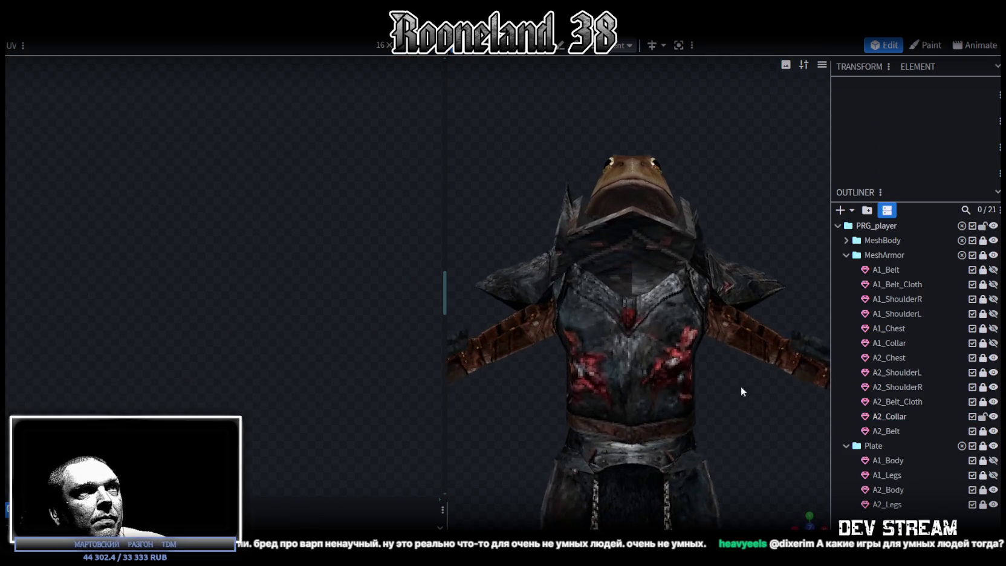
Step: Select A2_Collar and its left and right front faces
click(662, 277)
drag(735, 244, 464, 204)
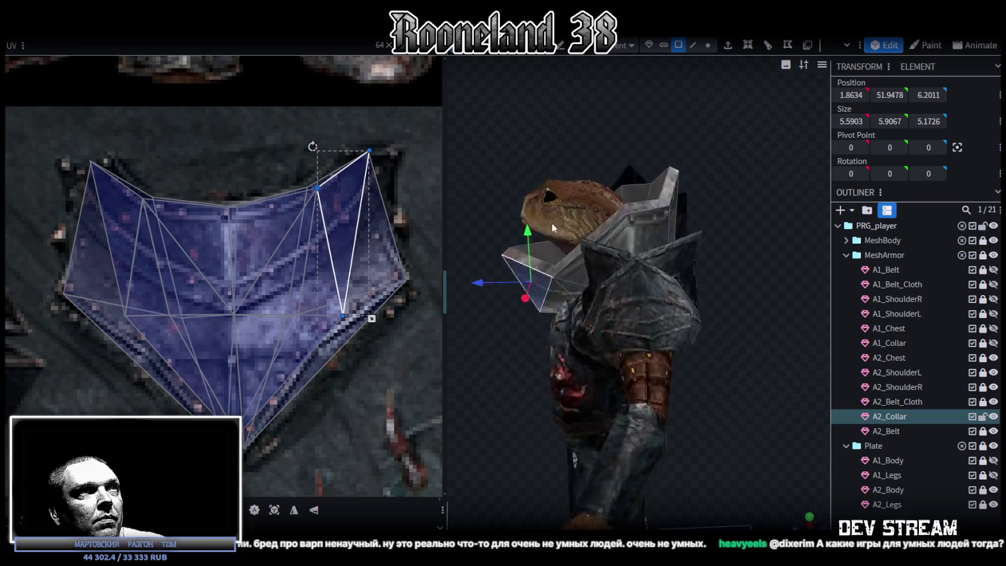
drag(468, 202, 757, 165)
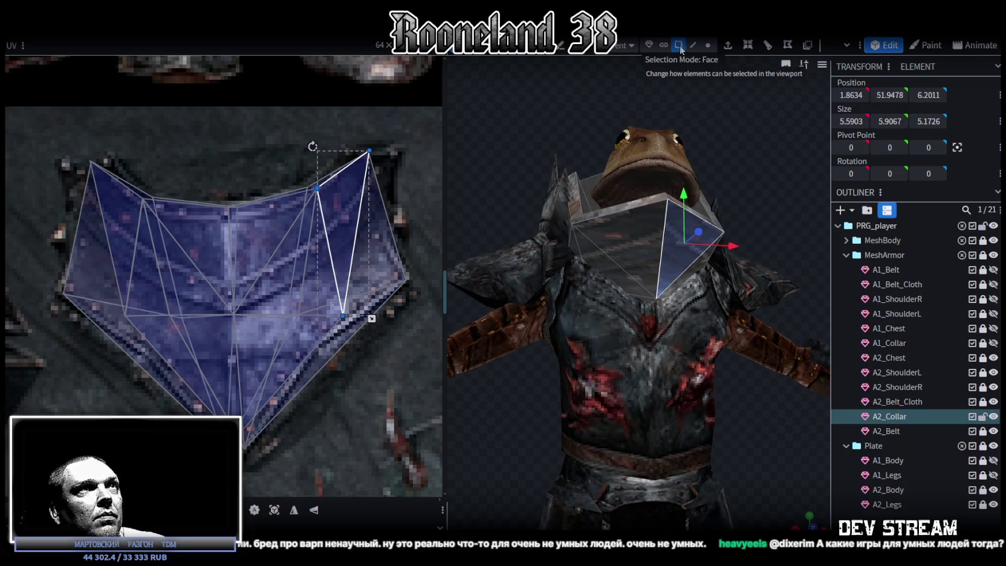
click(630, 248)
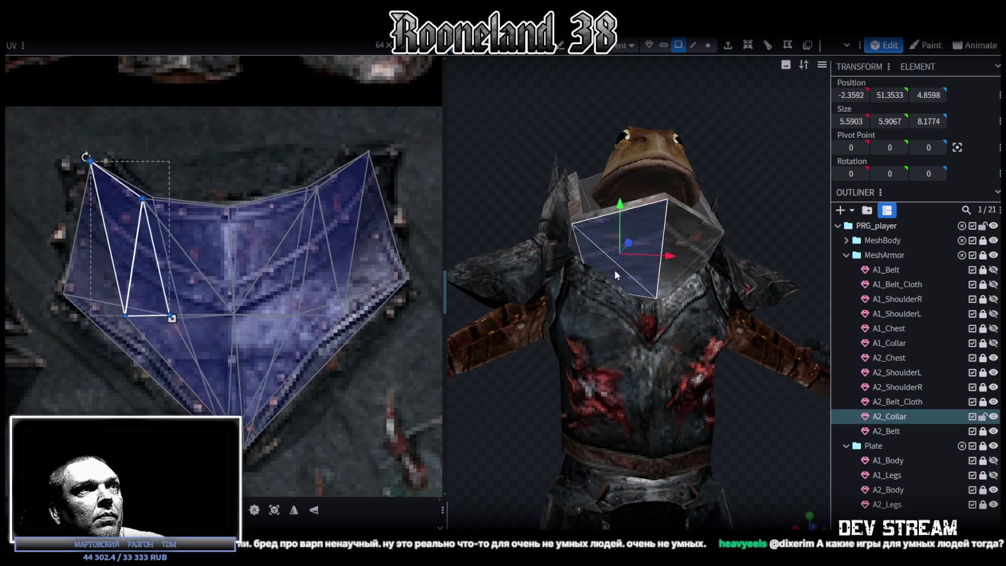
shift+click(575, 251)
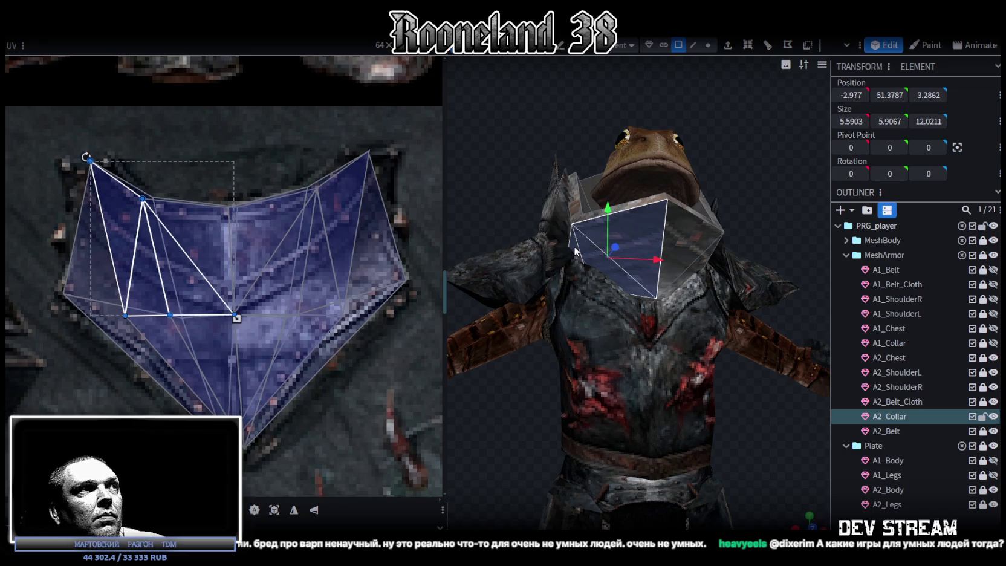
shift+click(688, 240)
mouse_move(694, 266)
mouse_down()
mouse_move(688, 235)
mouse_move(735, 184)
mouse_up()
shift+click(700, 225)
Step: Add the lower collar faces to the selection and regenerate their UVs
shift+click(619, 271)
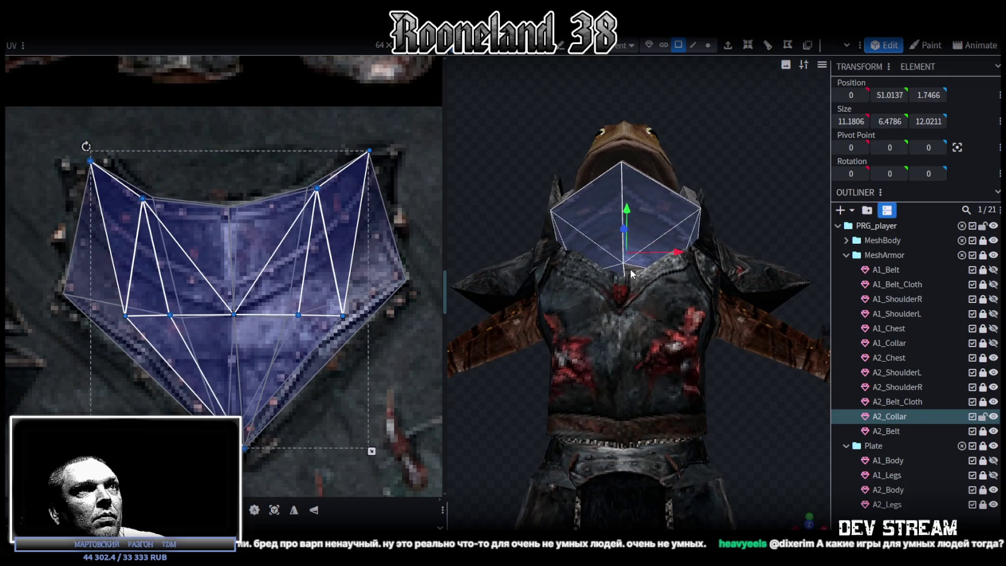
shift+click(630, 273)
drag(631, 273, 725, 444)
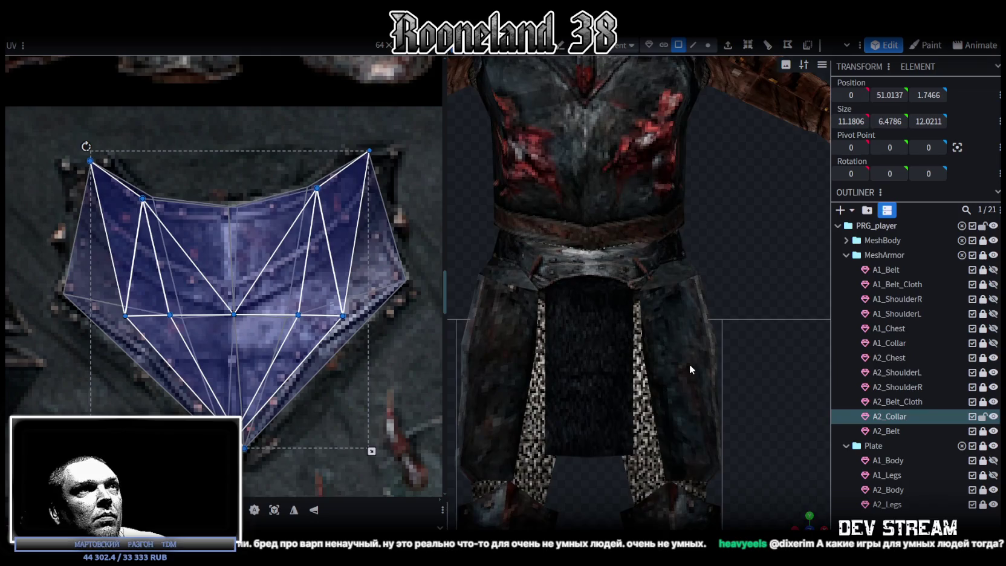
drag(692, 363, 566, 412)
click(274, 508)
Step: Move the new collar UV island onto the collar plate and scale it down to fit
scroll(307, 336, down, 2)
scroll(324, 325, down, 1)
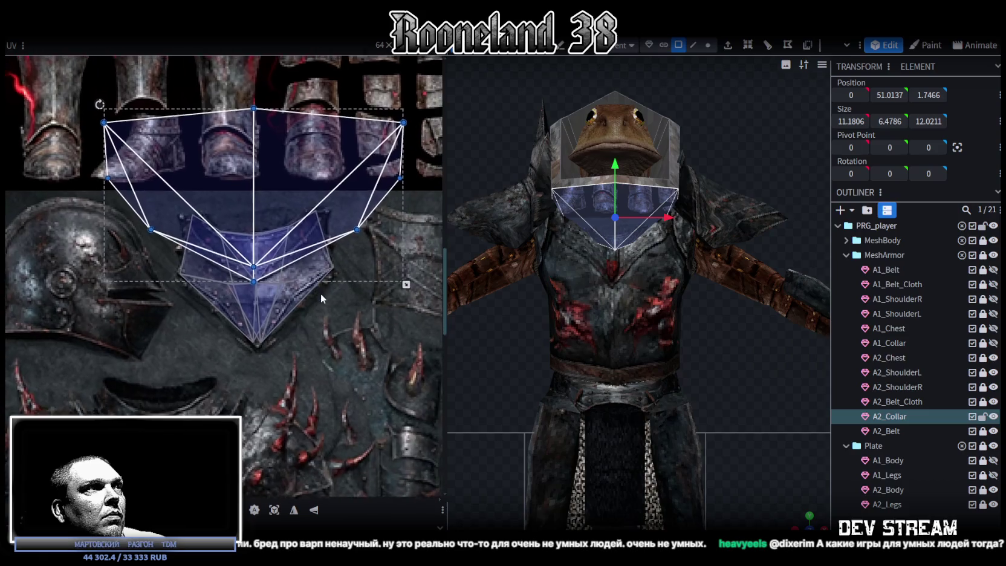
drag(311, 227, 389, 326)
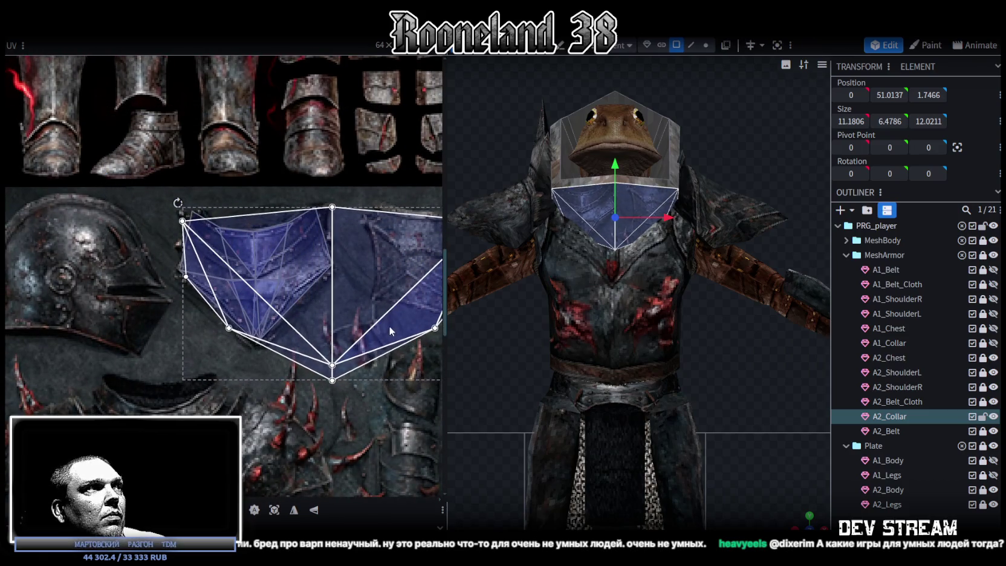
scroll(389, 325, down, 2)
drag(426, 357, 266, 320)
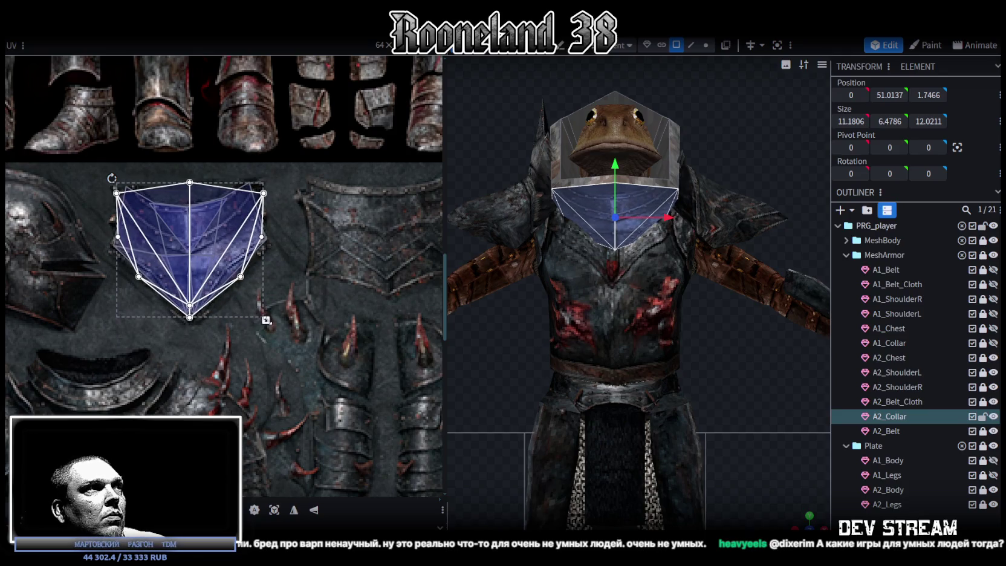
scroll(218, 268, up, 3)
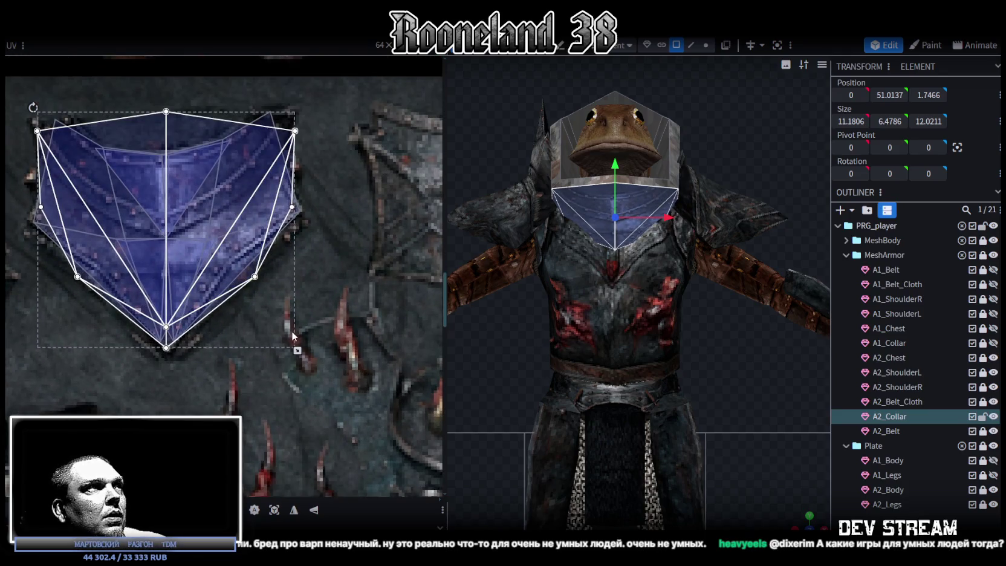
scroll(309, 192, up, 1)
Step: Raise the top corner UV points and pull the top-middle point down into a V
click(346, 176)
drag(347, 180, 344, 164)
click(42, 158)
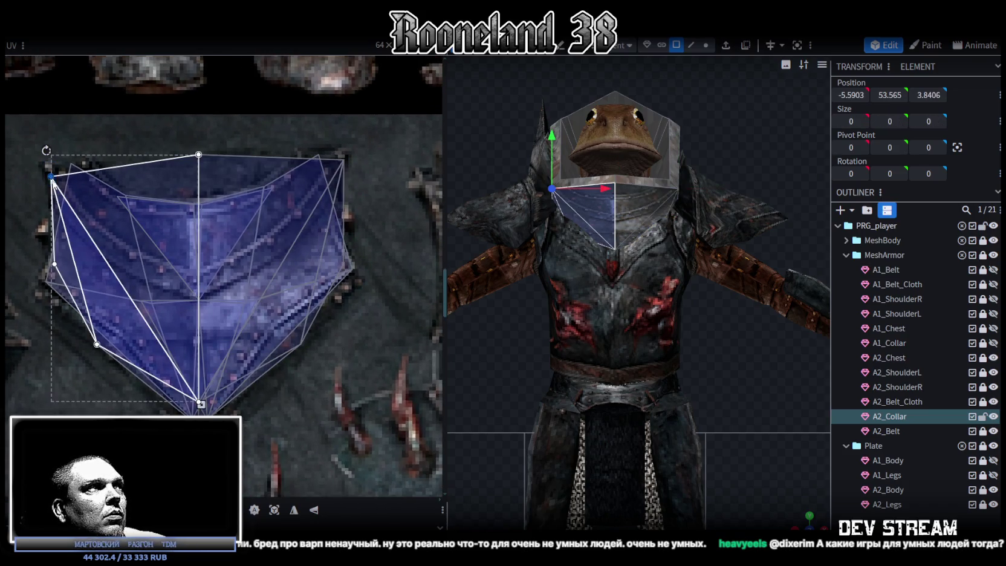
drag(51, 177, 52, 167)
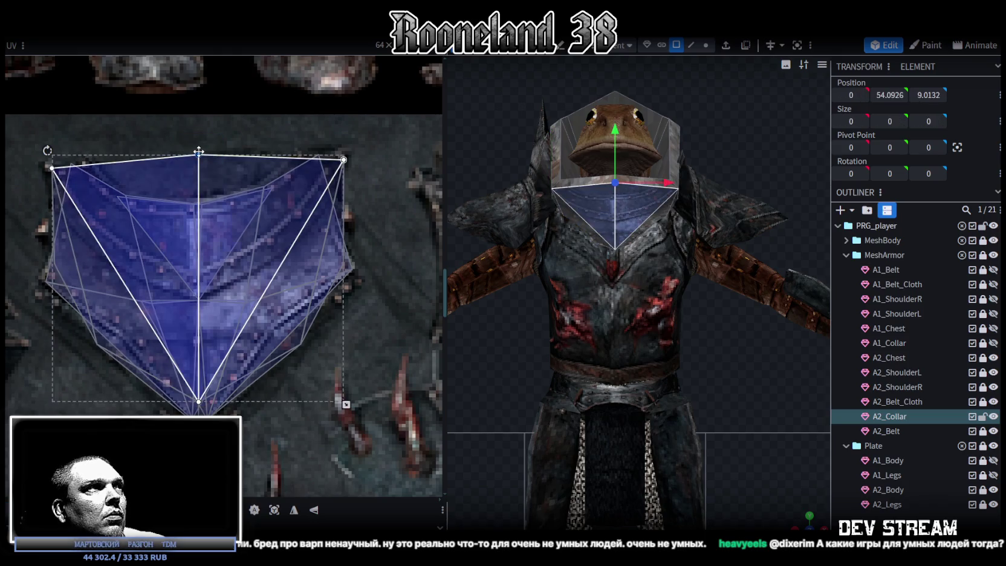
drag(198, 155, 191, 218)
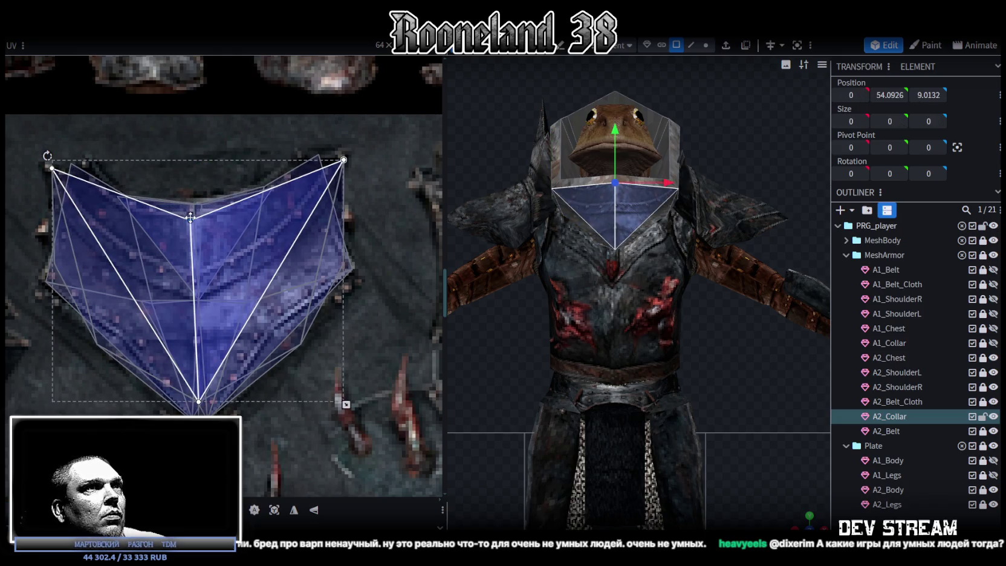
drag(190, 218, 195, 216)
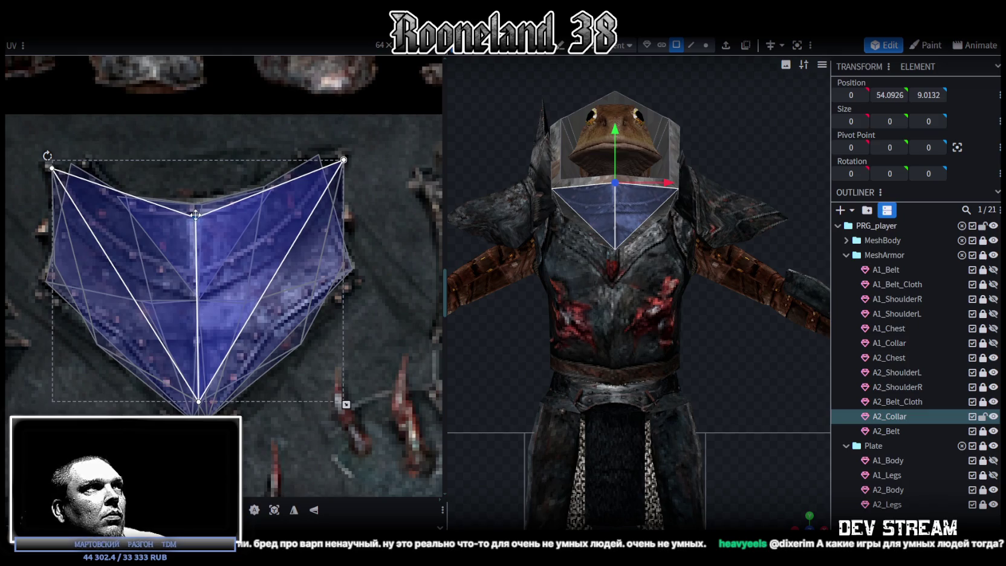
Step: Move the left and right faces' top UV points inward, then deselect and check the texture
click(44, 160)
drag(45, 161, 86, 164)
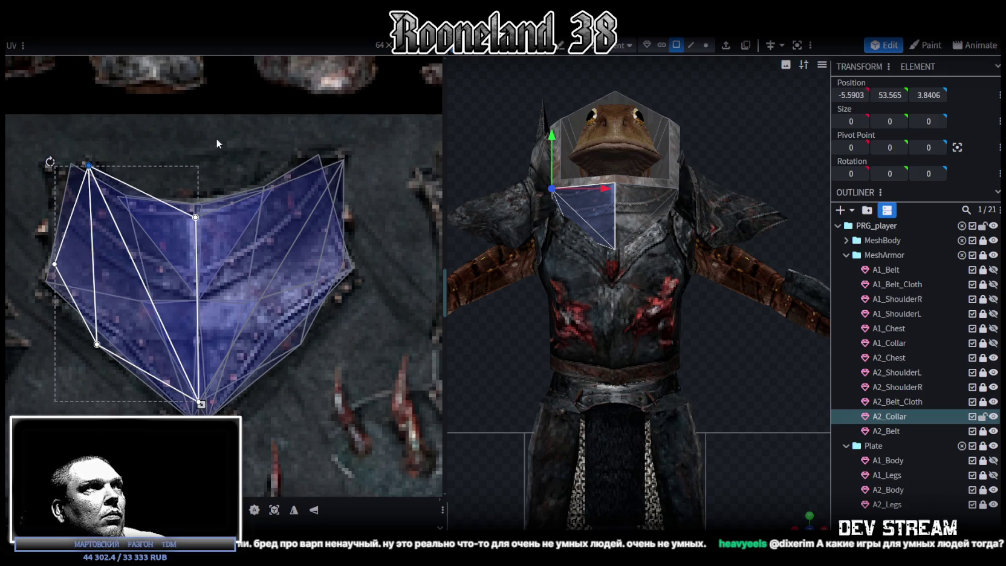
click(346, 161)
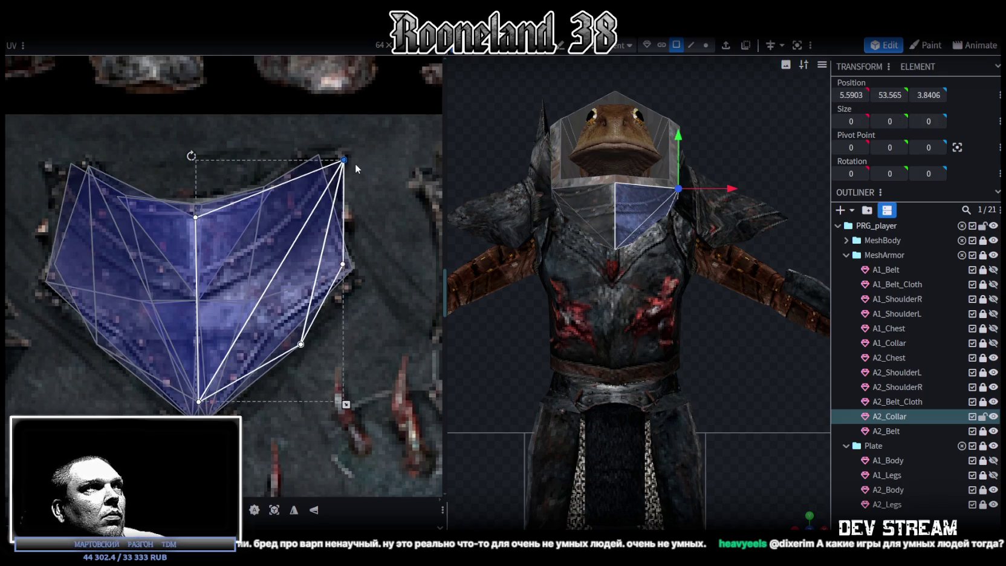
drag(344, 160, 305, 158)
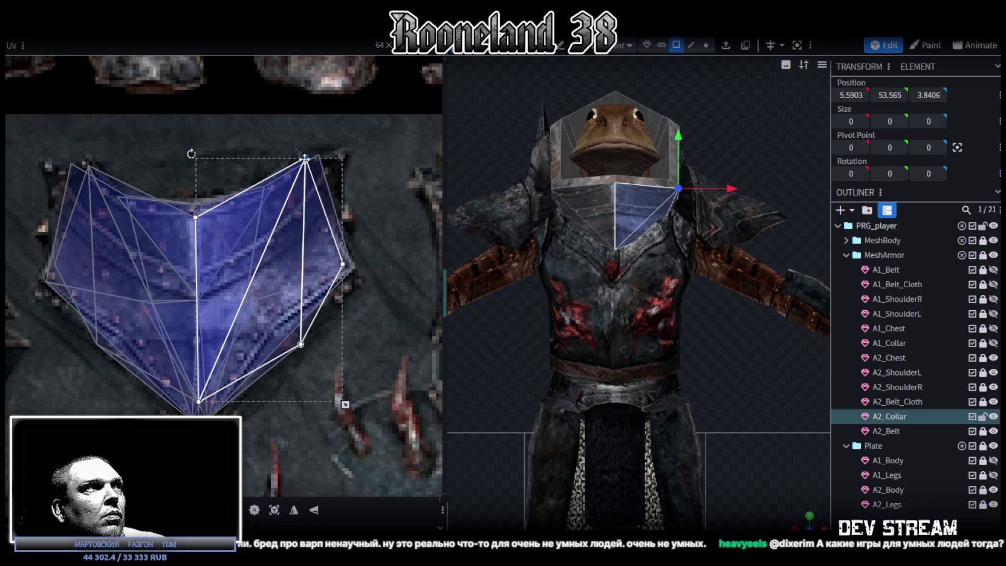
mouse_move(301, 344)
mouse_down()
mouse_move(302, 371)
mouse_move(296, 331)
mouse_up()
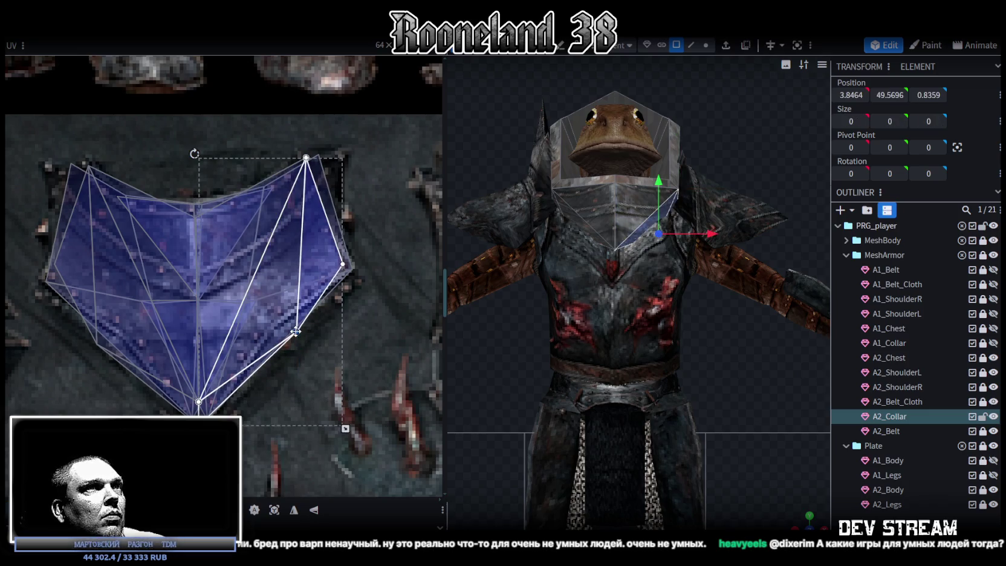
click(96, 339)
key(Escape)
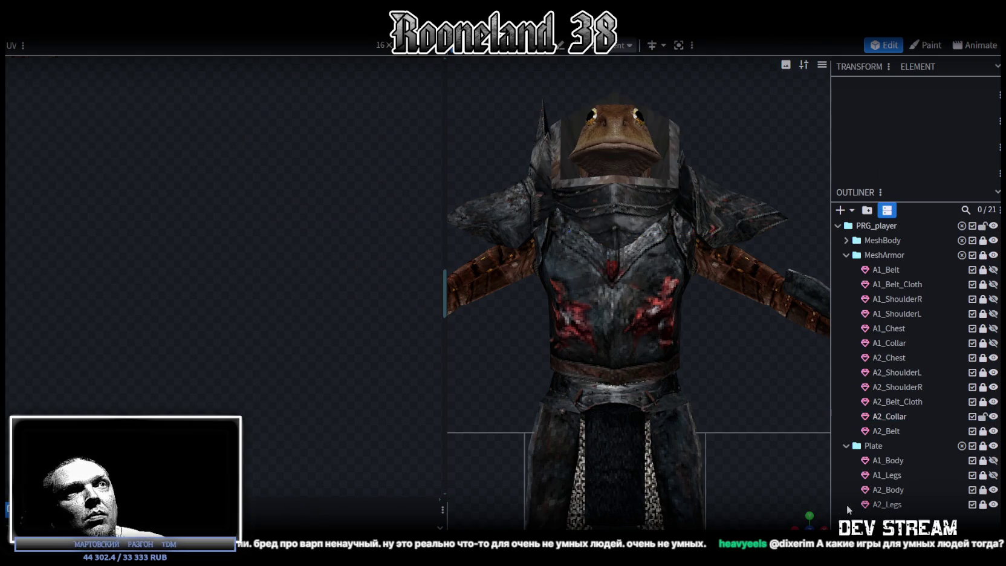
drag(801, 520, 767, 486)
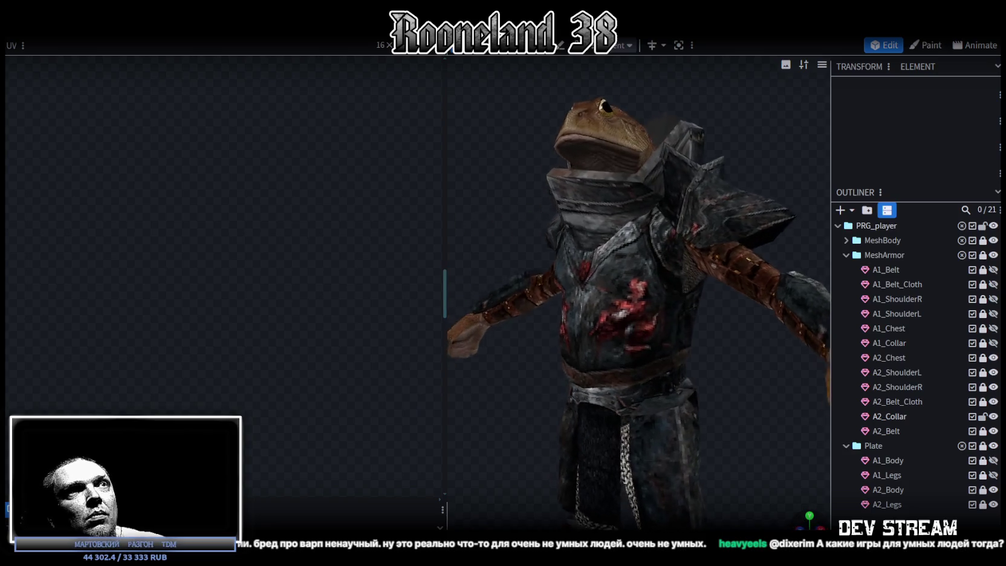
mouse_move(510, 264)
mouse_down()
mouse_move(702, 320)
mouse_move(674, 343)
mouse_up()
Step: Select A2_Collar's side faces and move their UVs onto the lower-left armor area
click(673, 302)
click(673, 296)
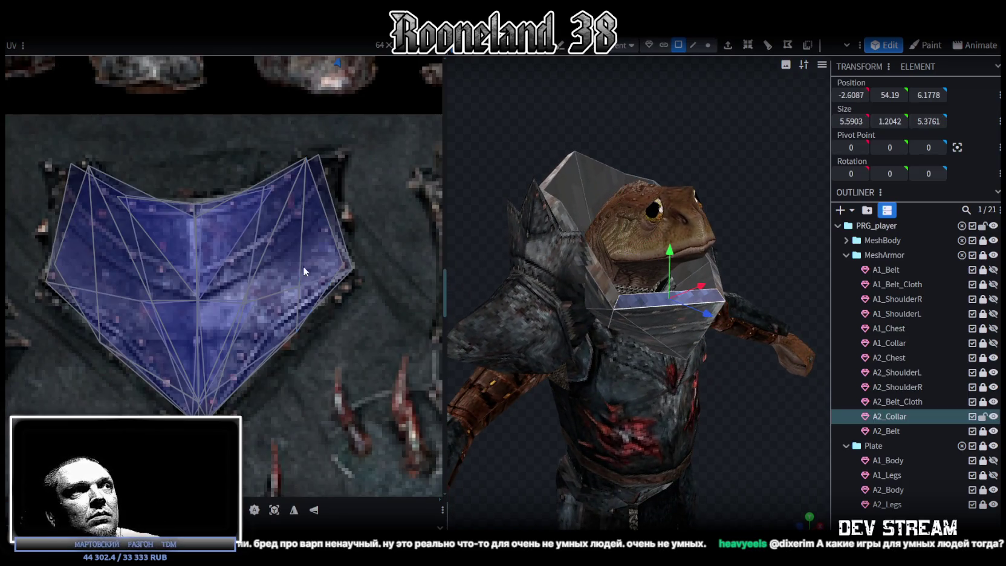
scroll(252, 216, down, 5)
scroll(252, 216, up, 5)
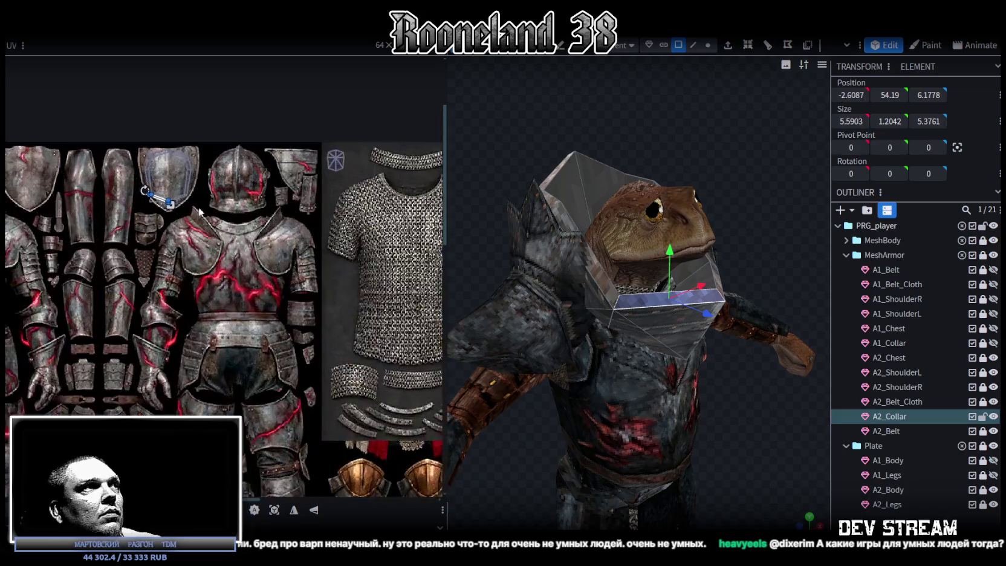
scroll(145, 218, up, 3)
click(144, 218)
scroll(225, 156, down, 5)
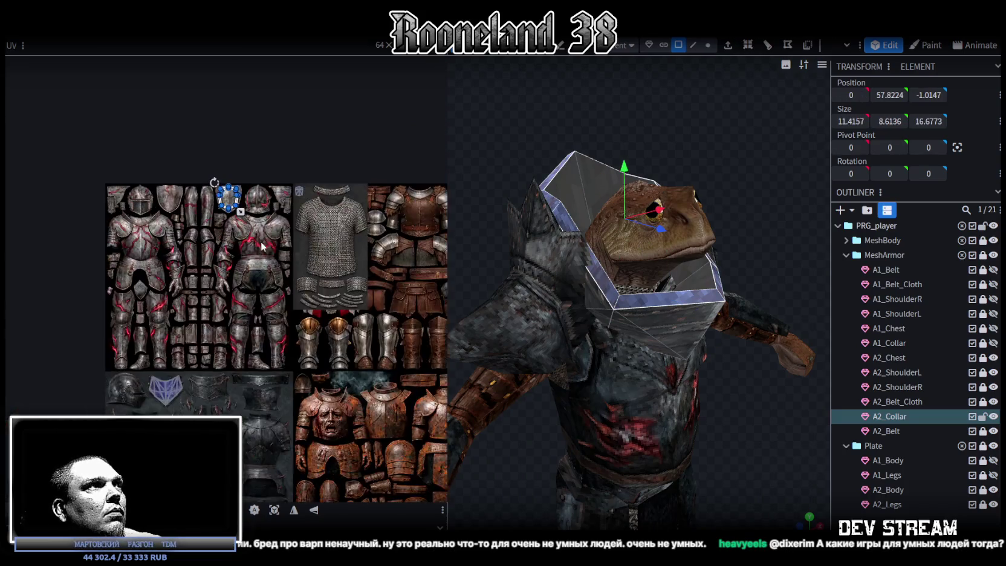
drag(264, 160, 247, 431)
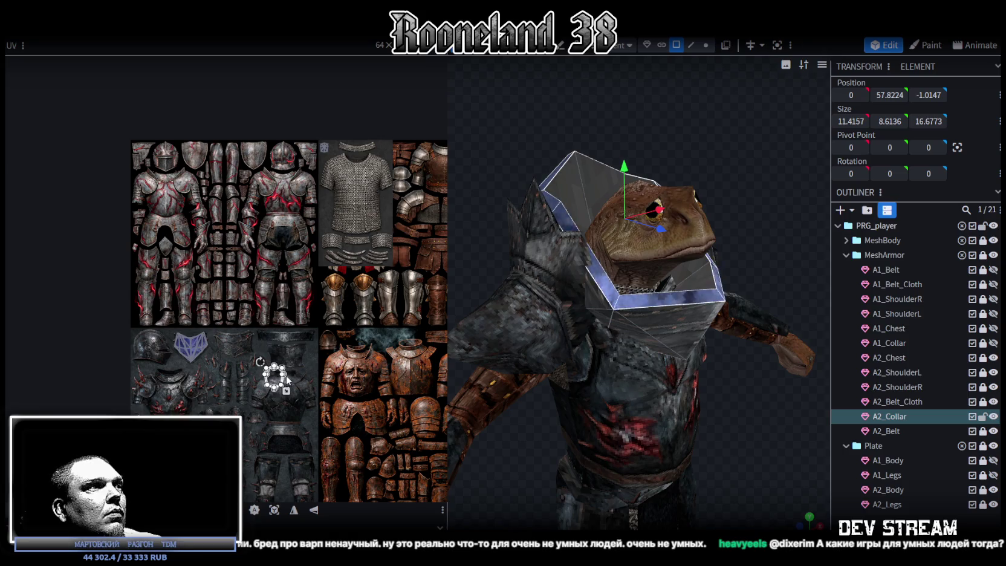
Step: Shrink the collar UV island over the dark neck opening and flip it with Mirror Y
scroll(248, 426, up, 3)
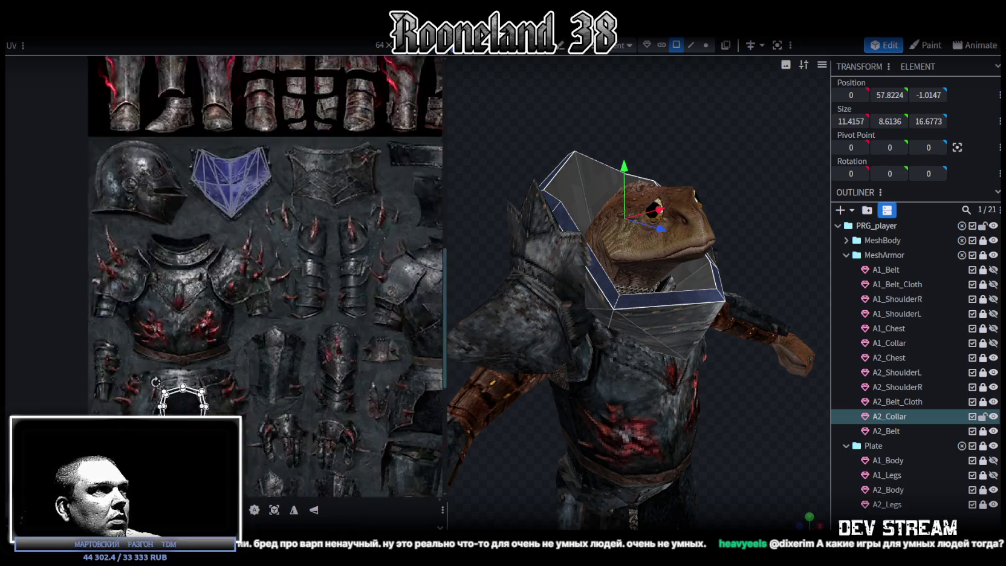
scroll(266, 420, up, 2)
scroll(281, 417, up, 2)
scroll(316, 360, down, 2)
scroll(271, 389, down, 3)
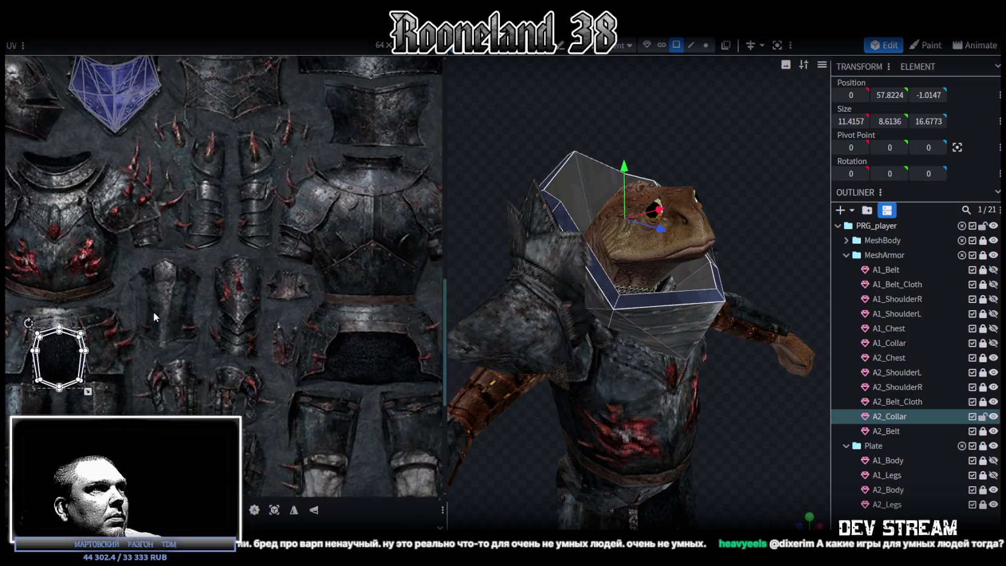
middle_drag(91, 362, 236, 262)
scroll(196, 290, up, 3)
mouse_move(305, 388)
mouse_down()
mouse_move(257, 330)
mouse_move(261, 319)
mouse_up()
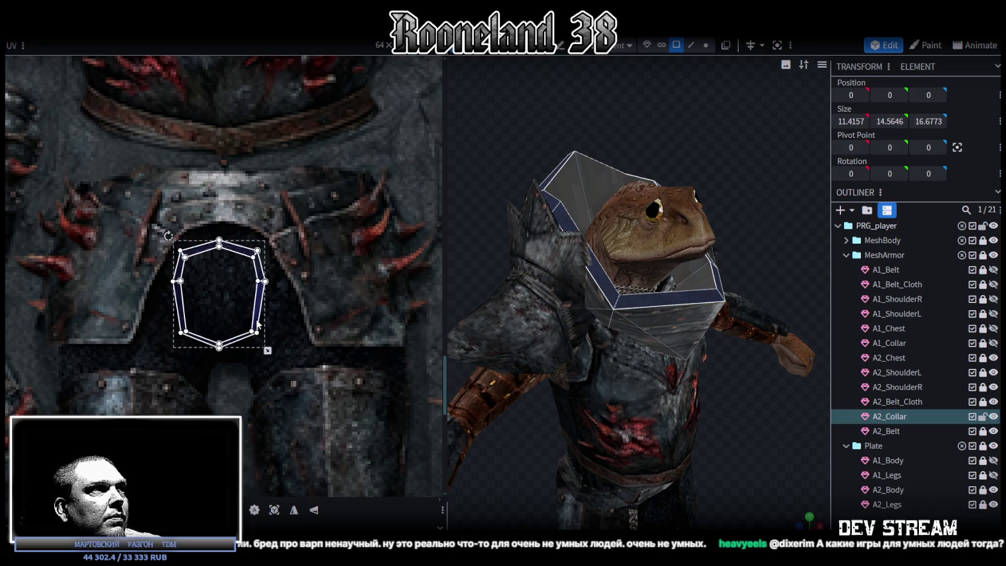
click(314, 511)
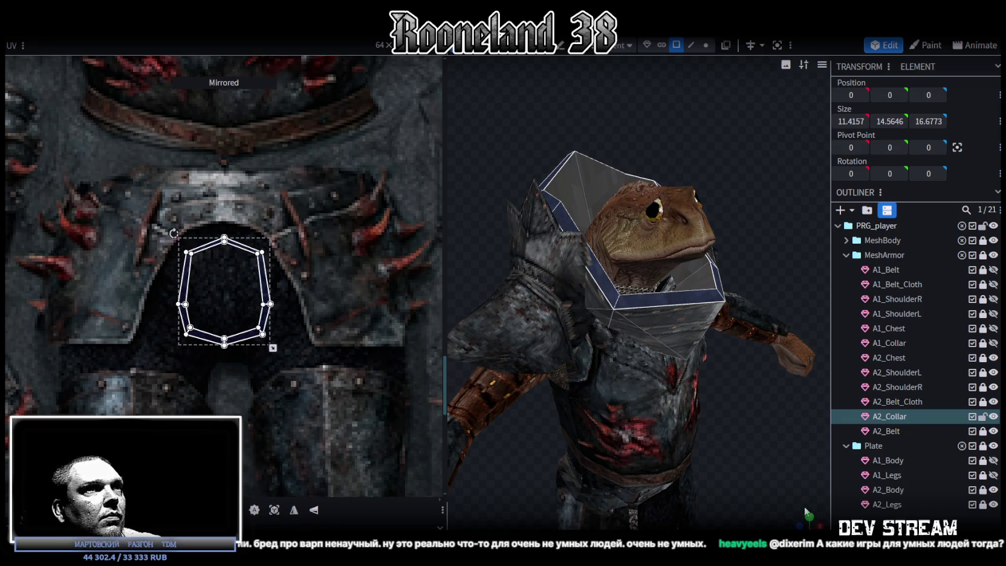
drag(723, 408, 621, 444)
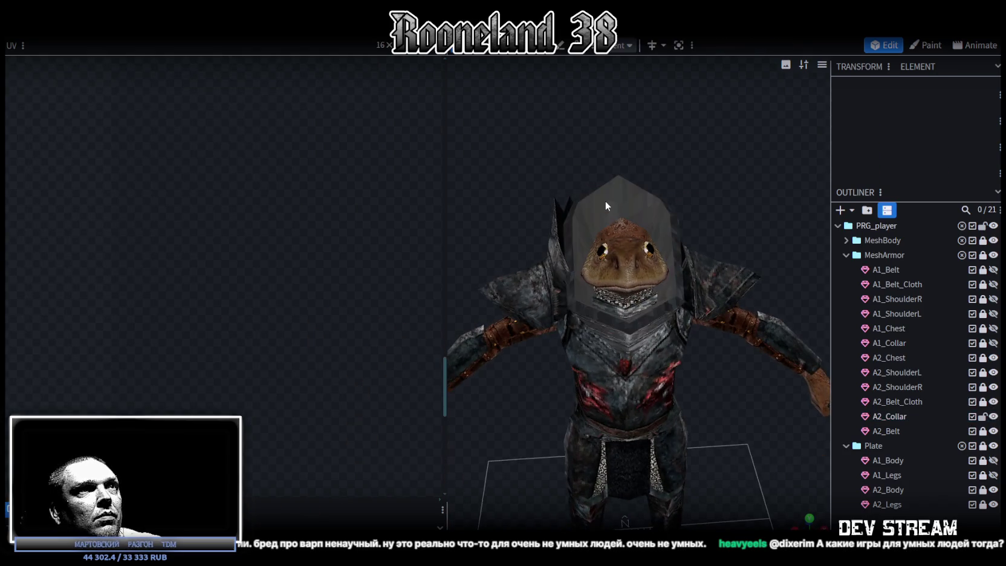
Step: Select A2_Collar and pick one of its faces in the UV editor
click(607, 203)
scroll(249, 224, down, 3)
scroll(257, 242, down, 2)
scroll(264, 258, down, 2)
scroll(277, 237, up, 2)
scroll(241, 199, up, 5)
click(162, 177)
scroll(157, 187, down, 2)
scroll(254, 176, down, 3)
scroll(294, 167, down, 1)
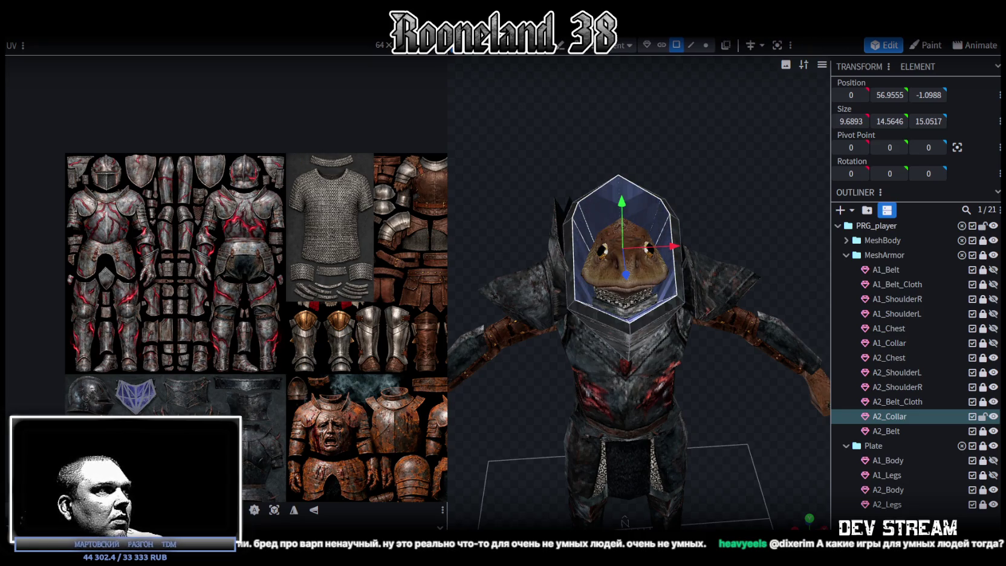
scroll(123, 383, up, 3)
scroll(370, 396, up, 2)
scroll(336, 329, up, 2)
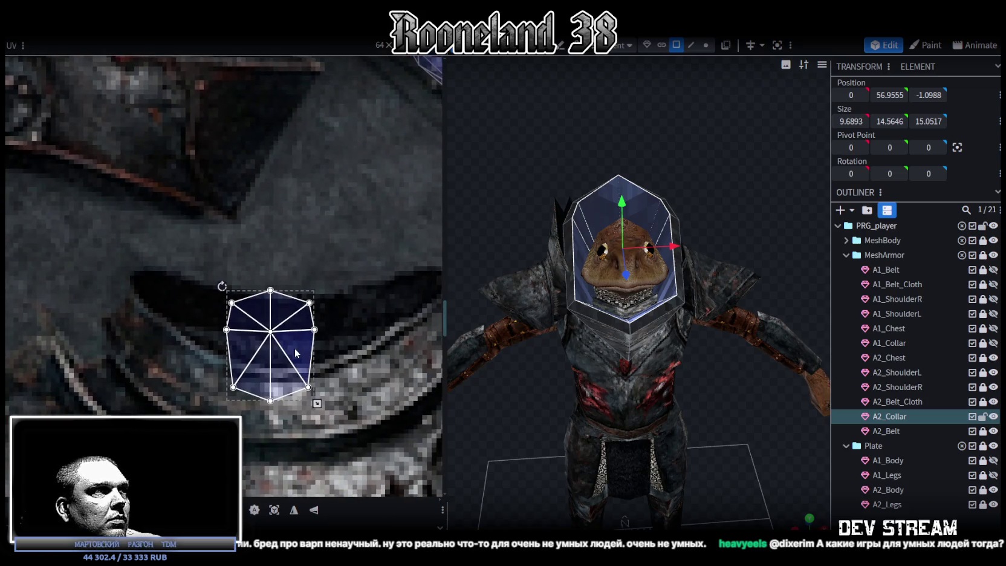
Step: Rotate the face's UV island right a quarter turn and shrink it onto a dark patch
right_click(338, 401)
click(338, 453)
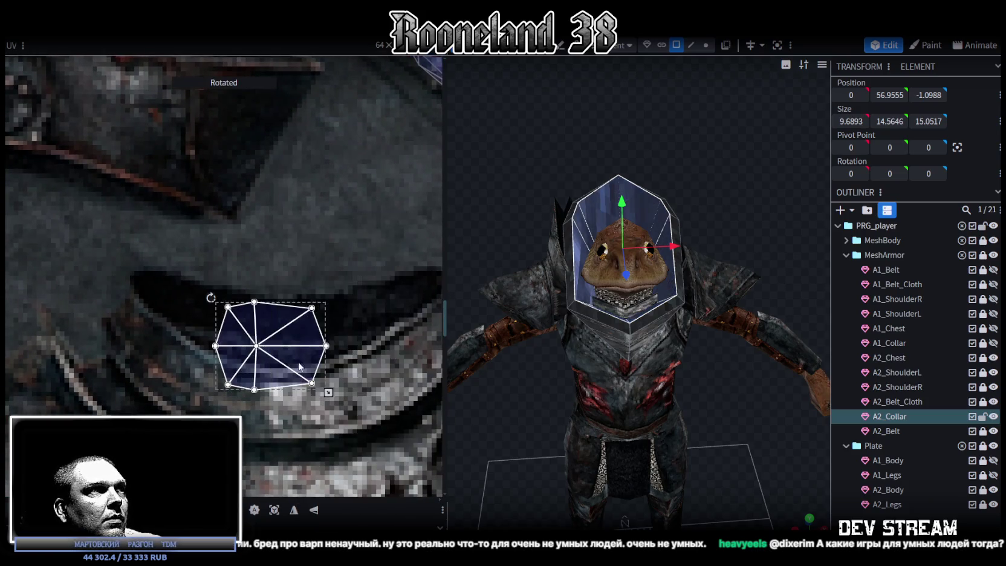
click(294, 330)
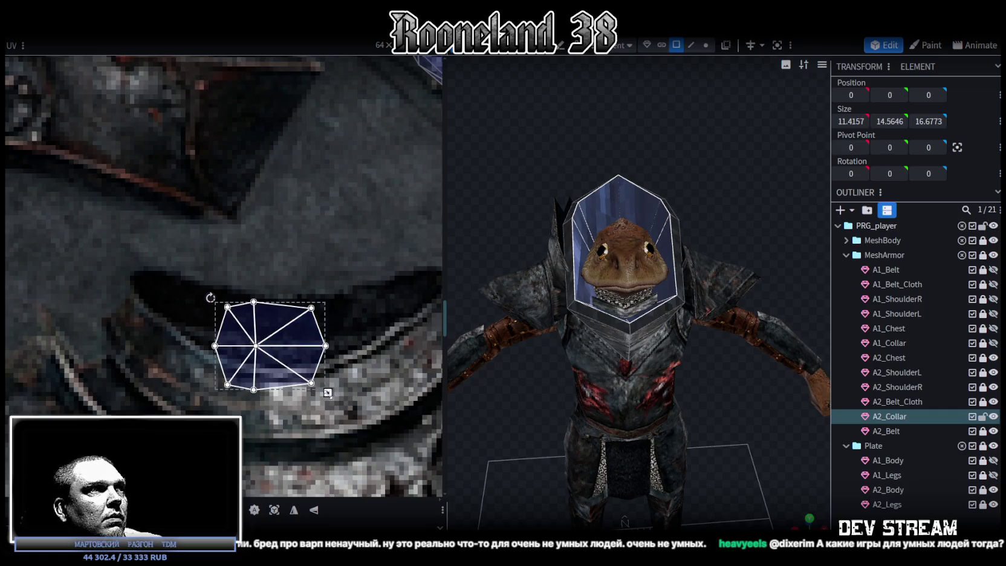
drag(328, 392, 247, 327)
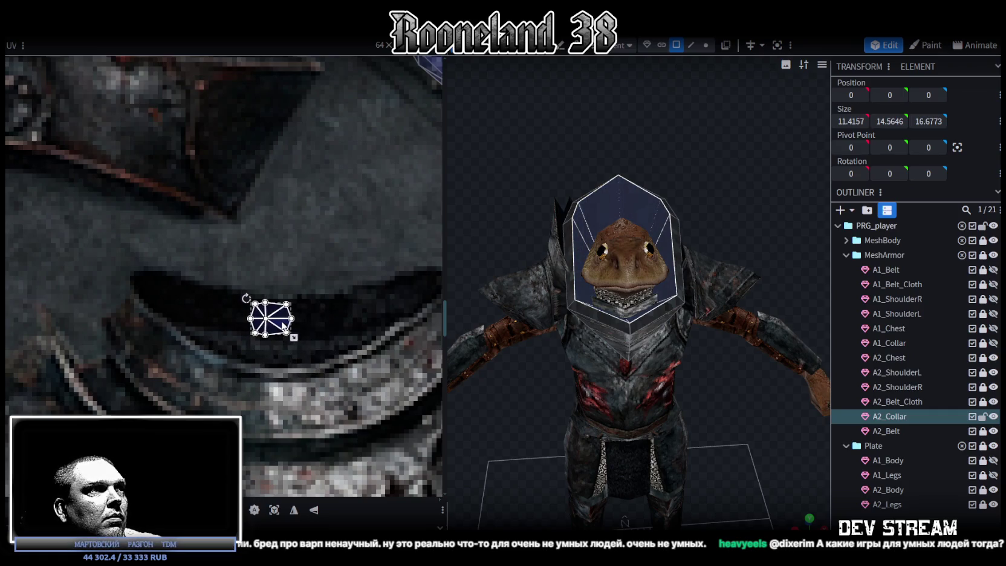
click(810, 481)
mouse_move(786, 484)
mouse_down()
mouse_move(758, 488)
mouse_move(714, 520)
mouse_move(493, 377)
mouse_move(859, 391)
mouse_up()
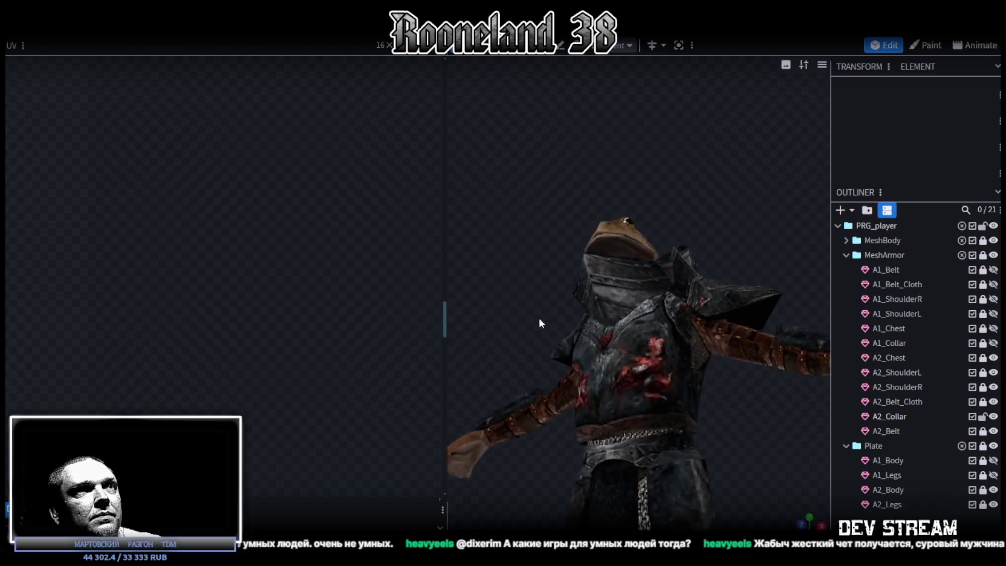
Step: Push one A2_Collar face back along the Z axis
mouse_move(608, 318)
mouse_down()
mouse_move(573, 229)
mouse_move(586, 264)
mouse_up()
click(644, 275)
mouse_move(652, 291)
mouse_down()
mouse_move(720, 203)
mouse_move(695, 61)
mouse_up()
click(623, 285)
drag(612, 284, 575, 179)
Step: In vertex mode, move one upper collar vertex slightly along Z and down in Y
click(706, 46)
click(546, 257)
drag(582, 235, 595, 218)
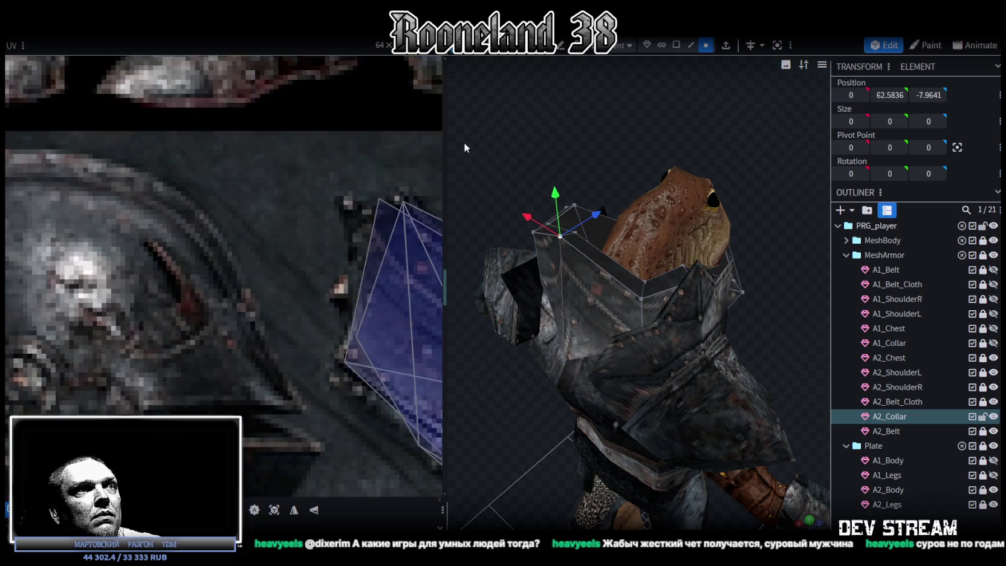
mouse_move(503, 139)
mouse_down()
mouse_move(632, 147)
mouse_move(632, 289)
mouse_up()
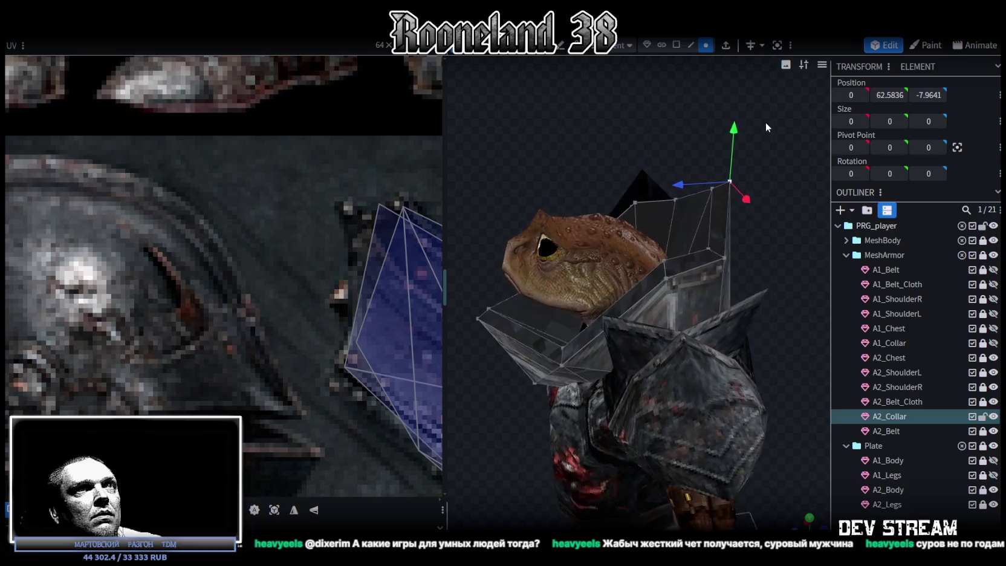
mouse_move(732, 165)
mouse_down()
mouse_move(734, 187)
mouse_move(662, 150)
mouse_move(709, 120)
mouse_move(784, 124)
mouse_move(855, 316)
mouse_up()
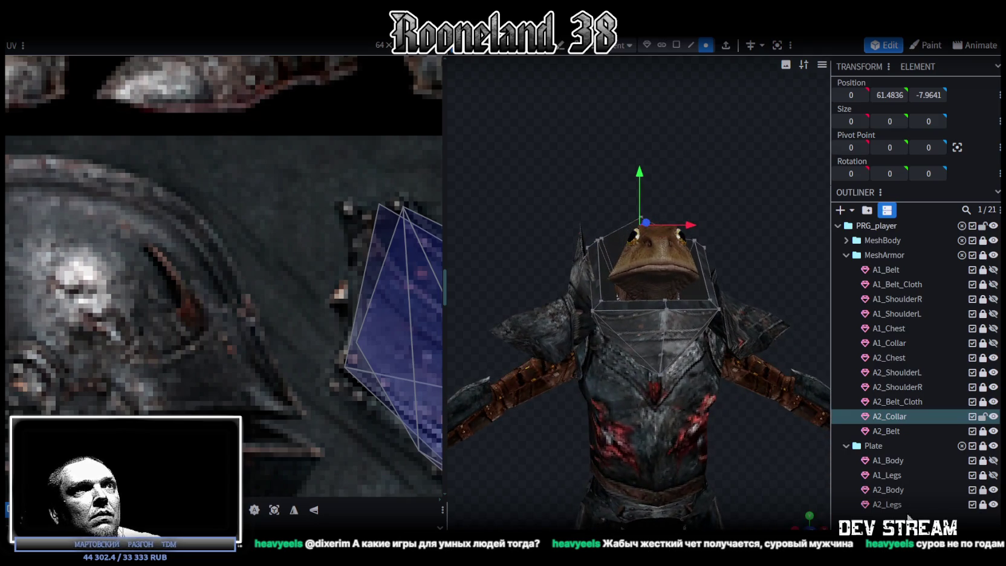
click(757, 349)
mouse_move(756, 349)
mouse_down()
mouse_move(670, 267)
mouse_move(711, 240)
mouse_move(660, 264)
mouse_move(569, 251)
mouse_move(673, 214)
mouse_move(733, 458)
mouse_move(830, 500)
mouse_move(595, 379)
mouse_move(429, 387)
mouse_move(719, 379)
mouse_move(741, 362)
mouse_up()
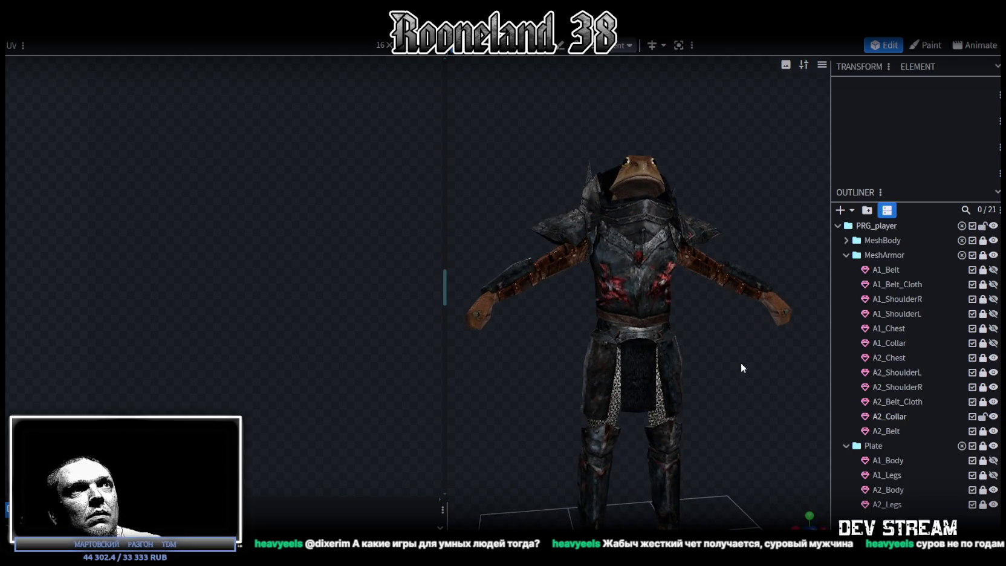
Step: Save the model as RPGchars.bbmodel and orbit to check it
key(ctrl+s)
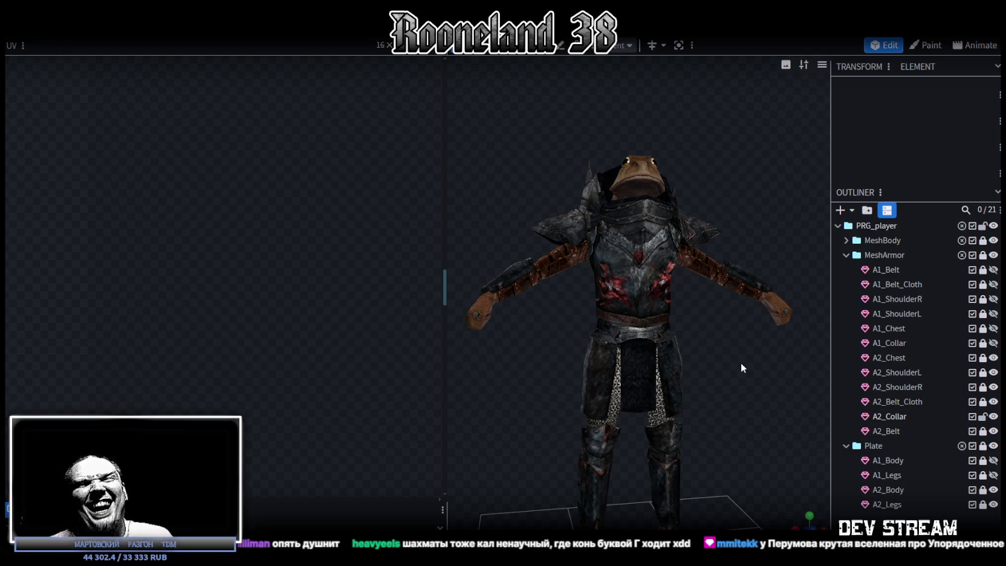
mouse_move(732, 331)
mouse_down()
mouse_move(600, 405)
mouse_move(646, 395)
mouse_up()
key(ctrl+s)
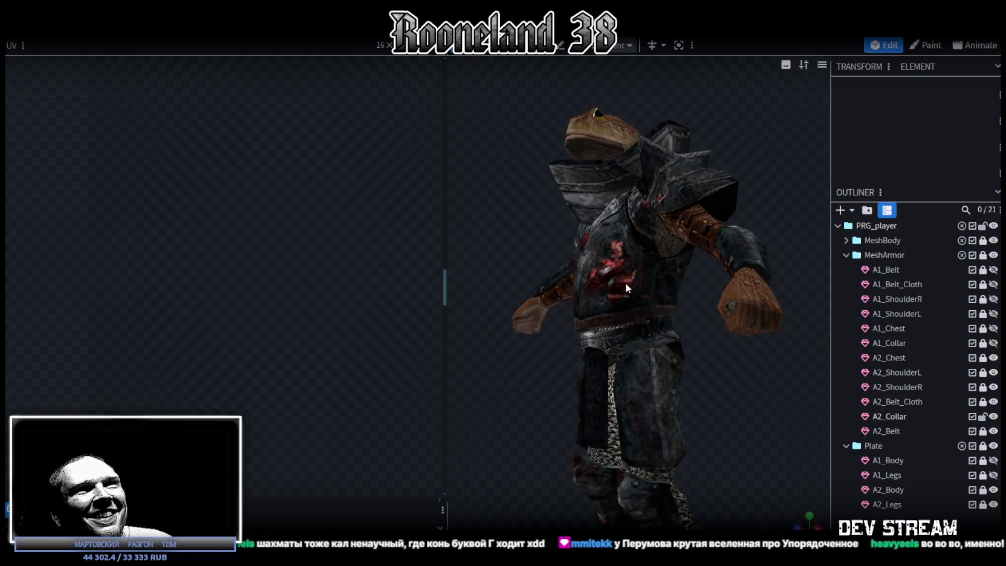
mouse_move(515, 359)
mouse_down()
mouse_move(619, 373)
mouse_move(676, 344)
mouse_move(695, 161)
mouse_up()
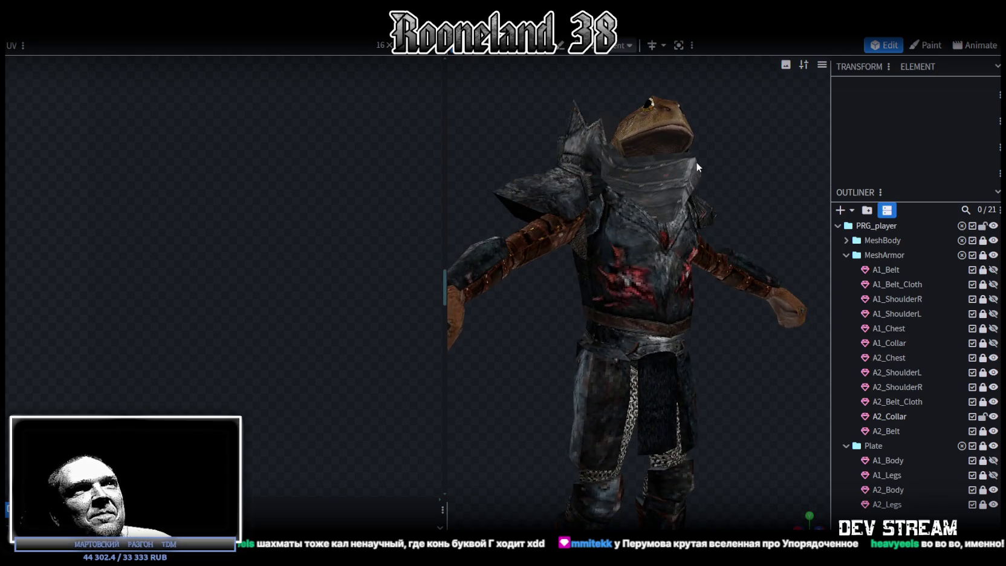
Step: Select A2_Collar and switch the selection mode to Edge
click(696, 166)
mouse_move(739, 196)
mouse_down()
mouse_move(634, 248)
mouse_move(655, 249)
mouse_up()
click(690, 45)
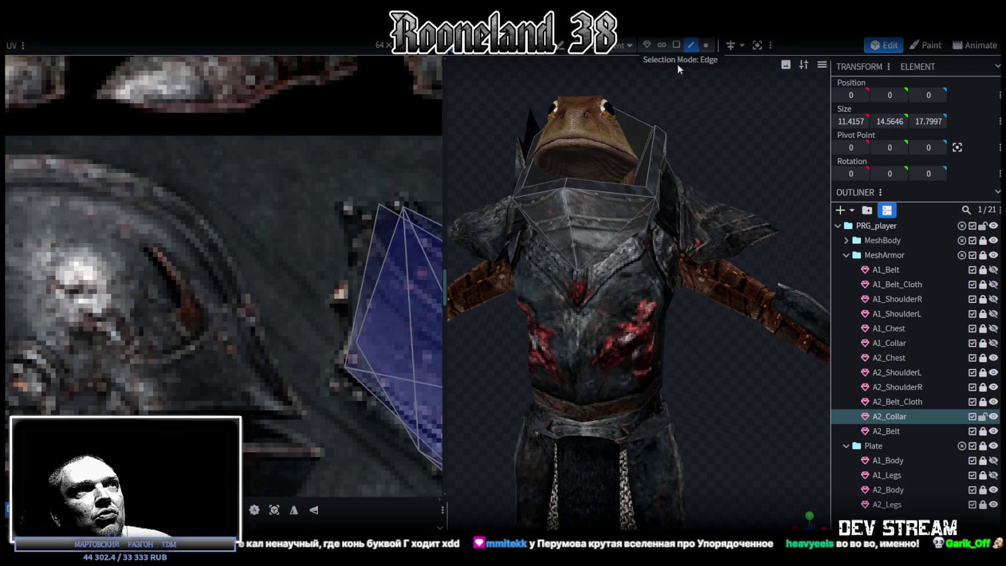
Step: Loop-cut A2_Collar through a selected edge
click(572, 230)
drag(603, 201, 741, 65)
click(746, 46)
drag(735, 107, 776, 110)
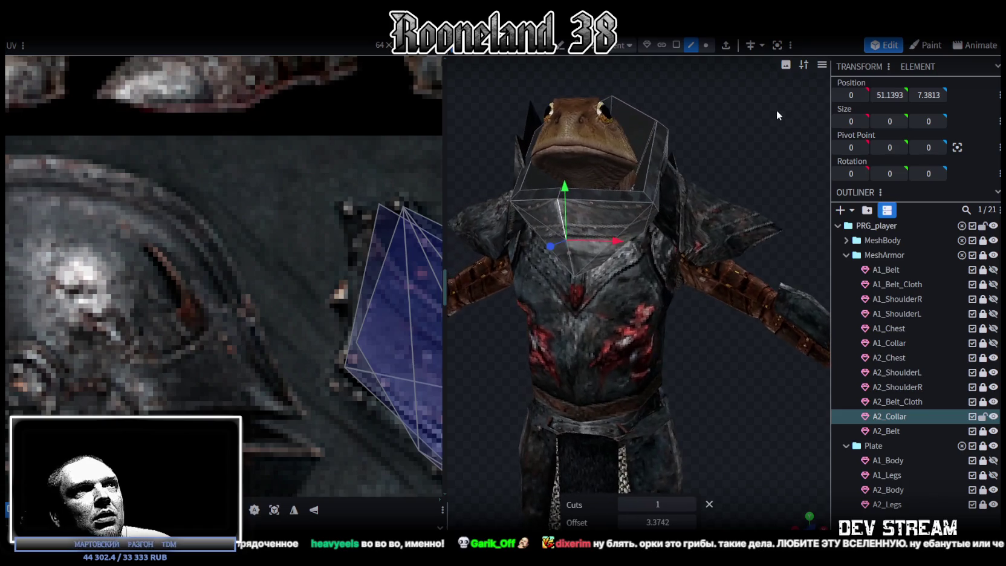
scroll(647, 128, up, 2)
scroll(736, 104, up, 2)
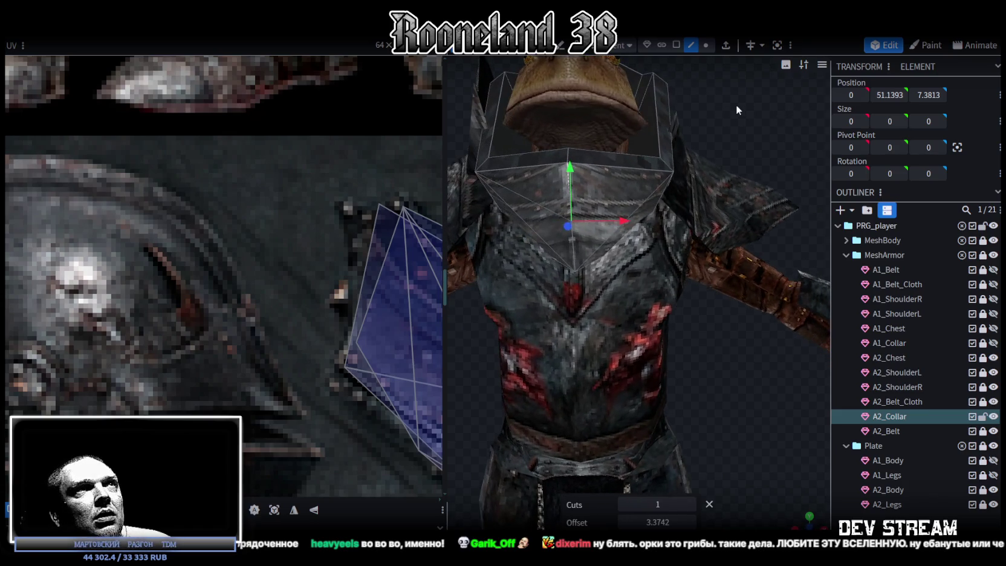
Step: Cut the collar's right and left front faces, adjusting the cut Direction for each
click(675, 50)
click(602, 192)
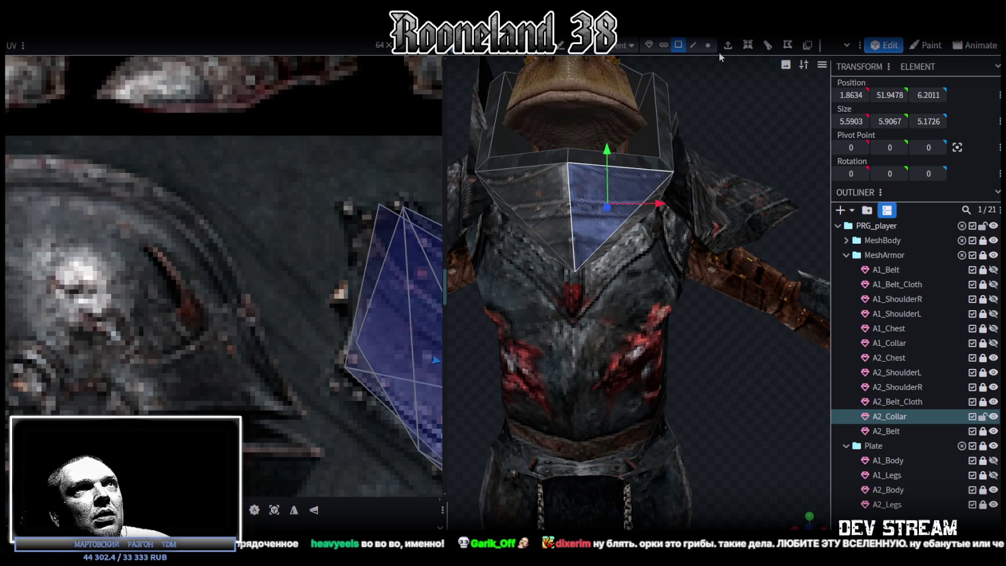
click(748, 45)
key(ctrl+z)
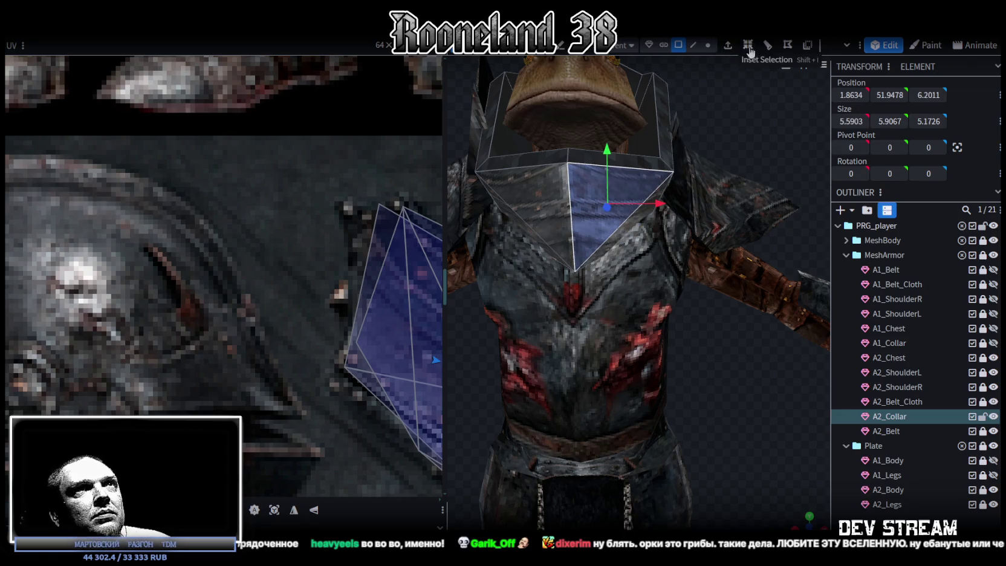
click(749, 48)
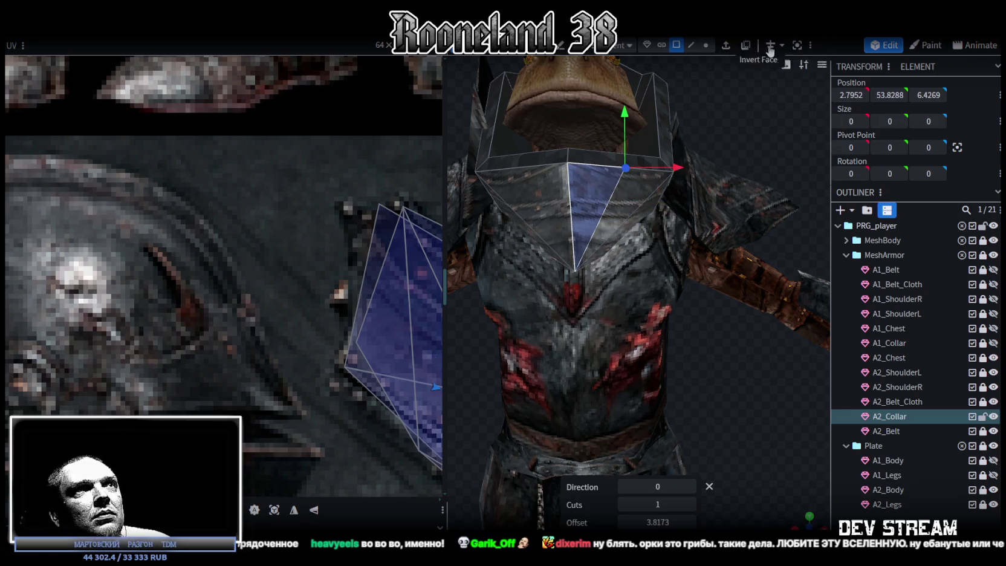
click(690, 487)
click(550, 238)
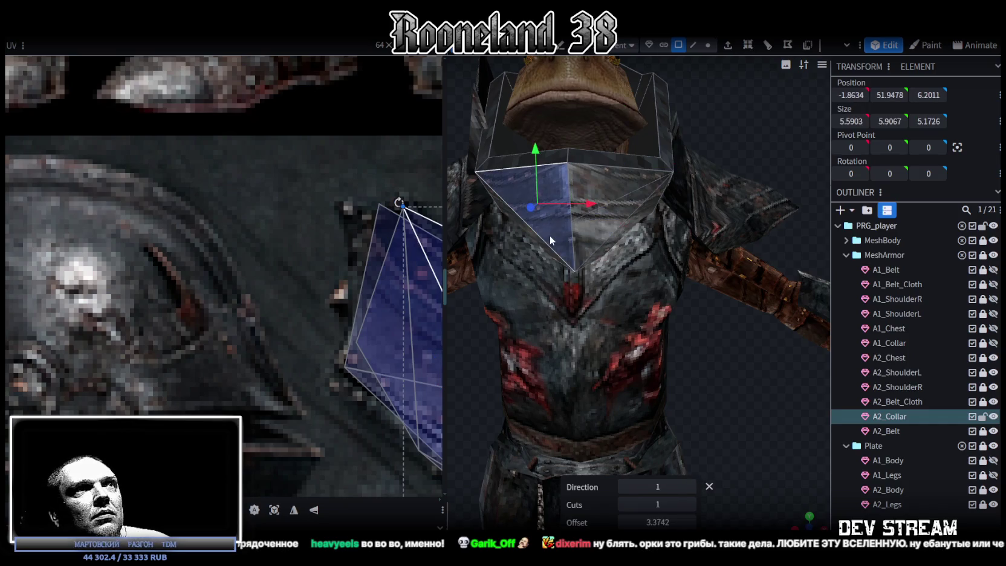
click(768, 46)
click(690, 486)
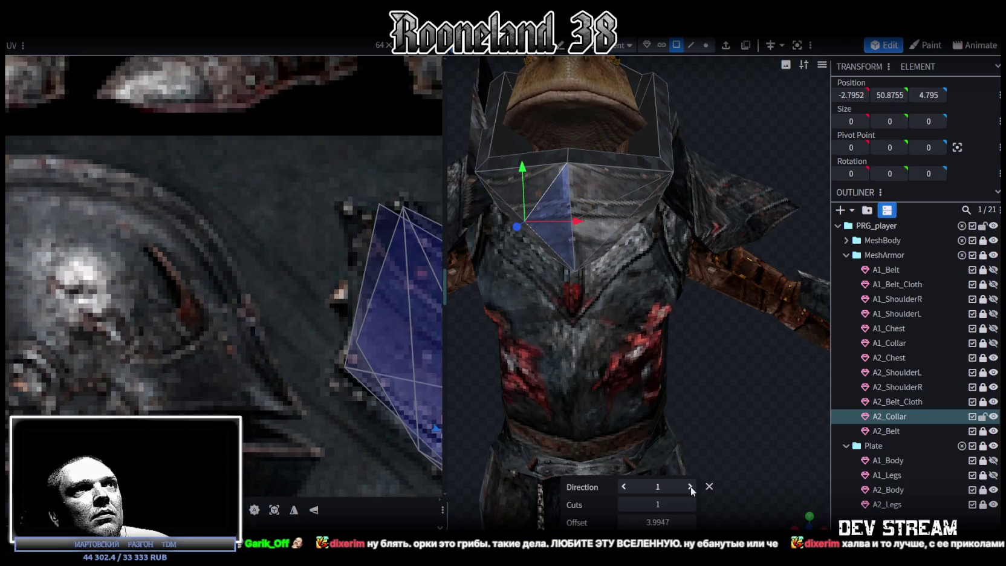
click(689, 487)
Step: In vertex mode, drag collar vertices onto the same spot, triggering the Auto Fix prompt
drag(635, 327, 706, 51)
click(705, 47)
drag(786, 195, 595, 291)
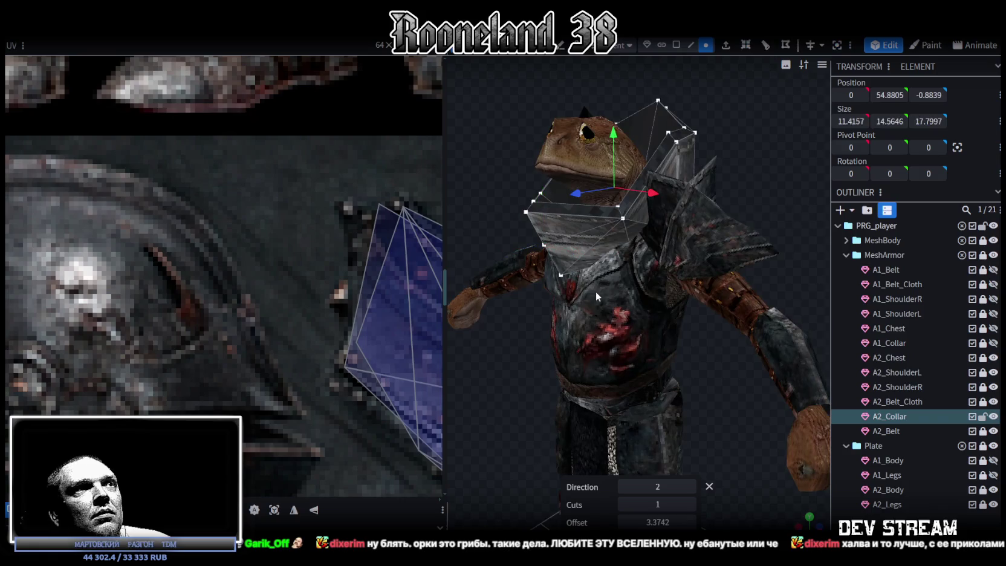
drag(616, 199, 574, 197)
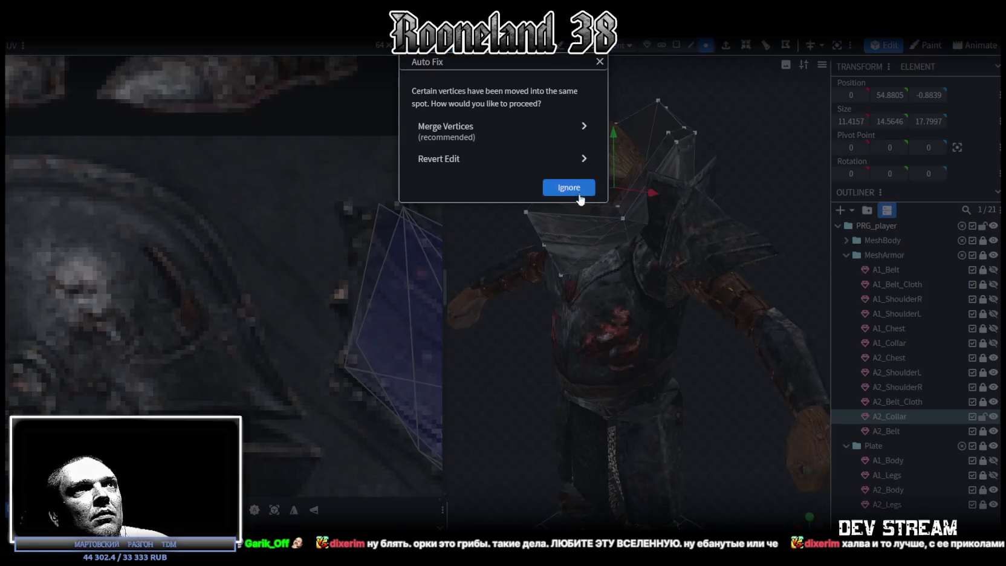